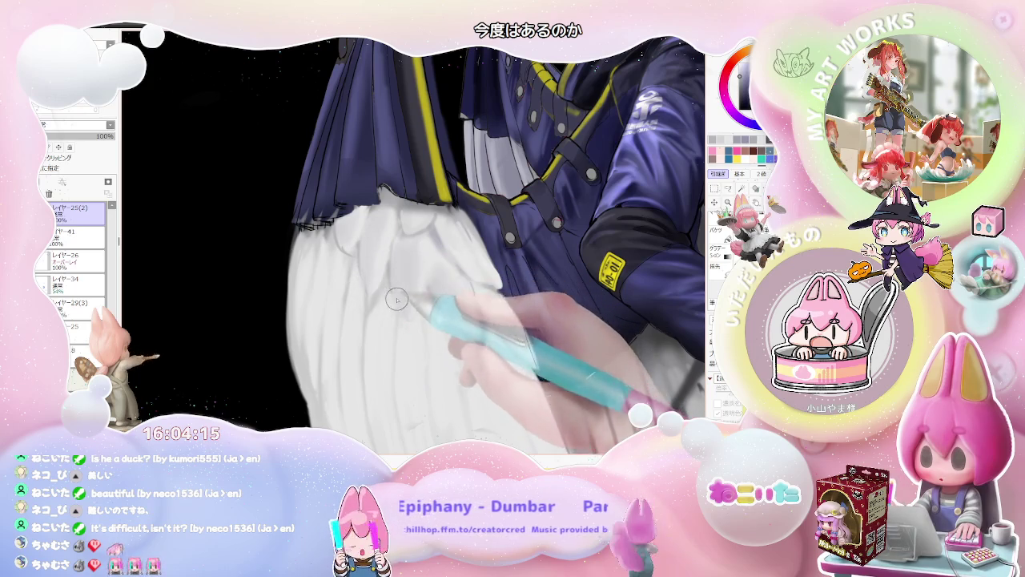
Step: Scroll and zoom to frame the white wing below the navy upper section for shading
scroll(397, 299, "down", 2)
scroll(448, 320, "down", 2)
scroll(512, 345, "down", 1)
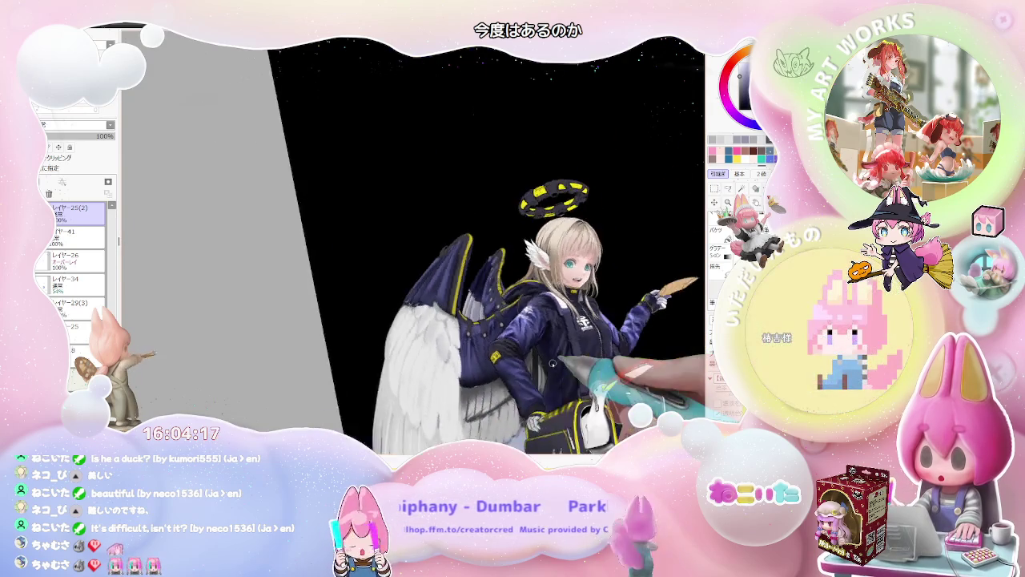
scroll(481, 377, "up", 2)
scroll(376, 337, "up", 2)
scroll(342, 307, "up", 1)
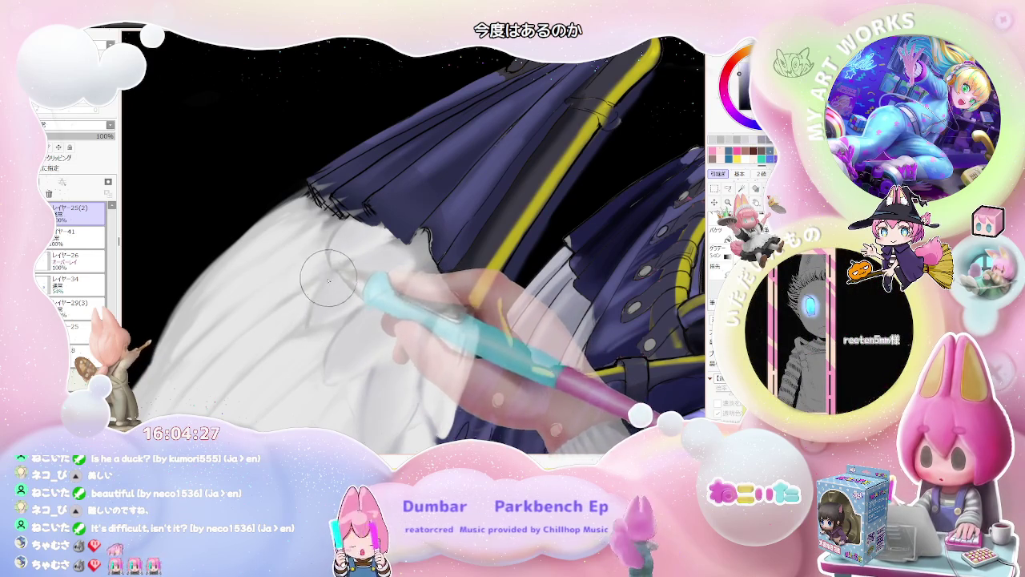
key("ctrl+minus")
key("ctrl+minus")
key("ctrl+minus")
key("ctrl+plus")
key("ctrl+plus")
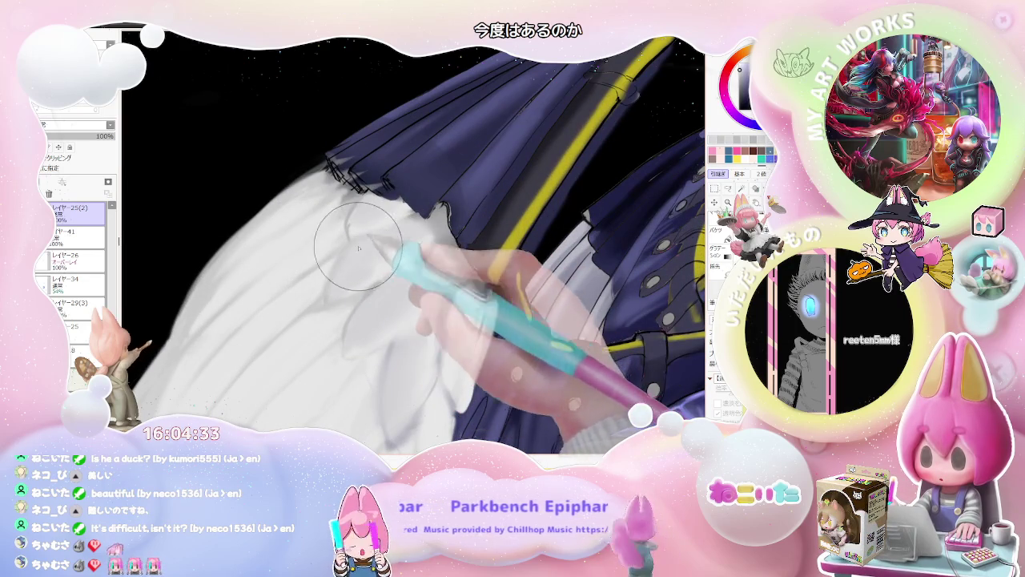
Step: Rotate the view to a close-up of the wing and sleeve and enlarge the brush
key("Delete")
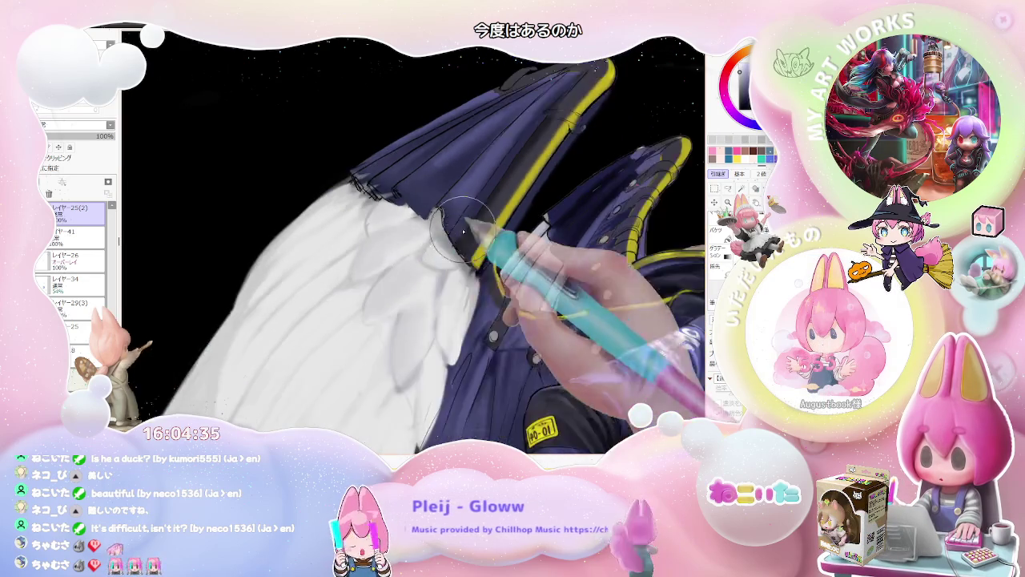
key("ctrl+minus")
key("ctrl+minus")
key("Delete")
key("Delete")
key("ctrl+plus")
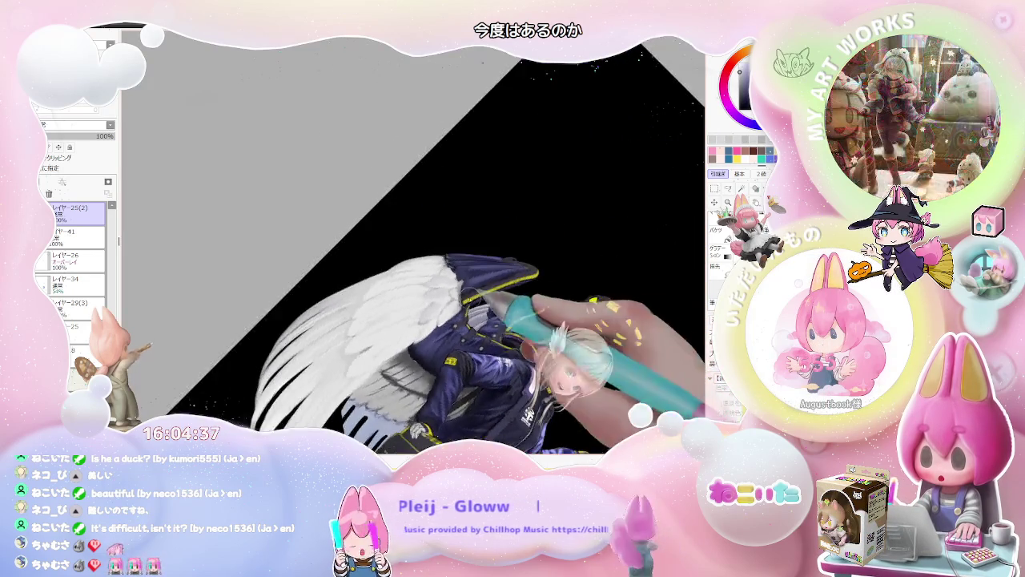
key("ctrl+plus")
key("ctrl+plus")
key("Delete")
key("bracketright")
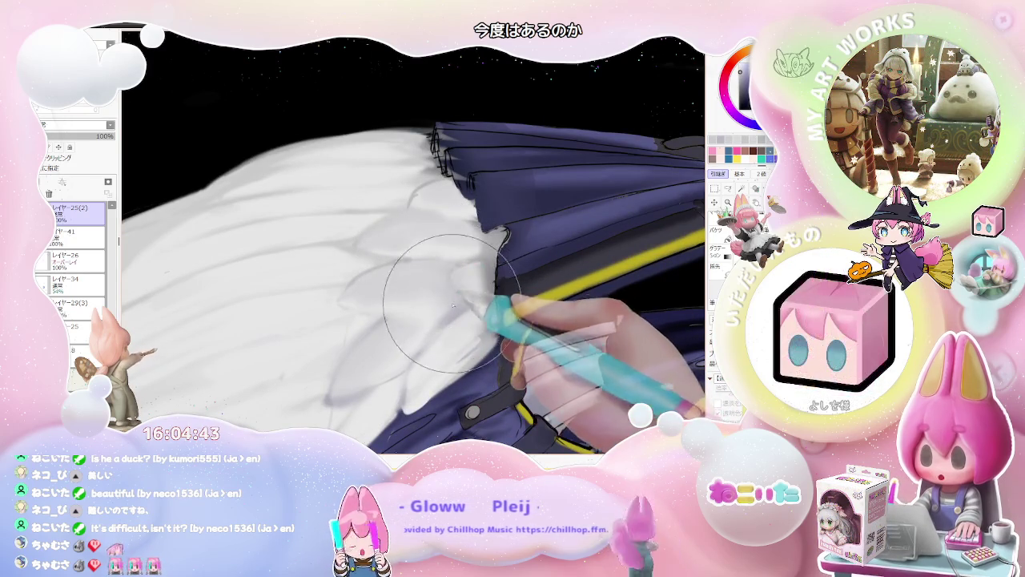
Step: Paint grey feather shading, checking the whole figure with zoom and rotation changes
key("ctrl+minus")
key("ctrl+minus")
key("ctrl+minus")
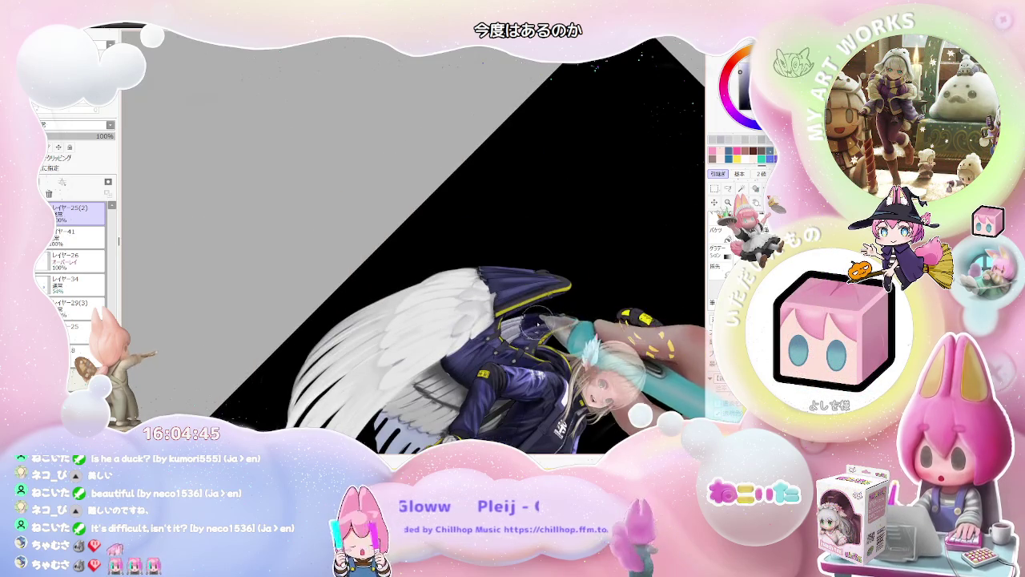
key("ctrl+plus")
key("ctrl+plus")
key("ctrl+plus")
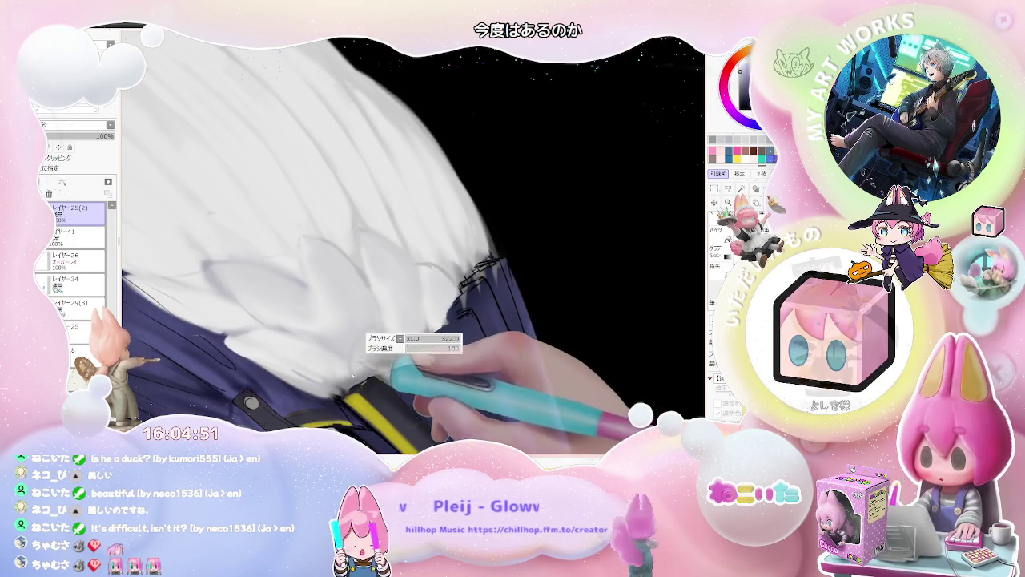
key("Delete")
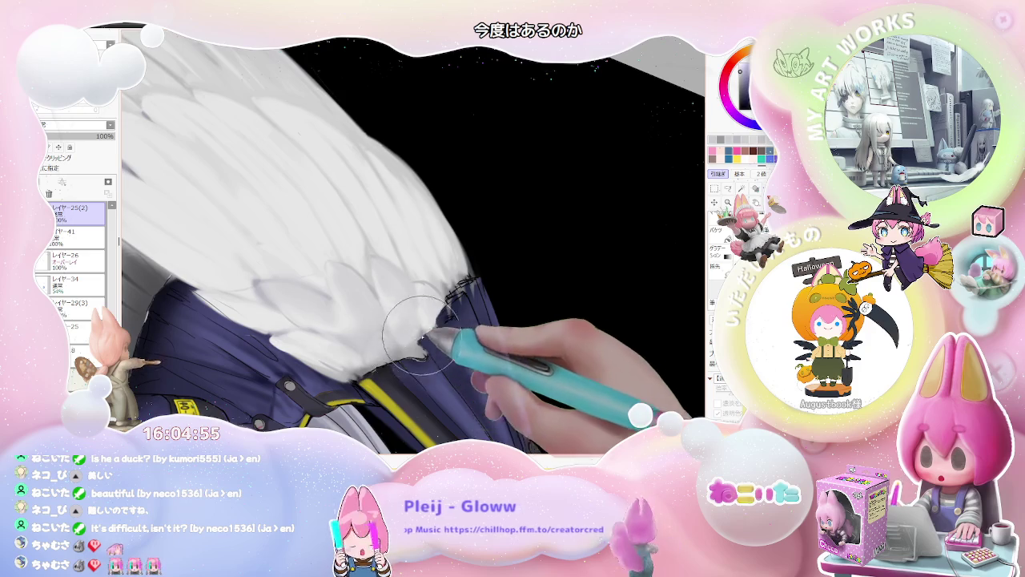
key("Delete")
key("ctrl+minus")
key("ctrl+minus")
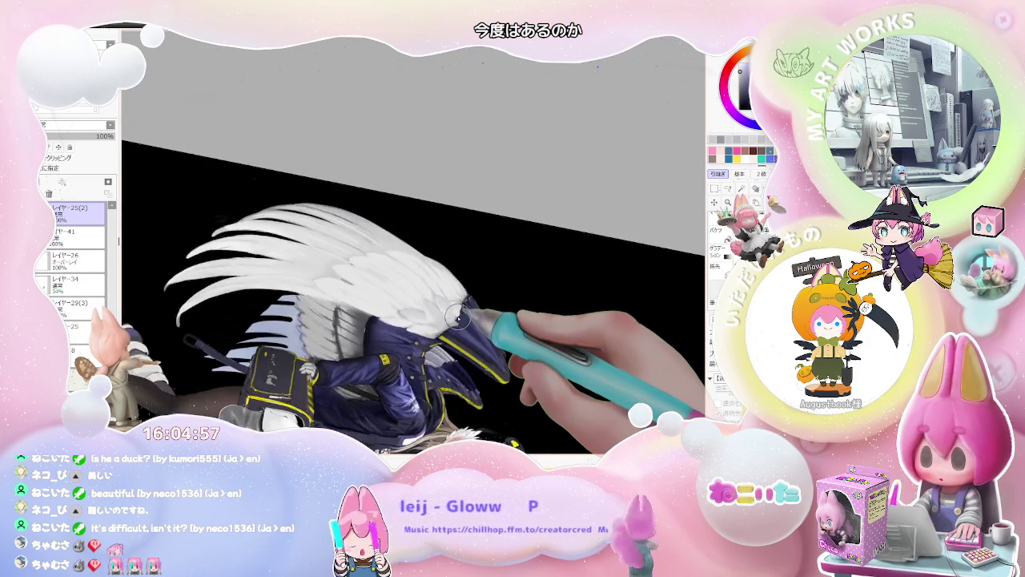
key("End")
key("ctrl+plus")
key("ctrl+plus")
key("End")
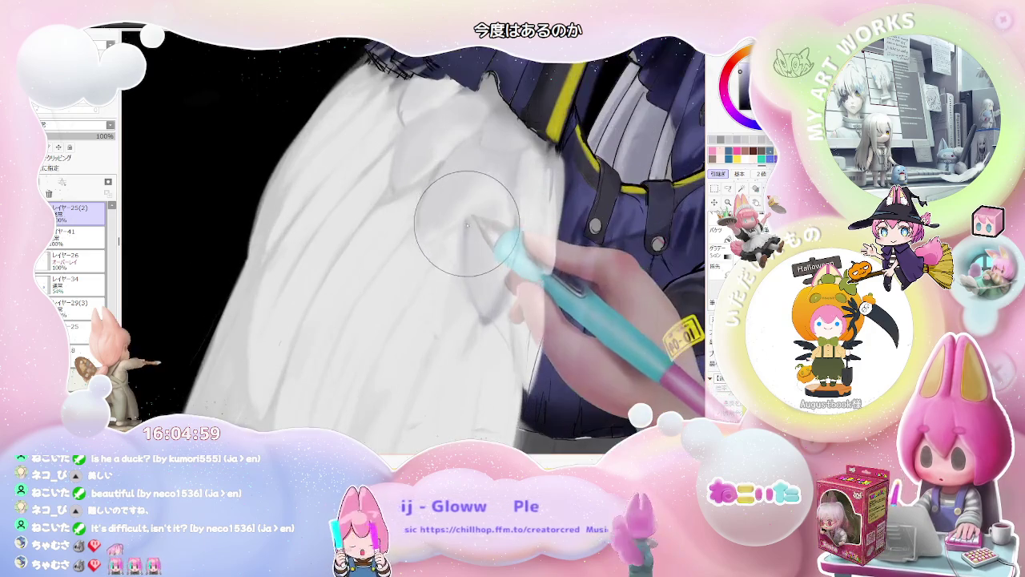
Step: Enlarge the brush much further and continue shading from a tilted wing close-up
left_click_drag(466, 227, 458, 233)
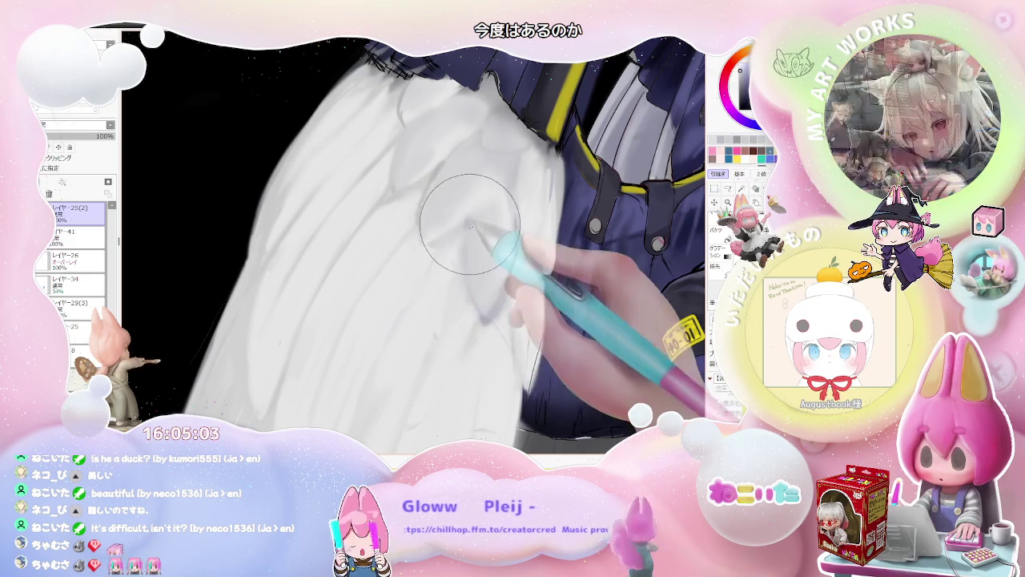
key("End")
key("Home")
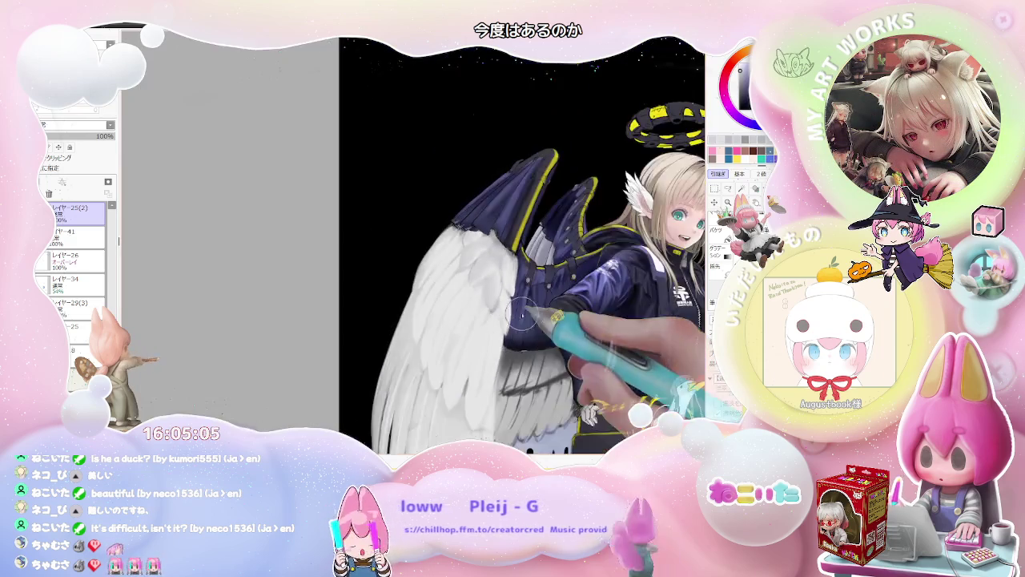
key("End")
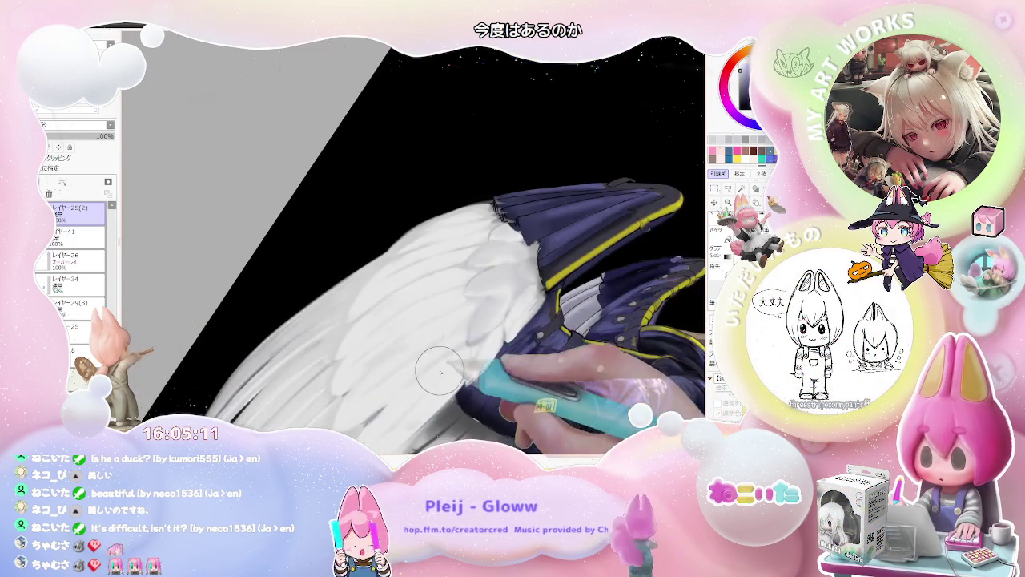
Step: Pan and tilt the view along the wing where it meets the navy sleeve
key("Left")
key("Up")
key("Home")
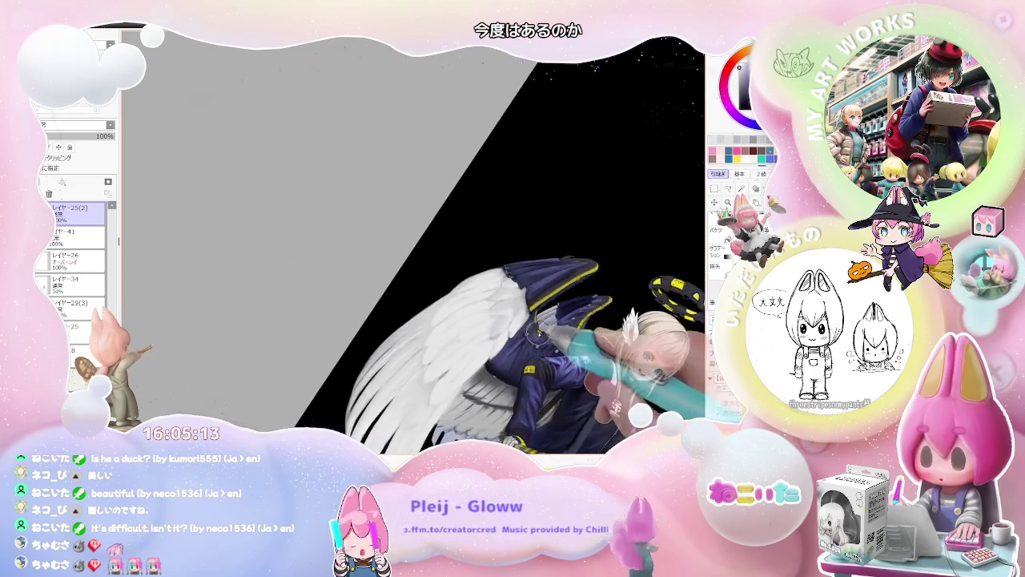
scroll(502, 376, "up", 5)
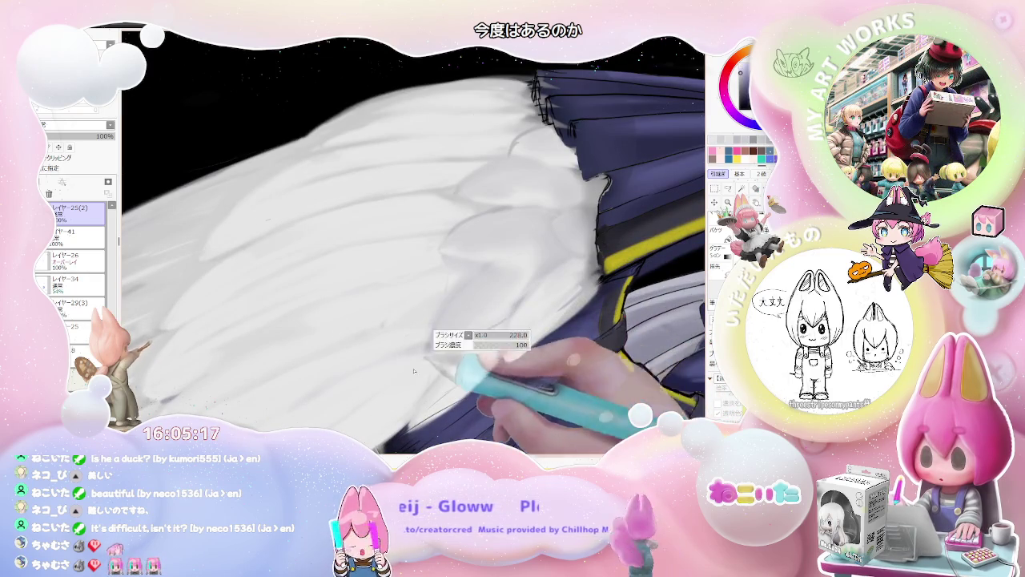
scroll(432, 378, "down", 2)
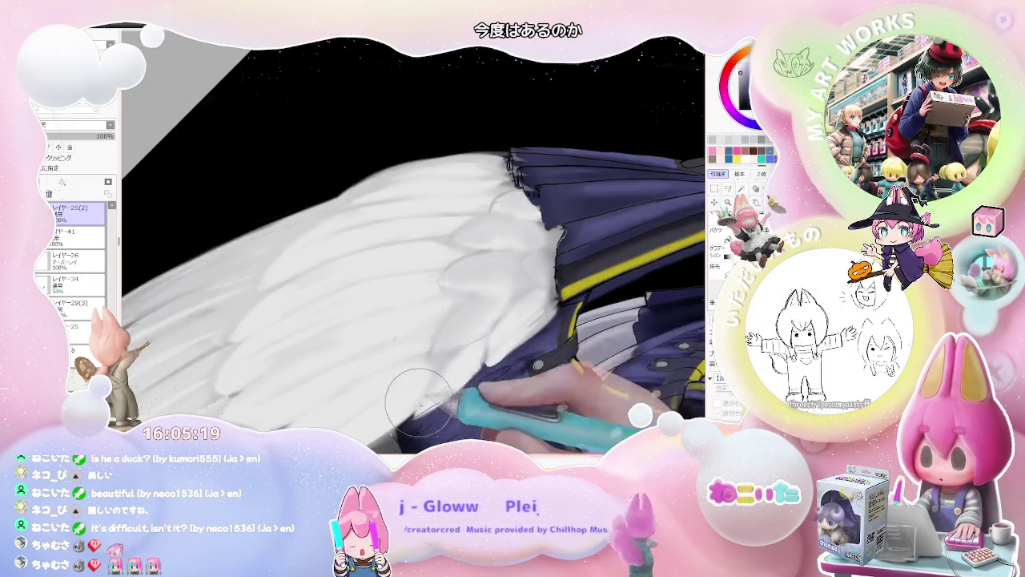
scroll(449, 376, "down", 3)
scroll(480, 375, "down", 2)
scroll(507, 370, "up", 1)
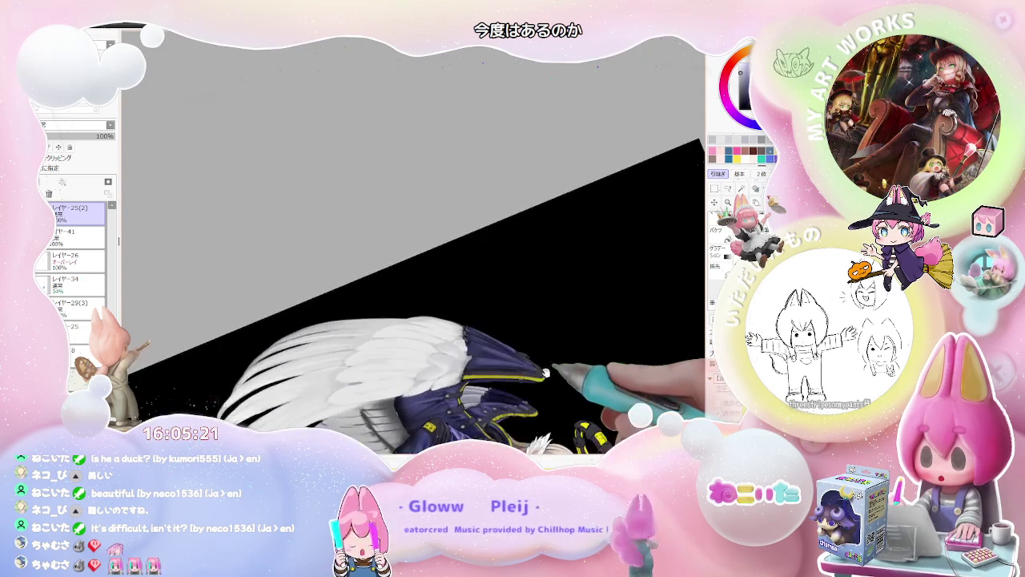
scroll(480, 361, "up", 2)
scroll(433, 345, "up", 2)
scroll(384, 335, "up", 3)
Step: Enlarge the brush and paint the first row of rounded, softly shaded feathers
key("bracketright")
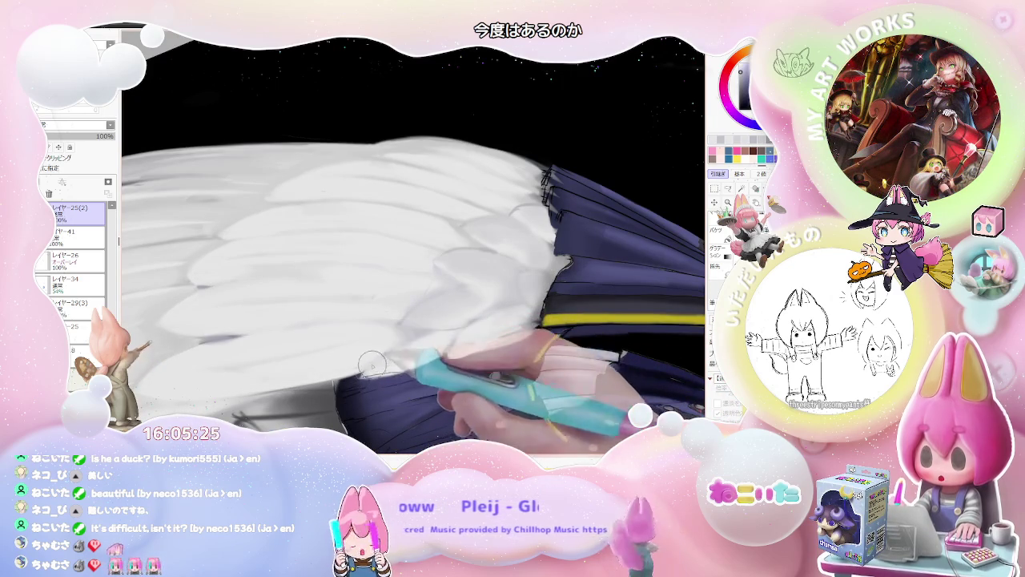
scroll(404, 343, "up", 2)
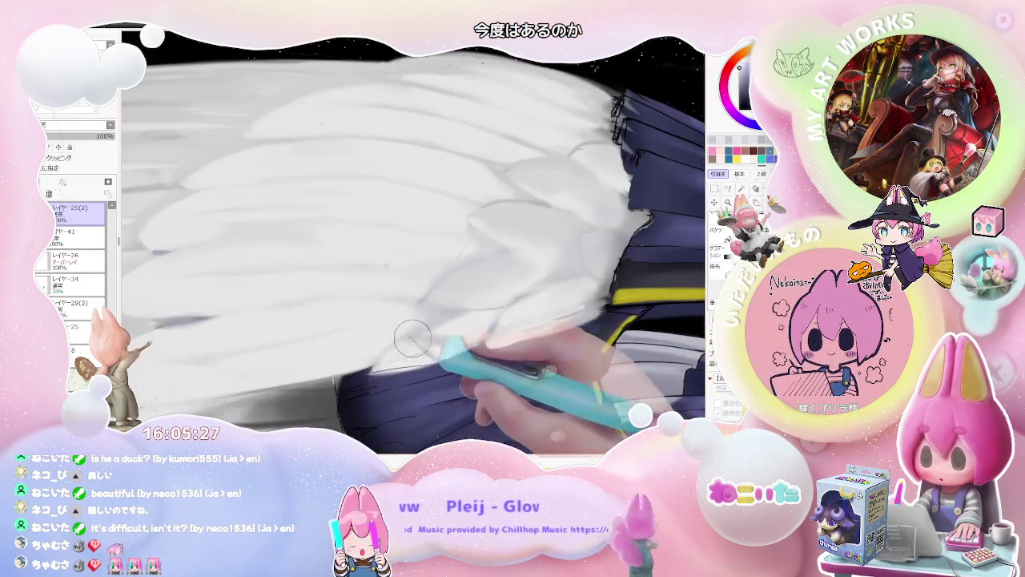
scroll(463, 319, "down", 2)
scroll(473, 318, "down", 2)
scroll(480, 316, "down", 2)
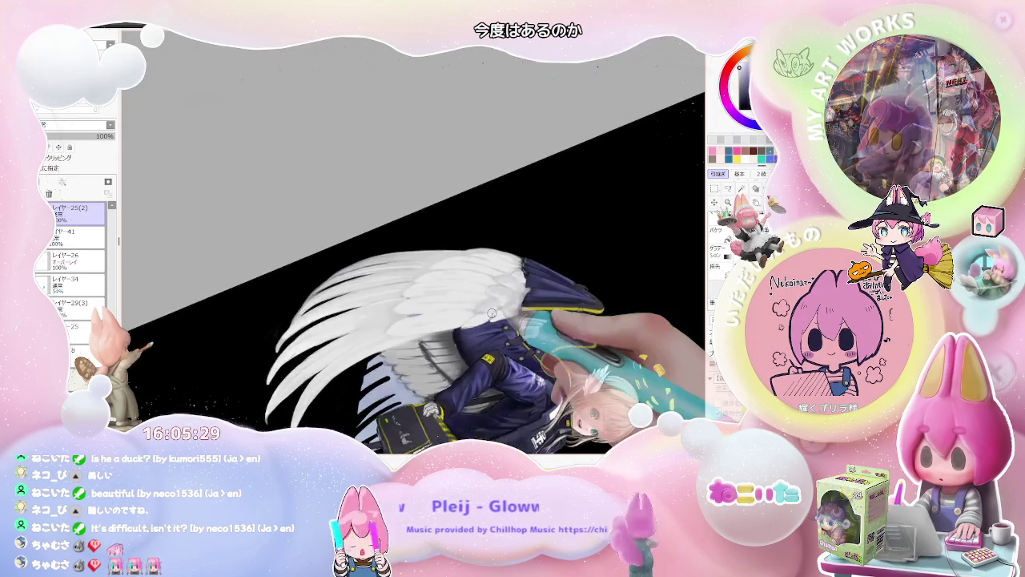
scroll(492, 314, "down", 1)
scroll(480, 321, "up", 2)
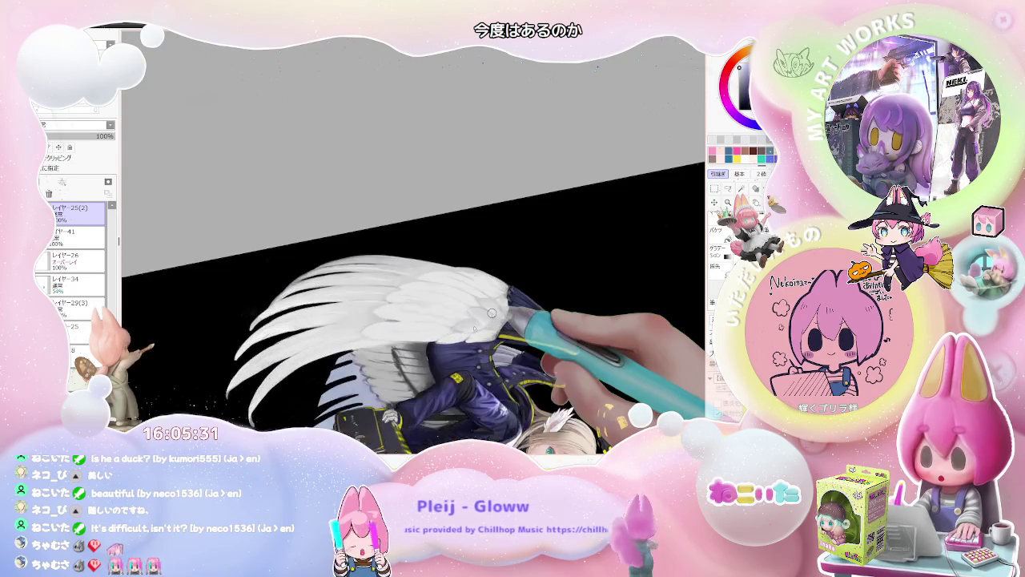
scroll(452, 337, "up", 2)
scroll(453, 338, "up", 1)
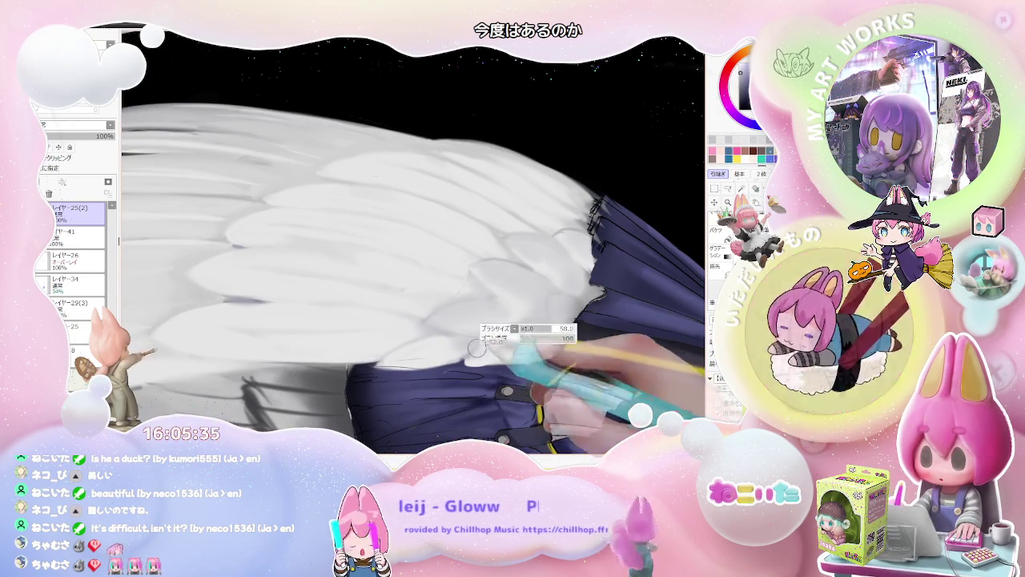
Step: Add further overlapping feather rows with soft grey edges across the wing
scroll(481, 346, "down", 2)
scroll(560, 336, "down", 2)
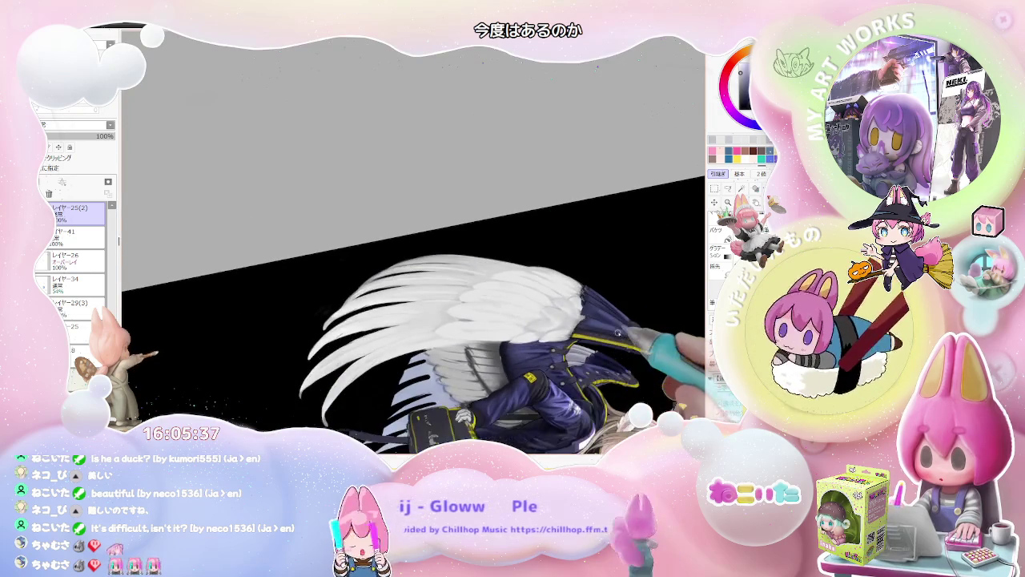
scroll(448, 333, "up", 2)
scroll(417, 330, "up", 2)
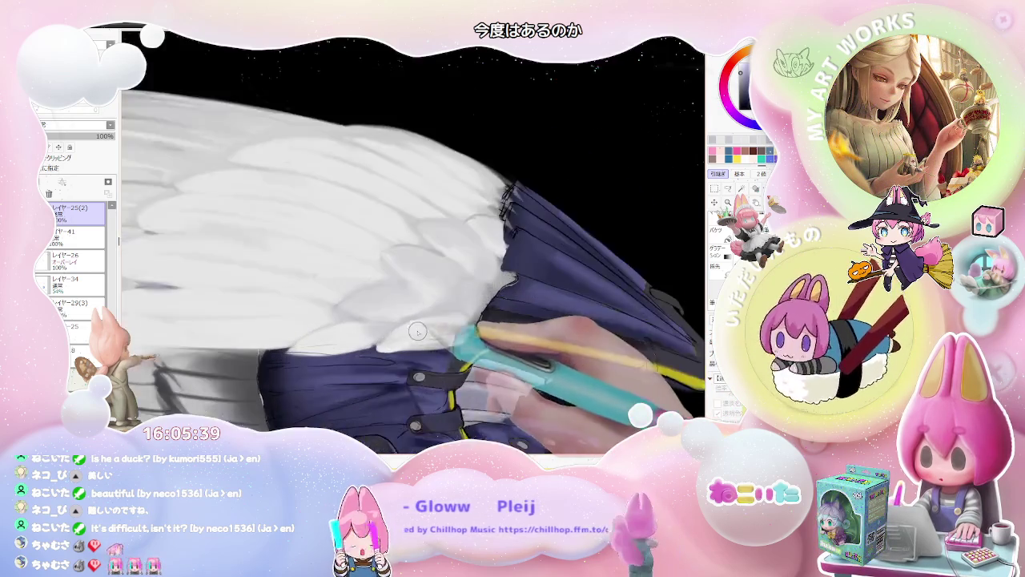
scroll(417, 330, "up", 1)
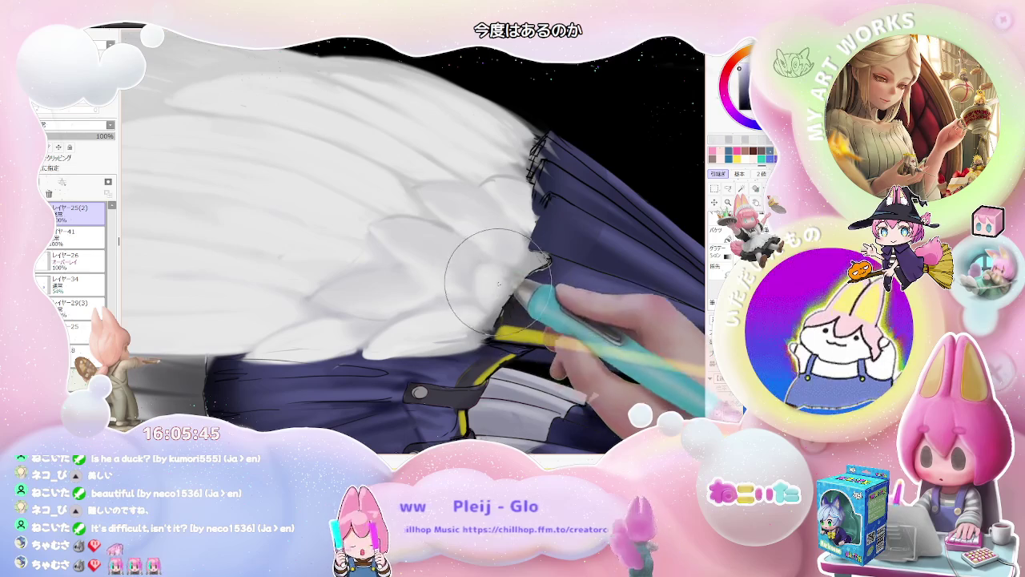
scroll(498, 282, "up", 1)
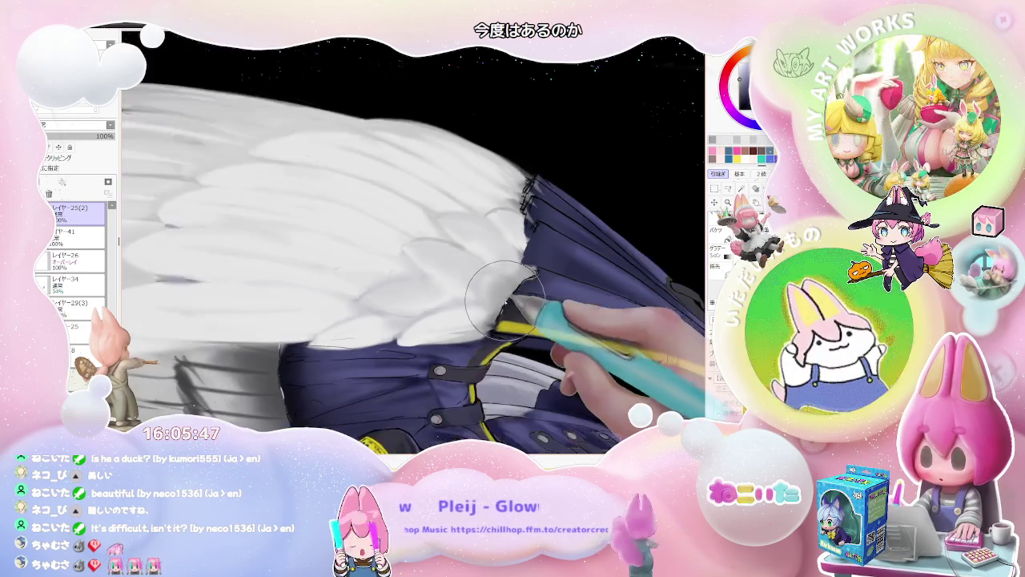
scroll(503, 299, "down", 3)
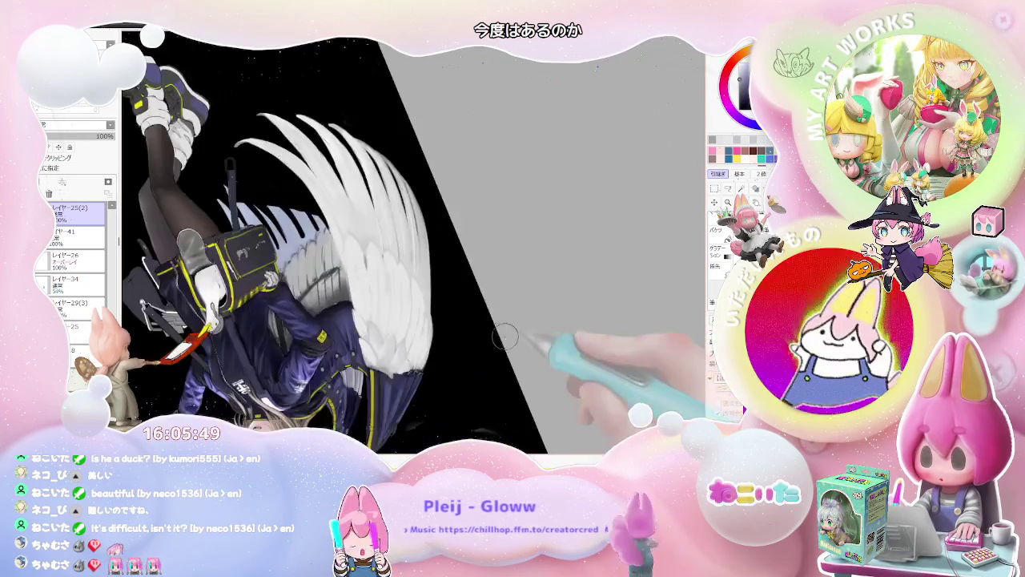
Step: Shade the upper wing feathers with soft grey strokes while scrolling along the wing
scroll(505, 338, "up", 3)
scroll(352, 394, "up", 1)
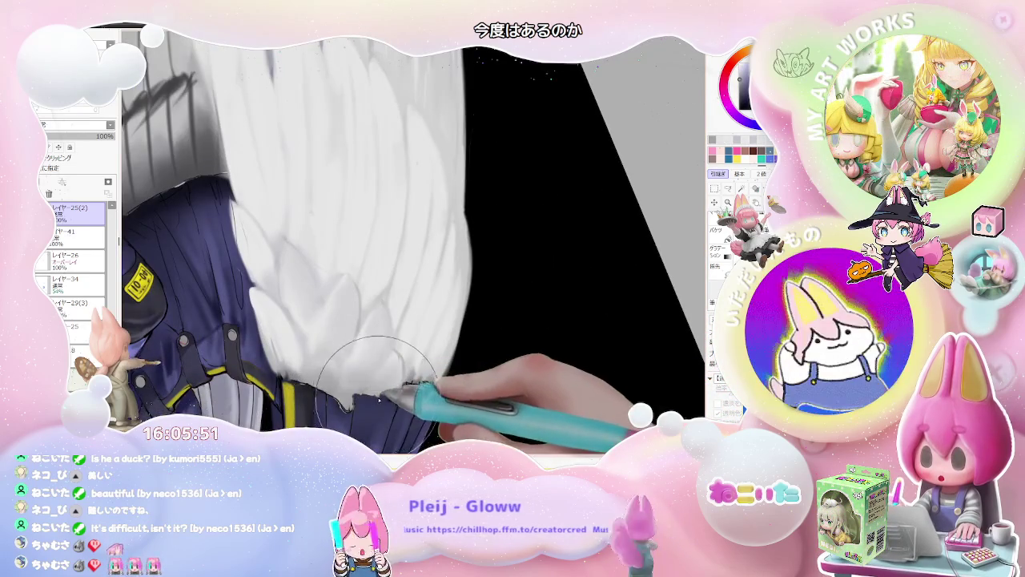
scroll(392, 373, "down", 3)
scroll(385, 376, "up", 3)
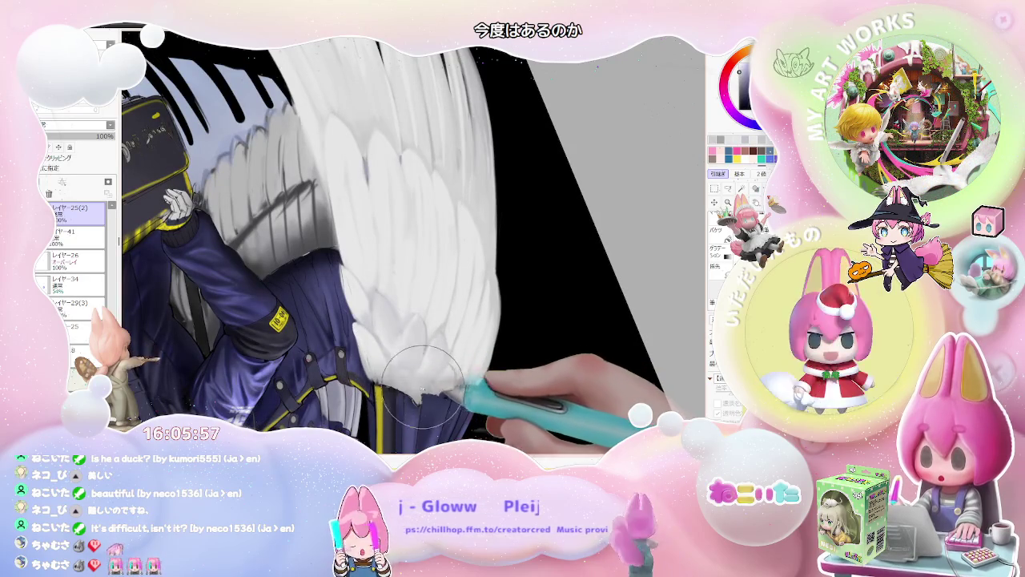
scroll(437, 367, "down", 2)
scroll(449, 360, "down", 2)
scroll(464, 357, "down", 2)
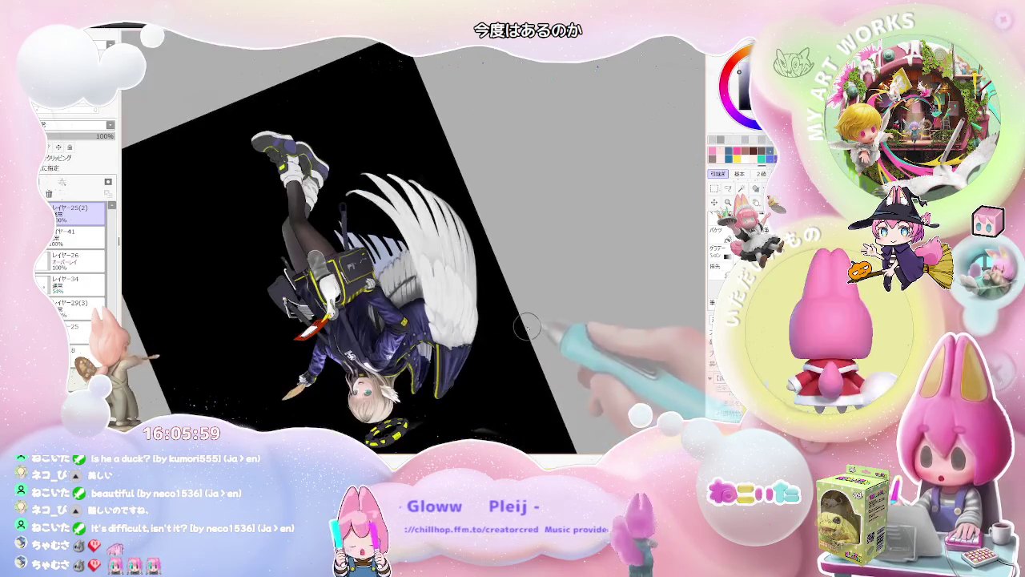
scroll(484, 347, "down", 1)
scroll(481, 346, "up", 2)
scroll(461, 356, "up", 2)
scroll(437, 362, "up", 2)
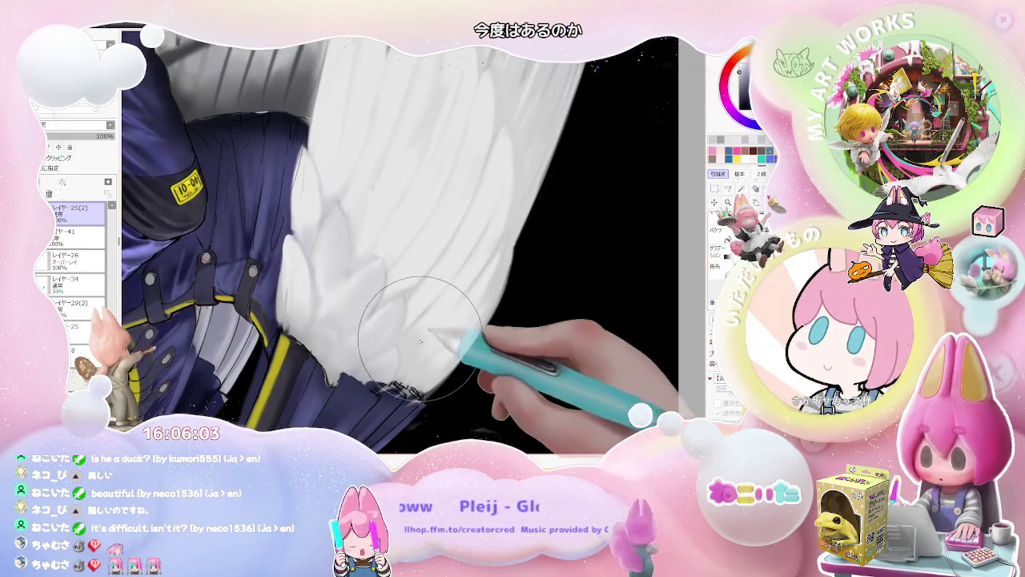
Step: Extend grey and lavender feather shading into the lower wing beneath the jacket hem
scroll(432, 340, "down", 2)
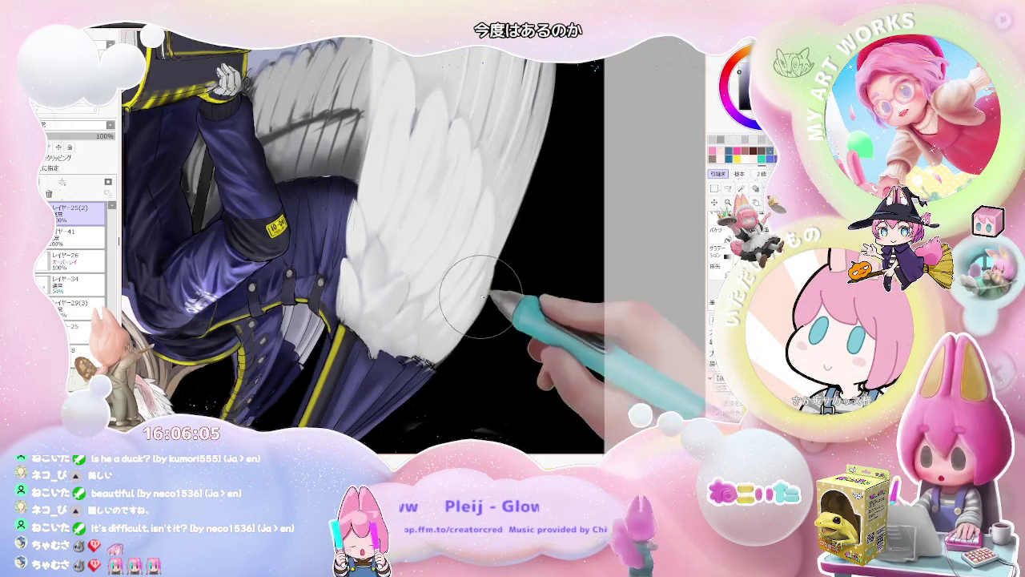
scroll(481, 297, "down", 2)
scroll(472, 320, "down", 1)
scroll(461, 288, "down", 1)
scroll(473, 277, "down", 1)
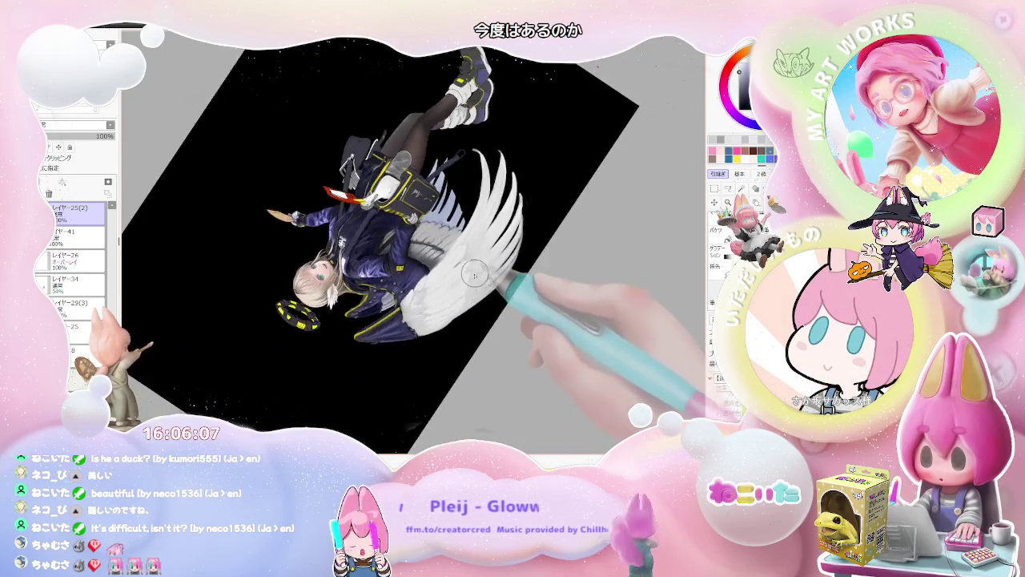
scroll(474, 275, "up", 2)
scroll(481, 344, "up", 2)
scroll(320, 321, "up", 1)
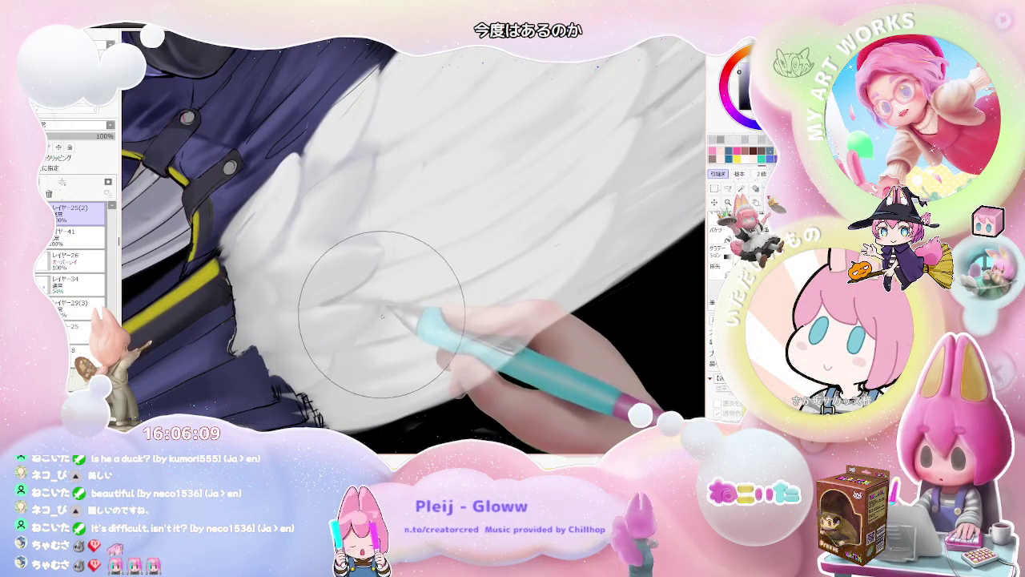
scroll(383, 316, "down", 2)
scroll(389, 319, "down", 1)
scroll(383, 321, "down", 1)
scroll(368, 321, "up", 1)
scroll(348, 336, "up", 2)
scroll(355, 330, "up", 1)
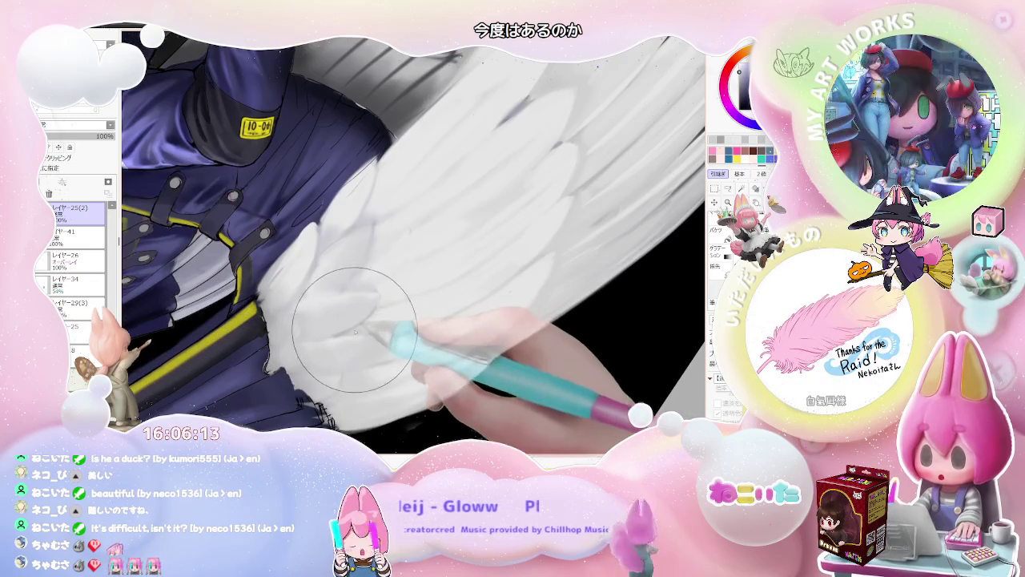
scroll(327, 309, "down", 1)
scroll(297, 252, "down", 1)
scroll(462, 207, "up", 2)
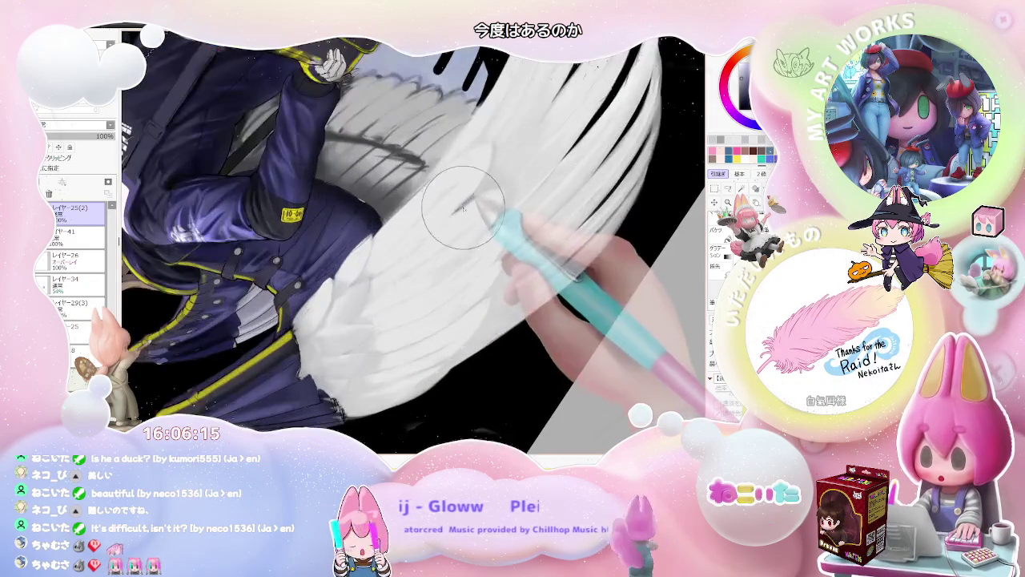
scroll(345, 354, "up", 2)
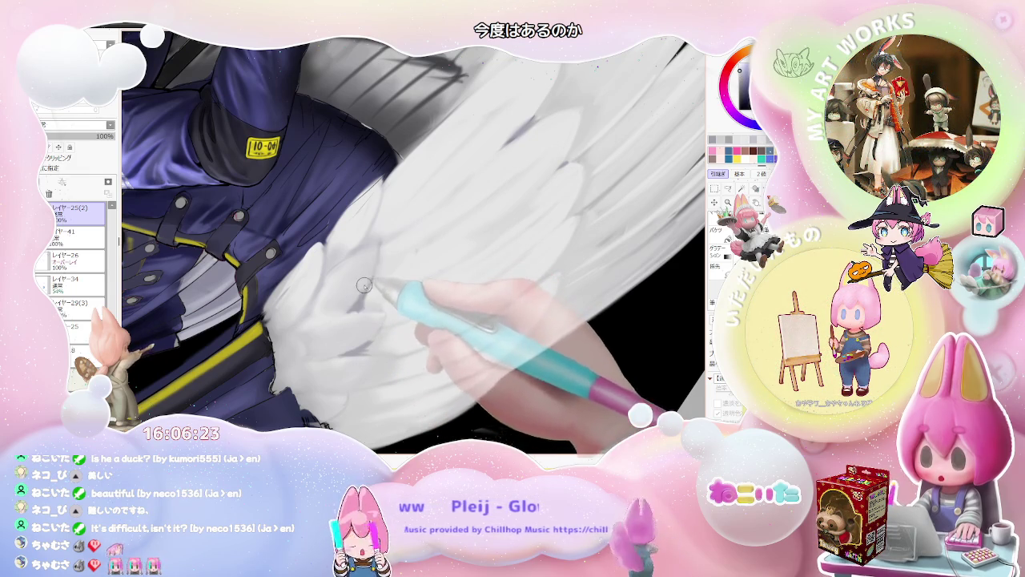
Step: Zoom out and rotate the view to review the wing shading on the whole angel
key("ctrl+minus")
key("End")
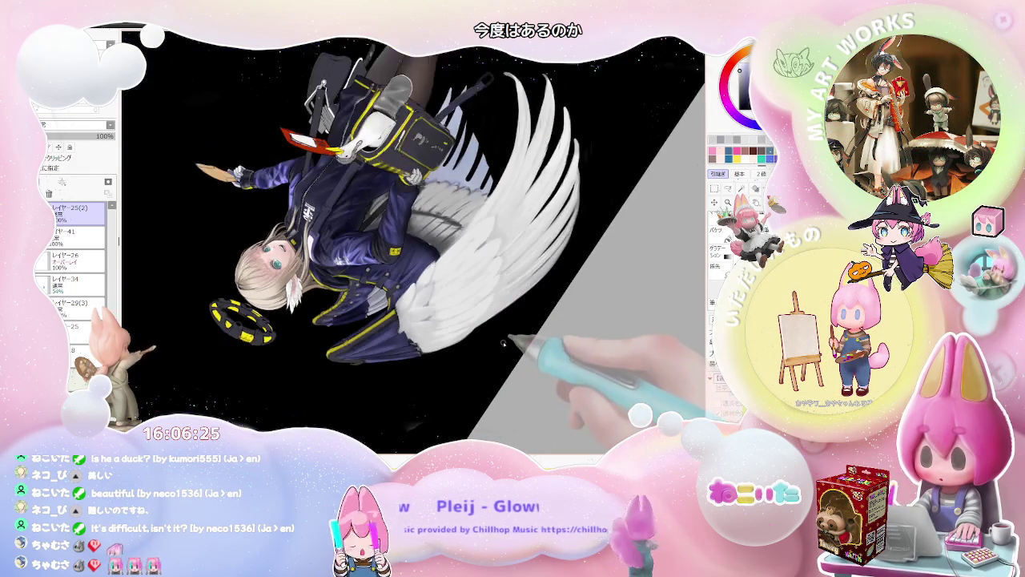
key("End")
key("End")
key("Delete")
key("Delete")
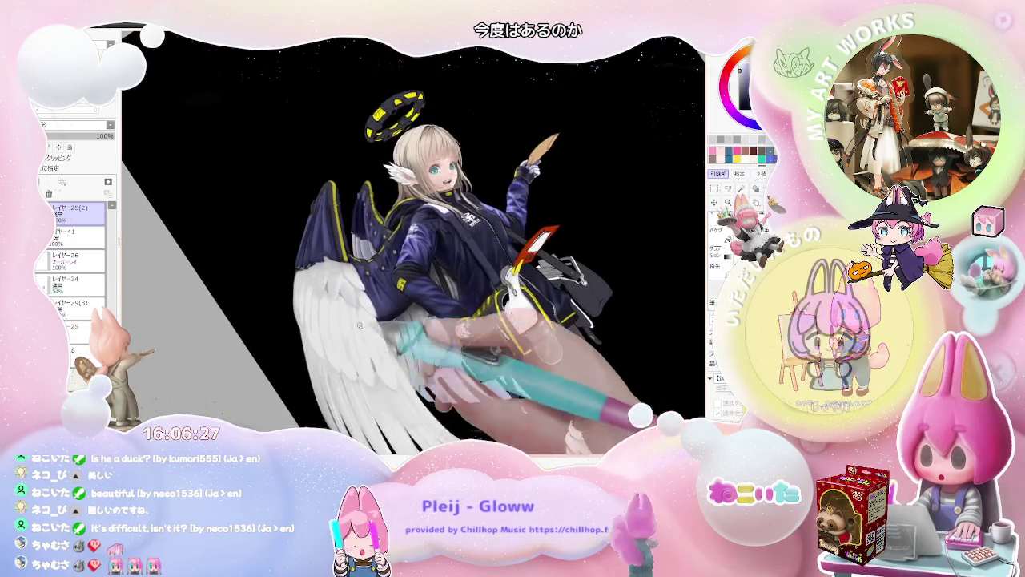
key("ctrl+plus")
key("ctrl+plus")
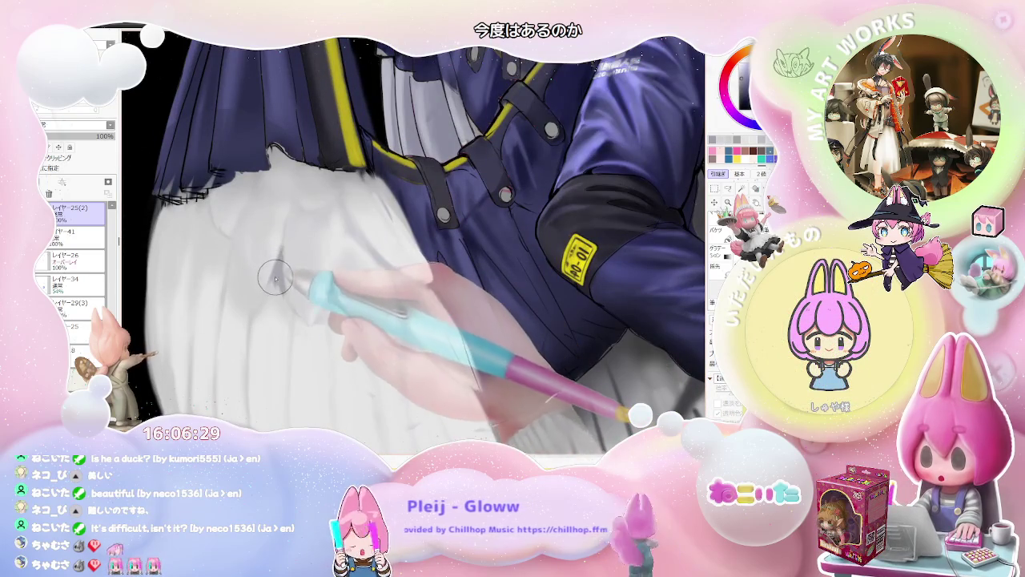
key("ctrl+minus")
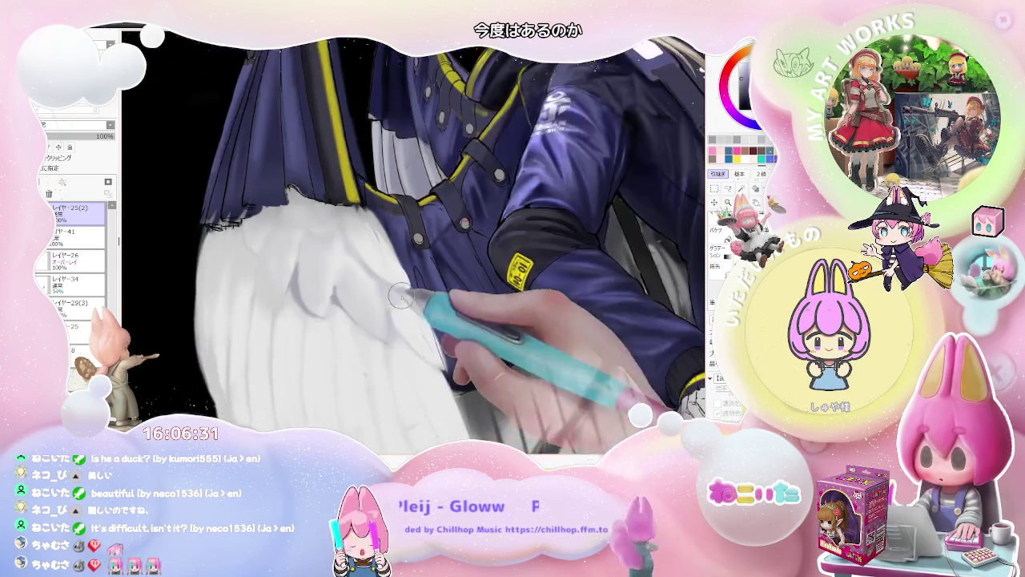
key("ctrl+minus")
key("Delete")
key("Delete")
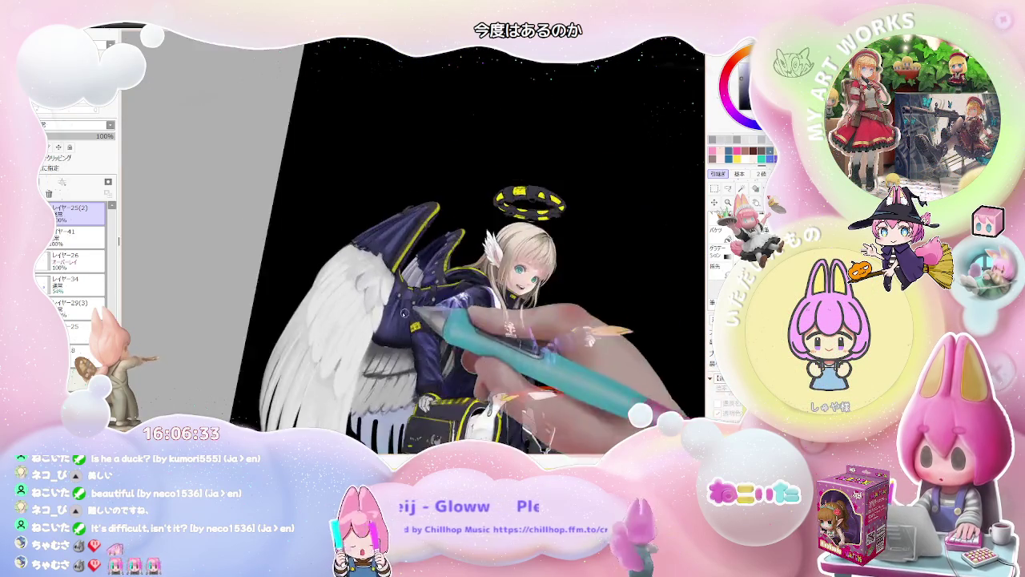
Step: Shade feathers beneath the navy upper wing in a tilted close-up, checking the full canvas
key("ctrl+plus")
key("ctrl+plus")
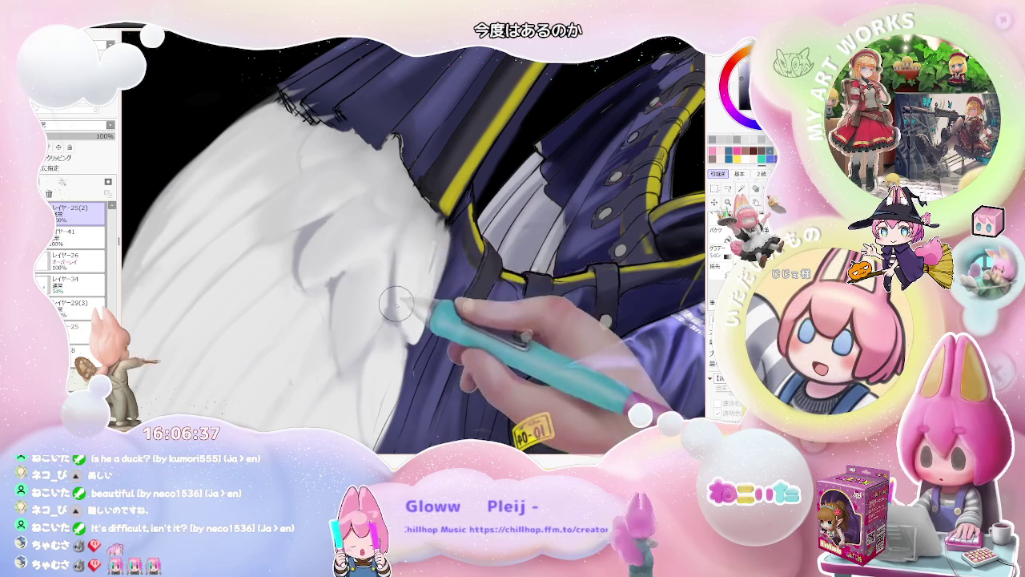
key("Delete")
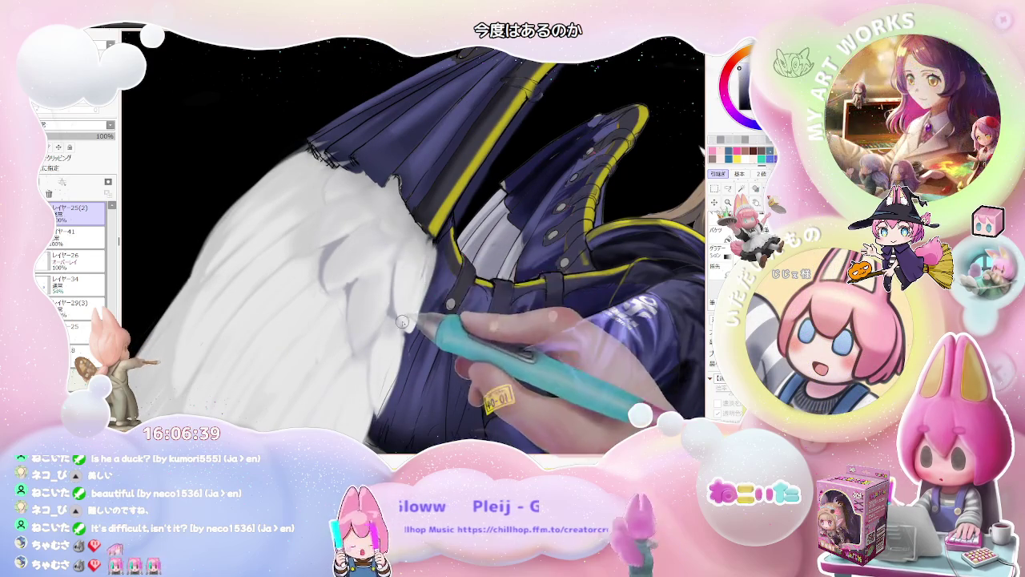
key("ctrl+minus")
key("ctrl+minus")
key("ctrl+plus")
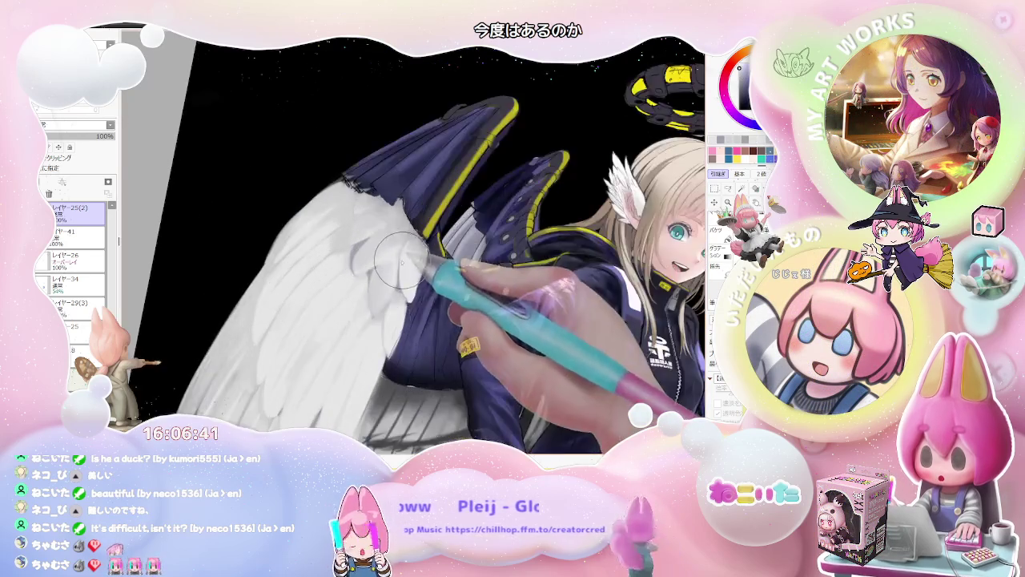
key("ctrl+plus")
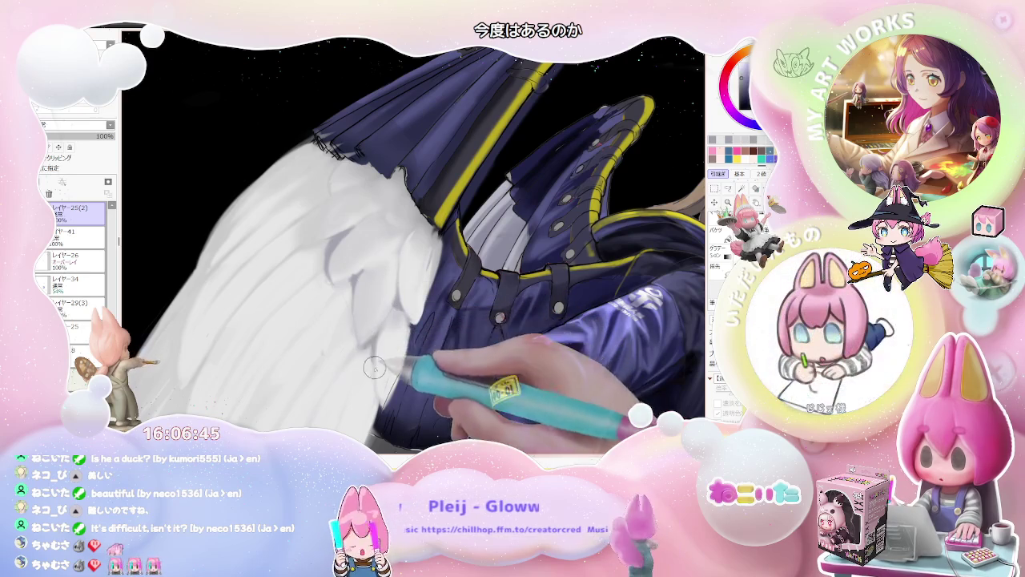
key("ctrl+minus")
key("ctrl+minus")
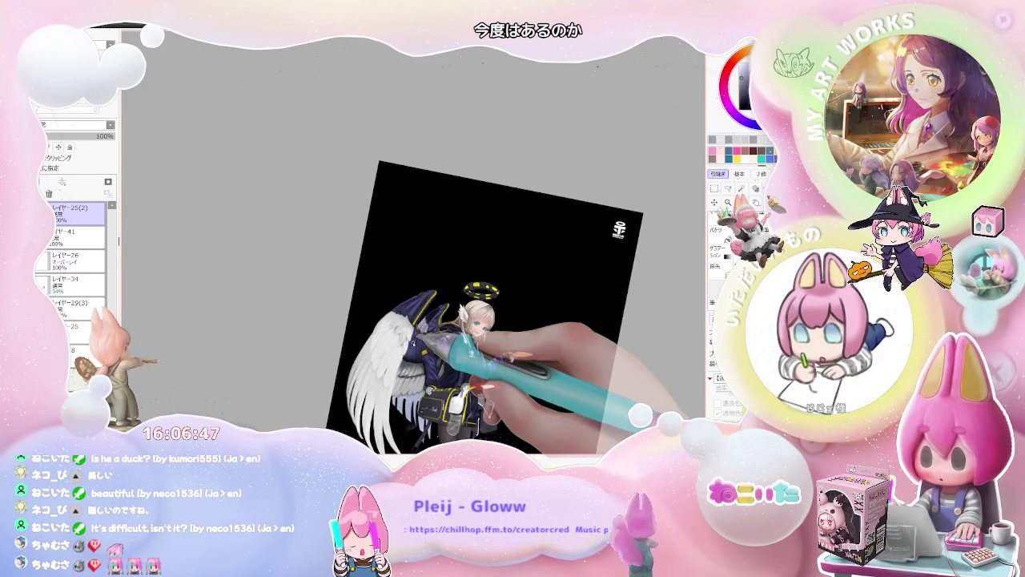
key("ctrl+plus")
key("ctrl+plus")
key("ctrl+plus")
key("ctrl+plus")
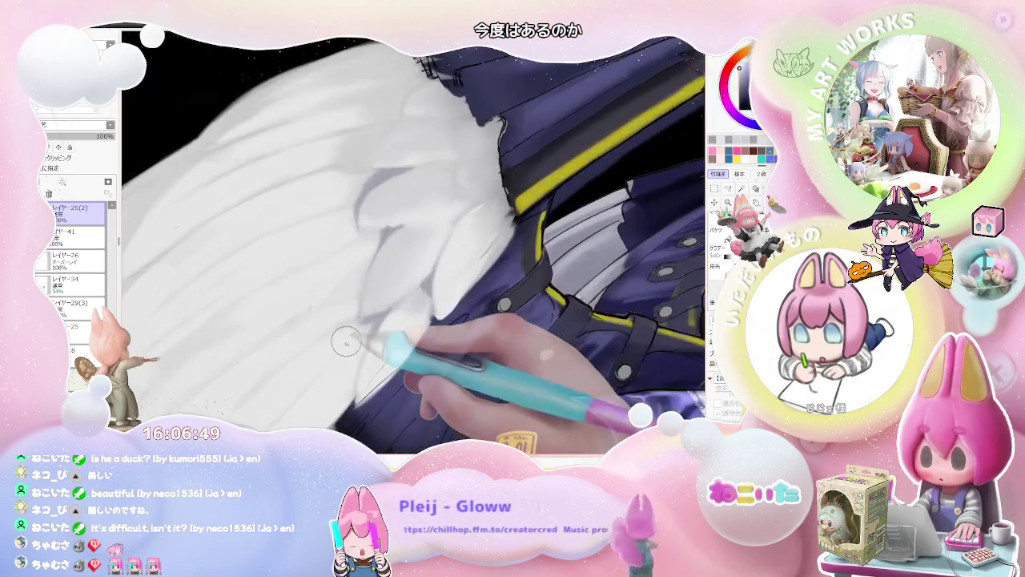
Step: Enlarge the brush and paint additional rounded feathers with lavender-grey shadows
key("bracketright")
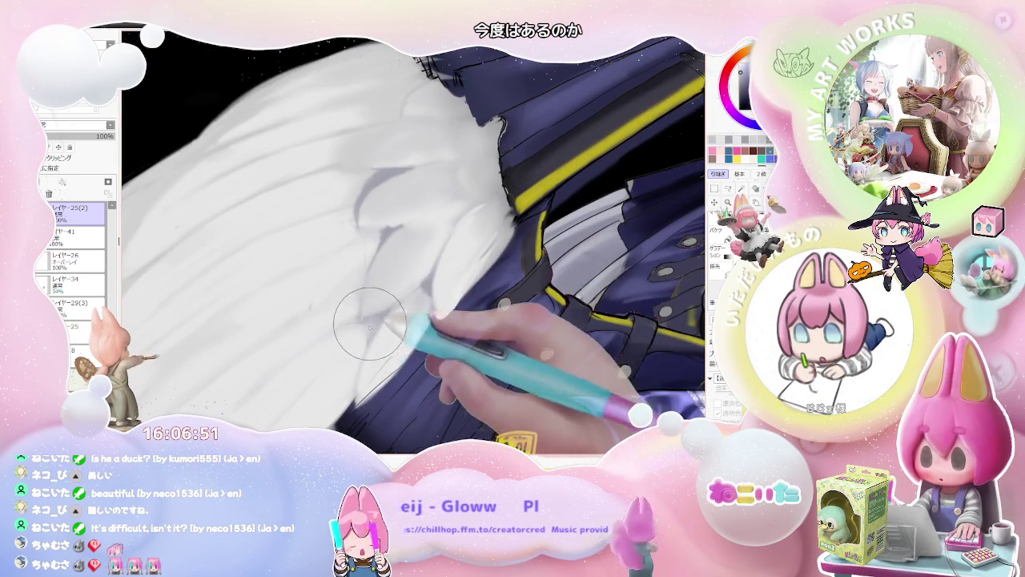
key("ctrl+minus")
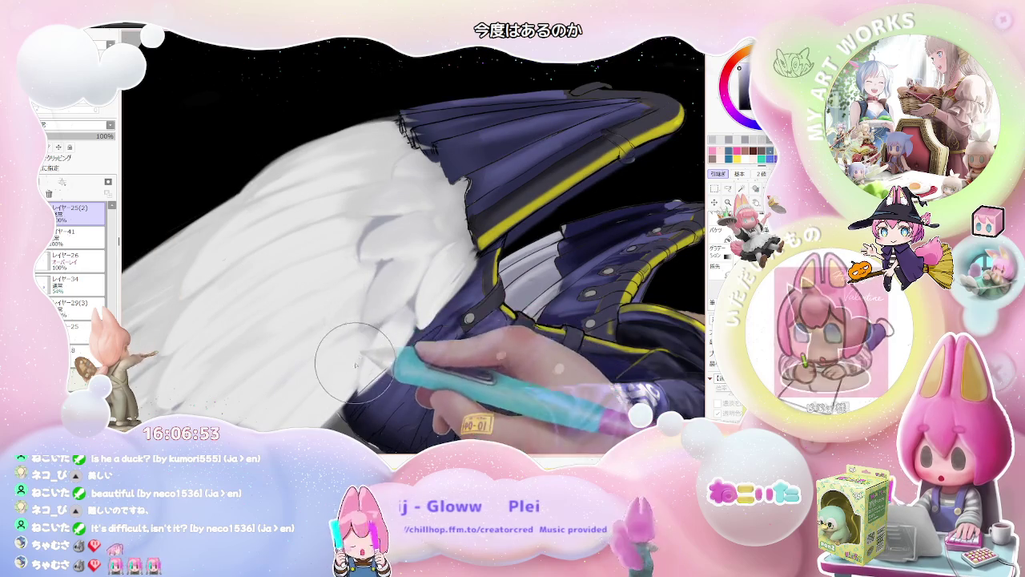
key("ctrl+minus")
key("ctrl+minus")
key("ctrl+minus")
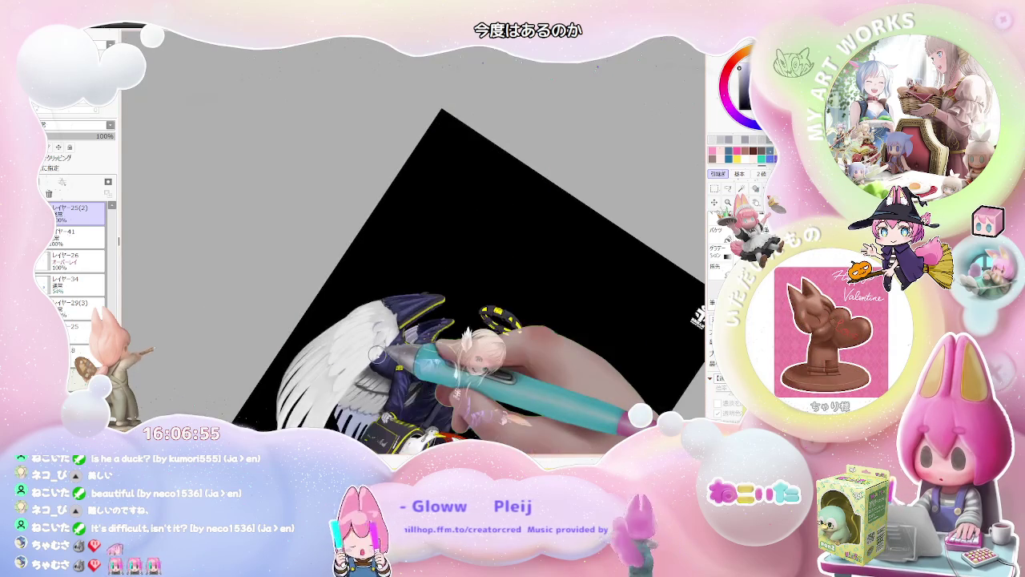
scroll(377, 354, "up", 1)
scroll(393, 344, "up", 2)
scroll(424, 332, "up", 2)
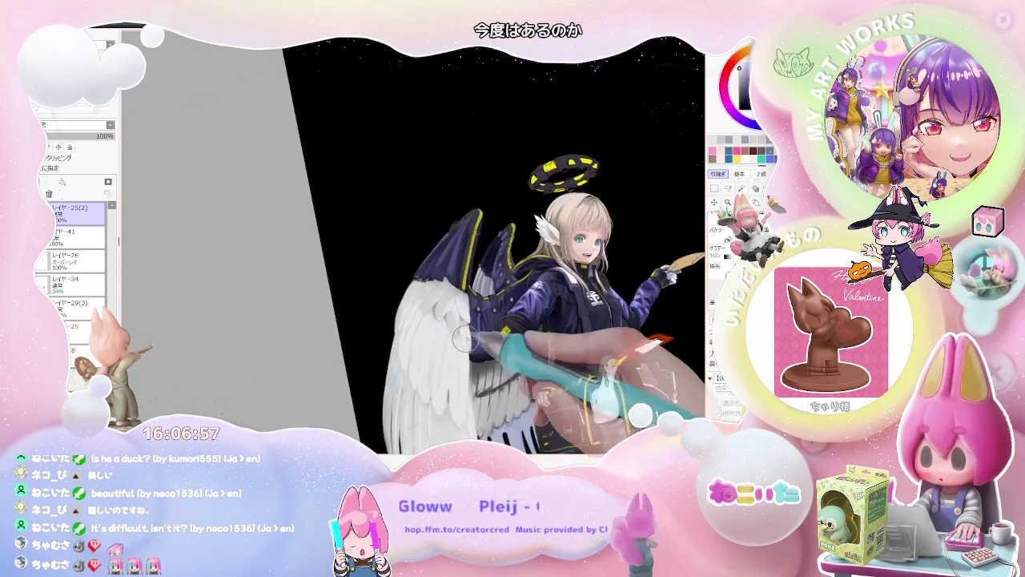
scroll(456, 317, "up", 2)
scroll(458, 315, "up", 2)
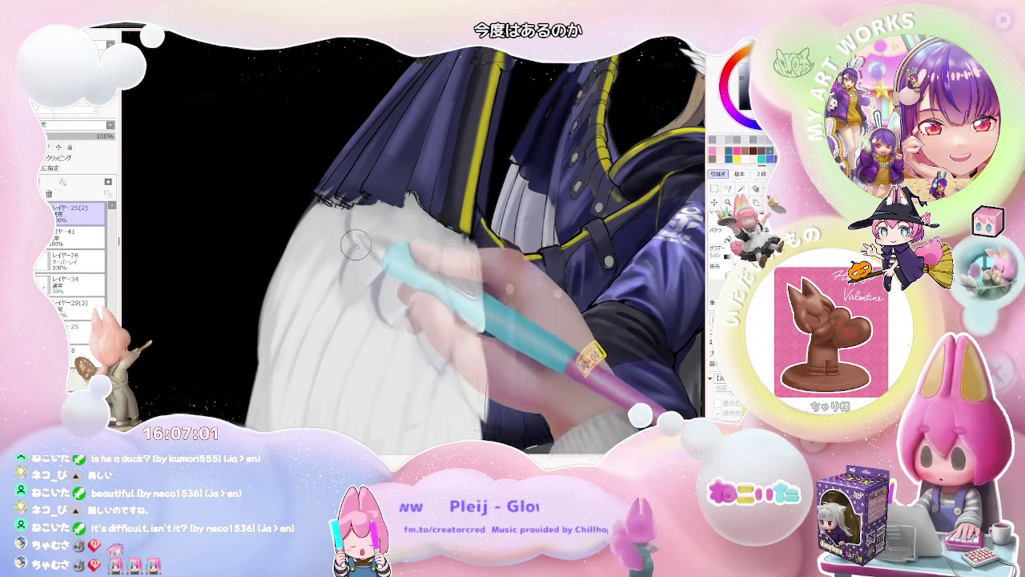
key("ctrl+minus")
key("ctrl+minus")
key("ctrl+minus")
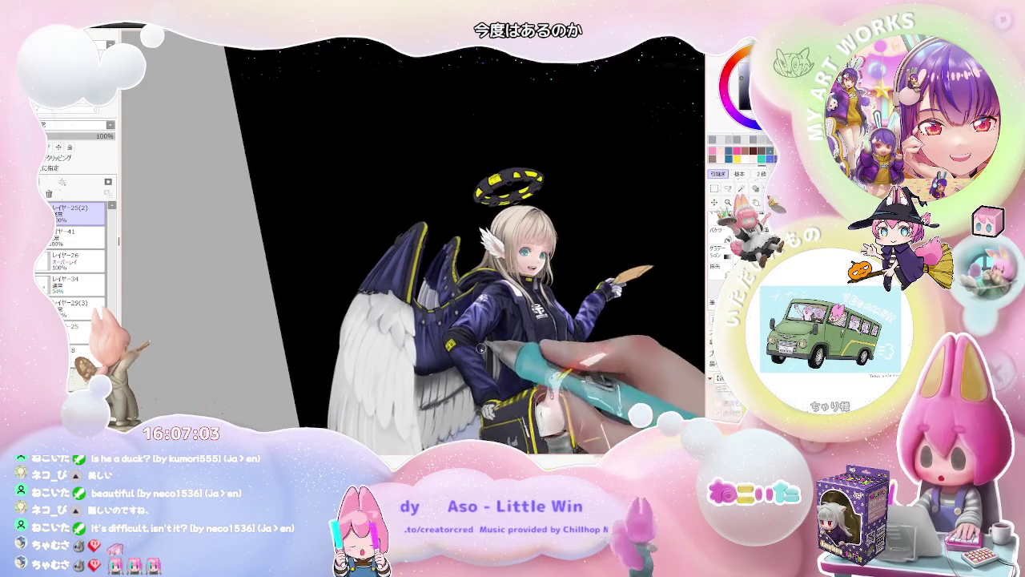
left_click_drag(517, 261, 448, 309)
scroll(448, 309, "up", 3)
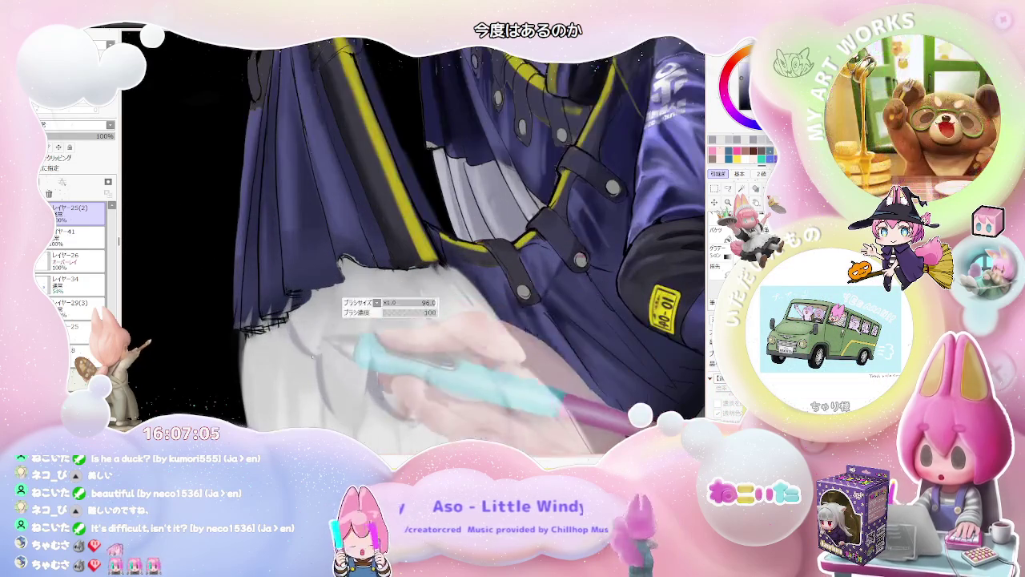
scroll(332, 385, "down", 1)
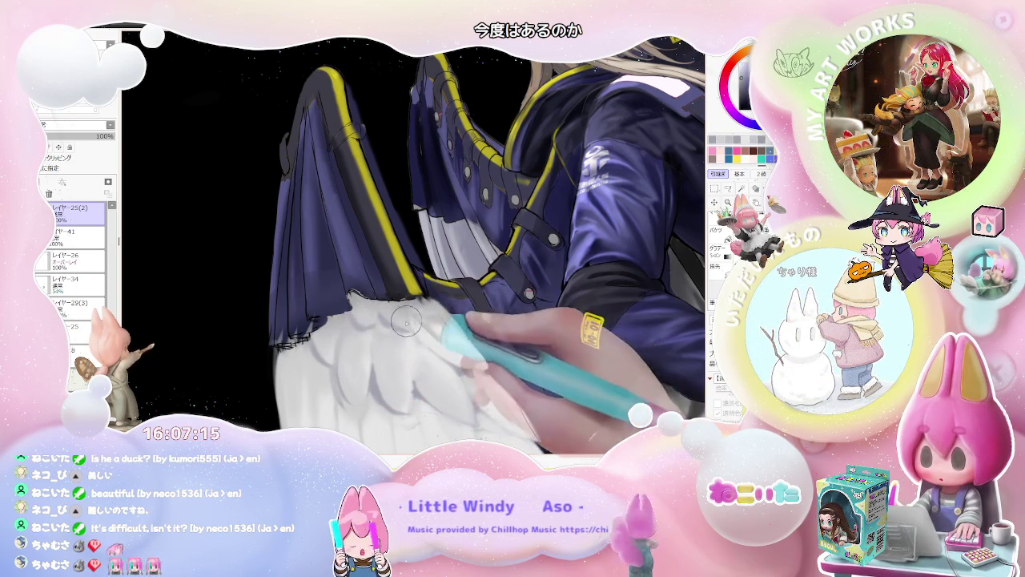
Step: Refine shadows so each feather reads separately, then view the character upright
scroll(406, 322, "down", 2)
scroll(464, 333, "down", 2)
scroll(525, 344, "down", 1)
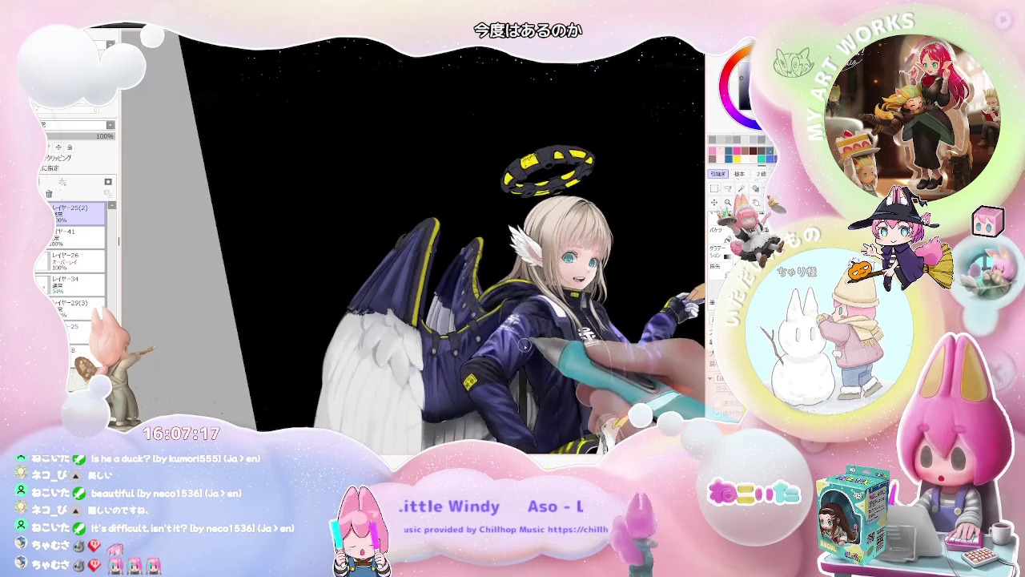
scroll(469, 297, "up", 1)
scroll(423, 297, "up", 2)
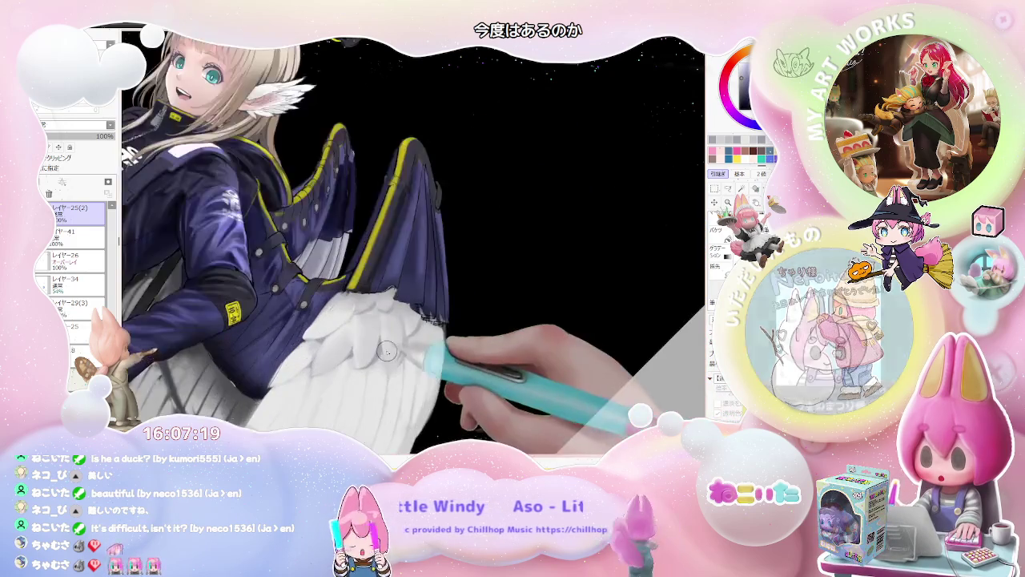
scroll(381, 358, "up", 1)
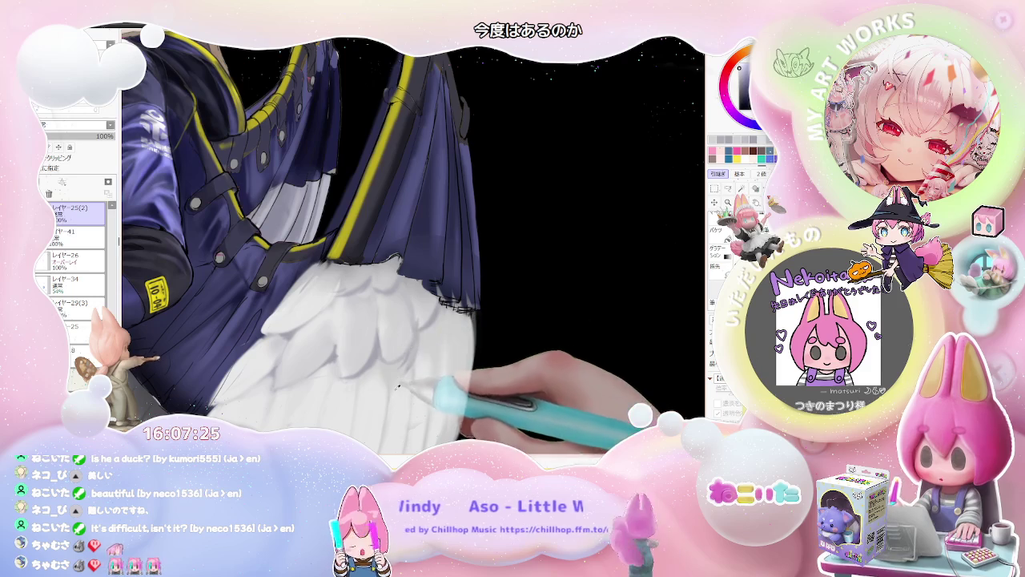
key("minus")
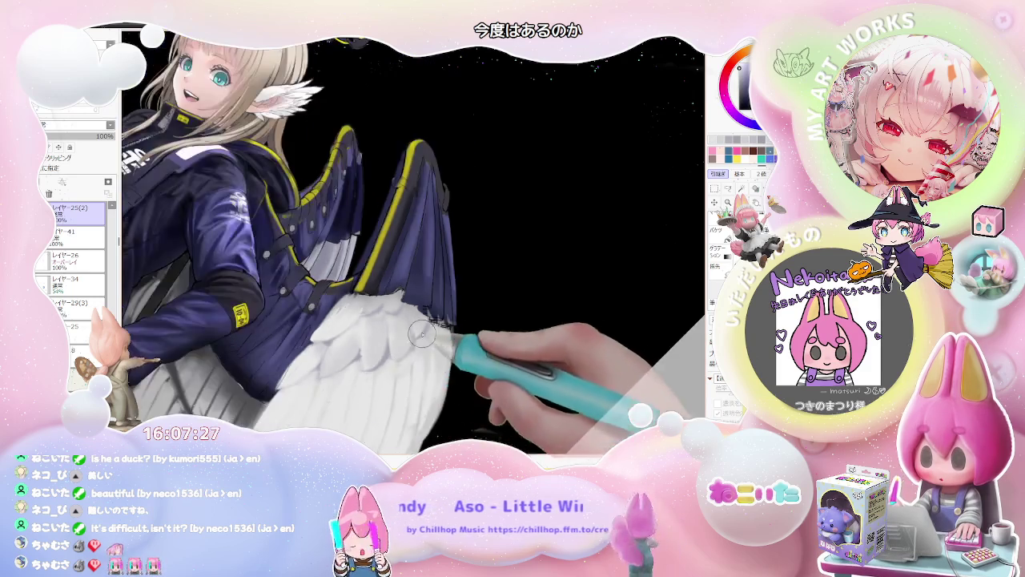
key("minus")
key("minus")
key("minus")
key("Delete")
key("Delete")
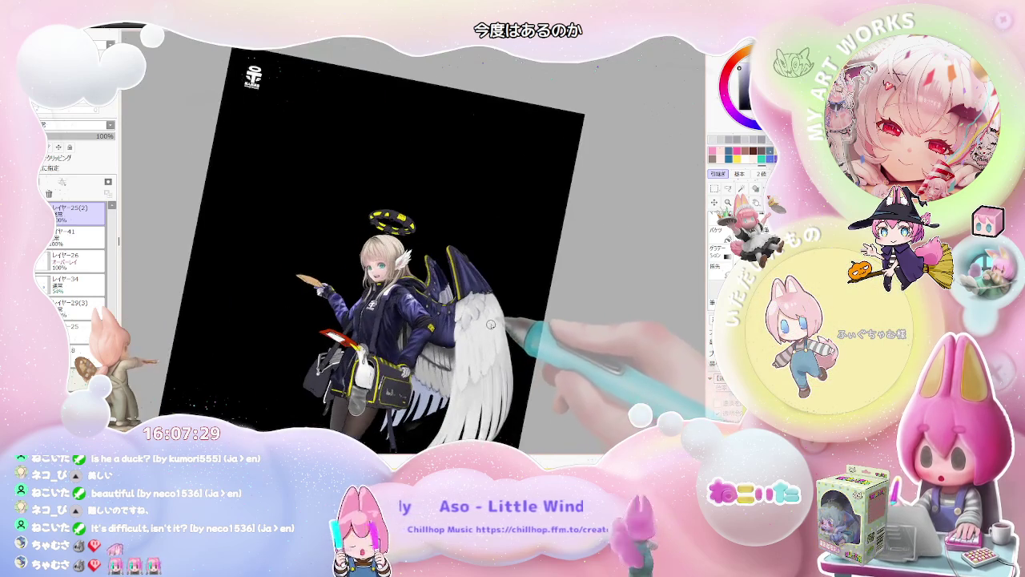
Step: Zoom in on the lower wing and resize the brush to about 131
key("plus")
key("plus")
key("plus")
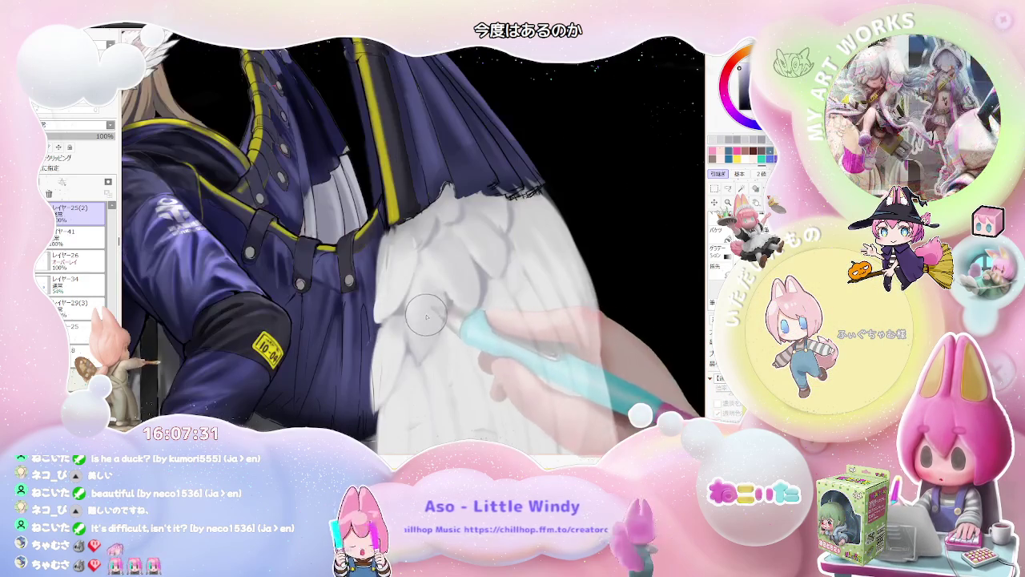
key("bracketright")
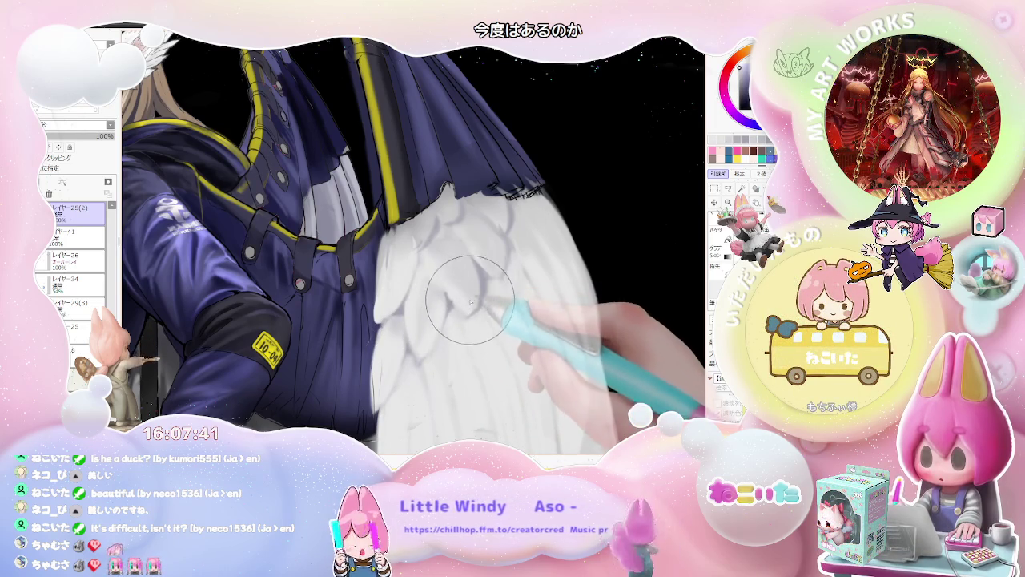
key("ctrl+minus")
key("Delete")
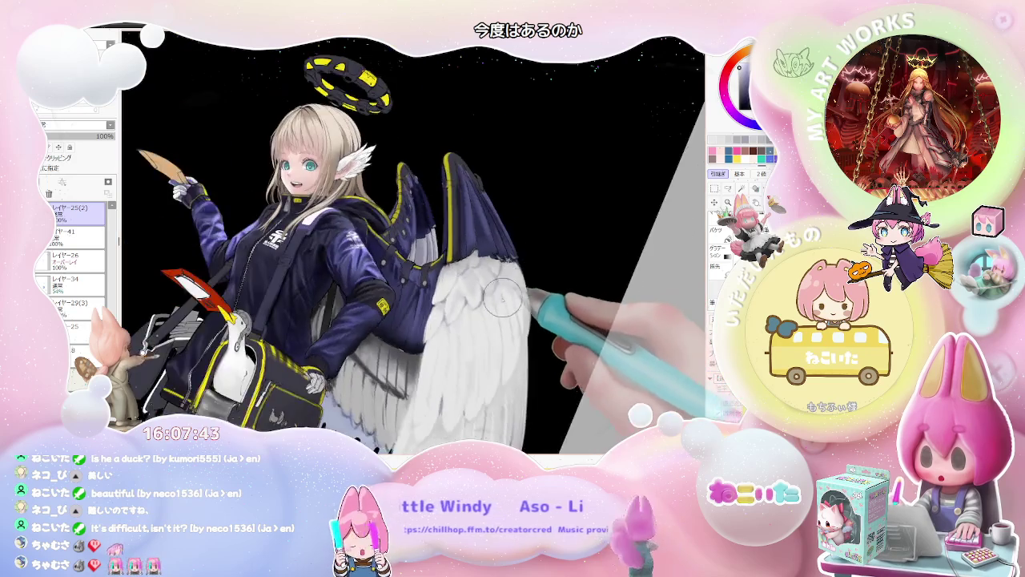
key("ctrl+plus")
key("ctrl+plus")
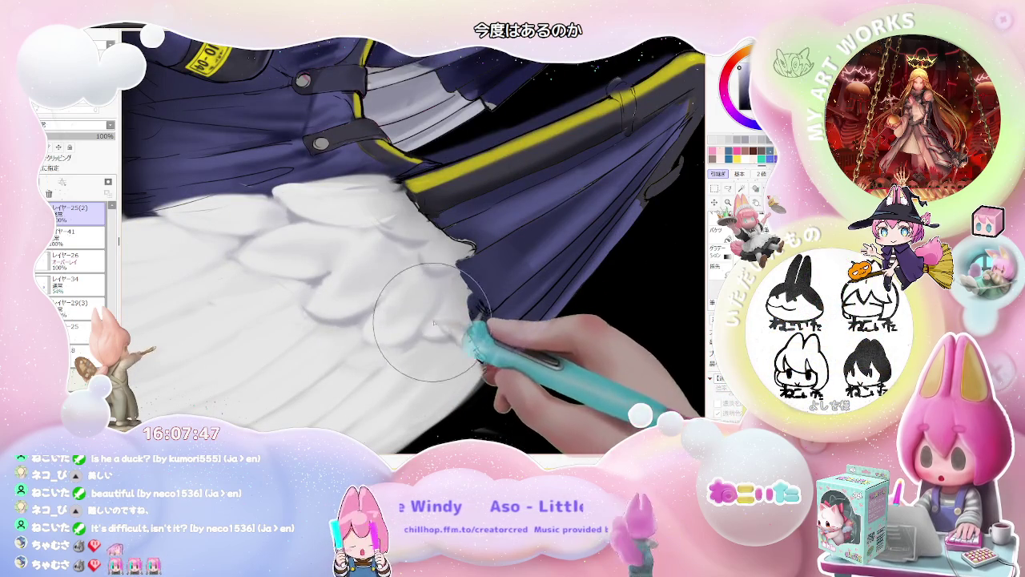
Step: Paint faint grey feather lines beside the patched sleeve, zooming out to check the character
key("ctrl+minus")
key("ctrl+minus")
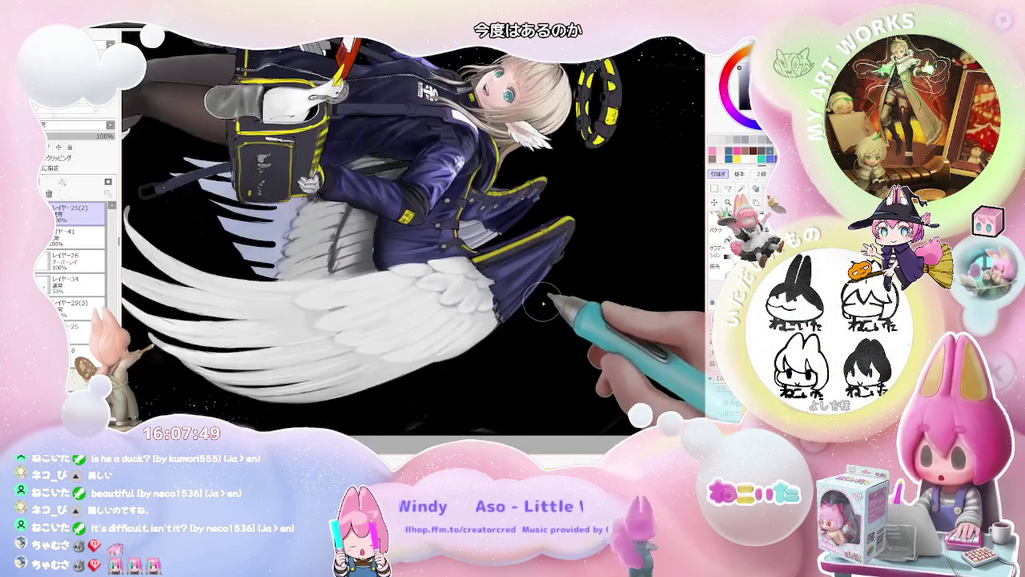
key("ctrl+plus")
key("ctrl+plus")
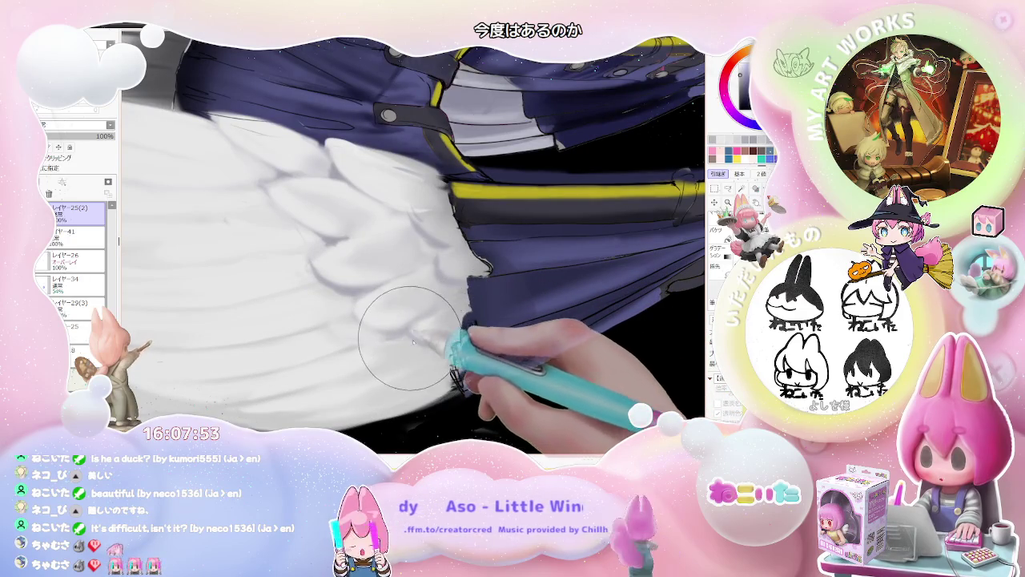
key("ctrl+minus")
key("ctrl+minus")
key("ctrl+minus")
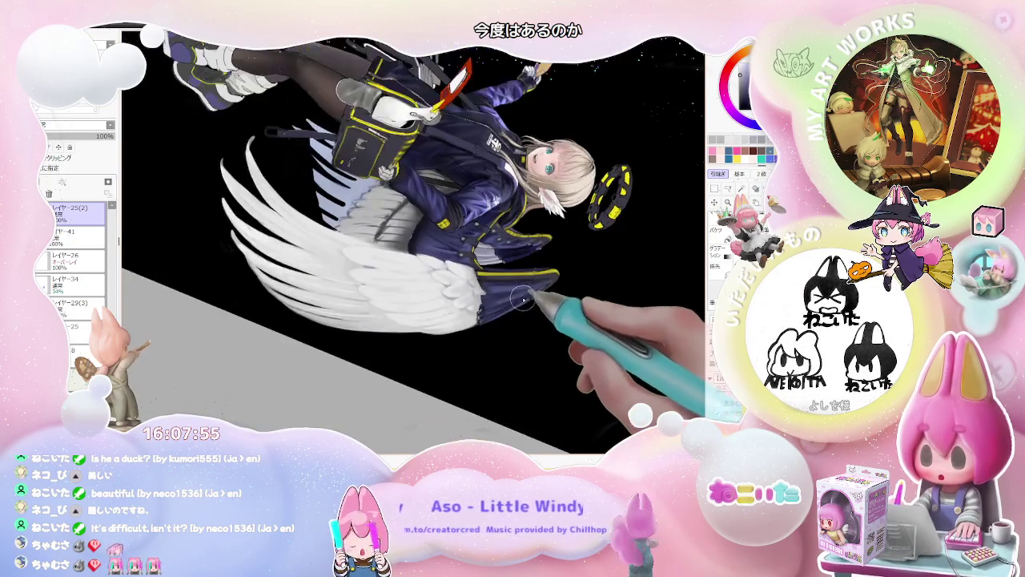
key("ctrl+minus")
key("ctrl+plus")
key("ctrl+plus")
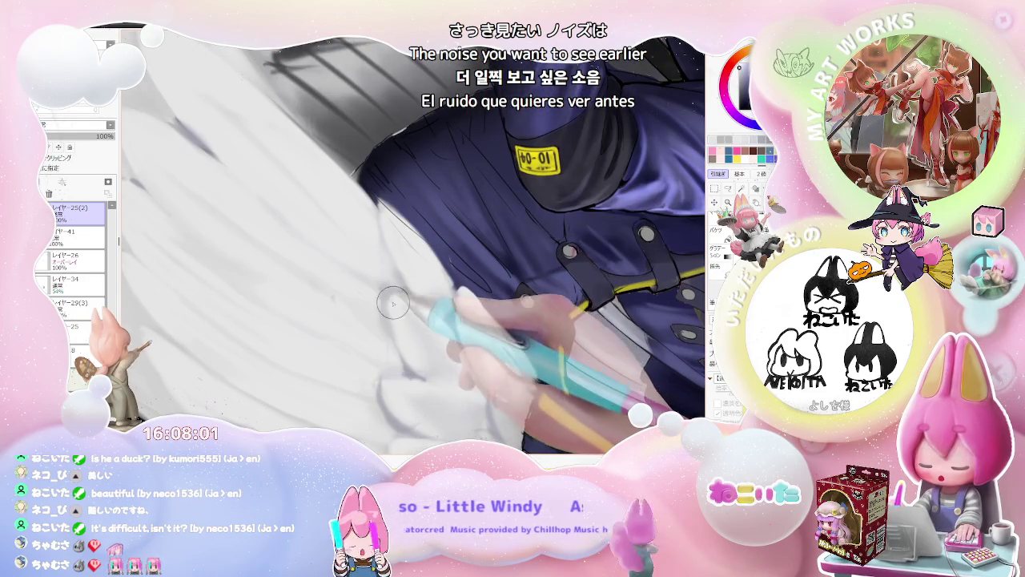
key("ctrl+minus")
key("ctrl+minus")
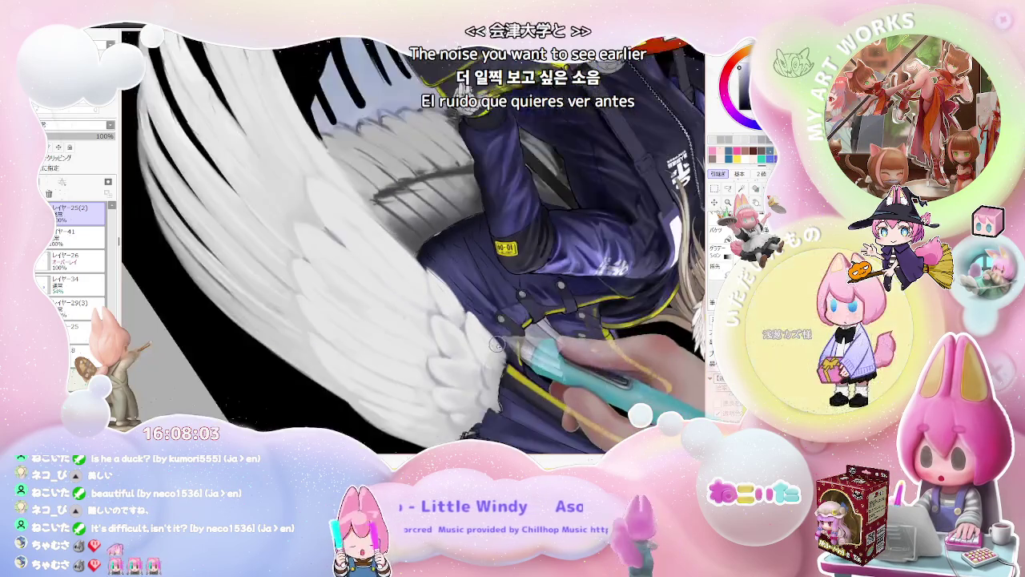
key("ctrl+minus")
Step: Zoom in close on the wing and jacket, and shrink the brush to about 43
key("ctrl+plus")
key("ctrl+plus")
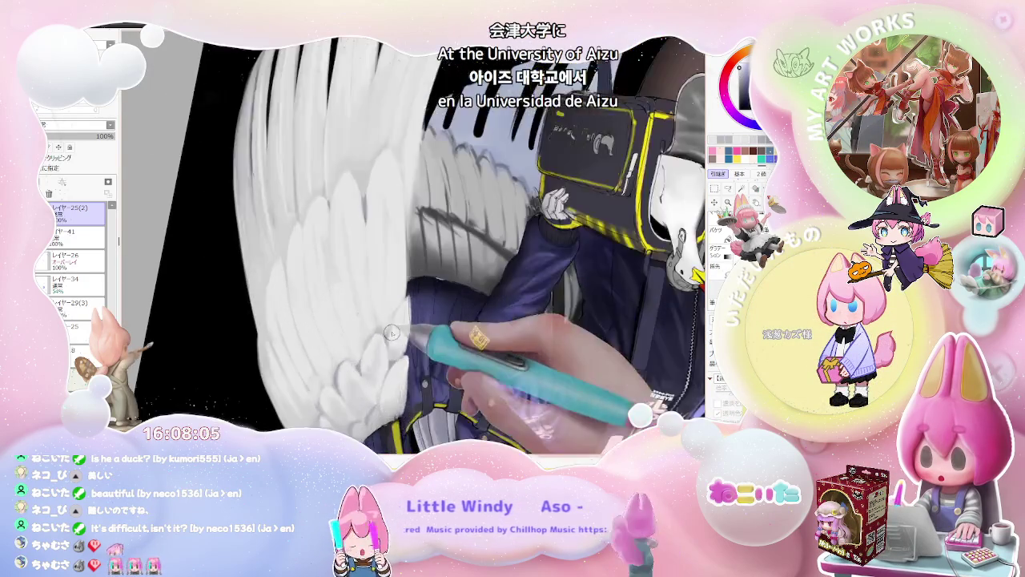
key("ctrl+plus")
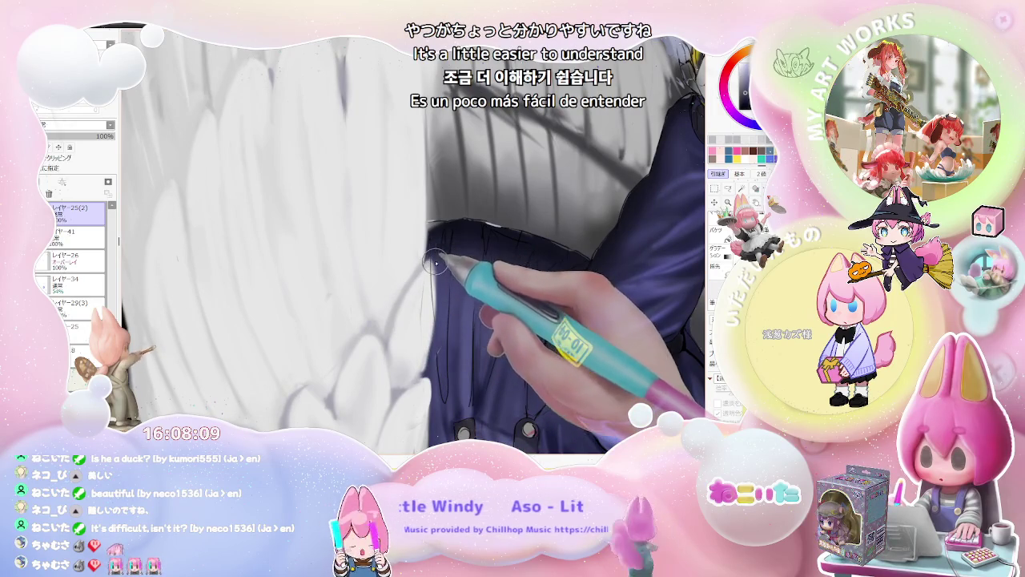
key("ctrl+minus")
key("ctrl+minus")
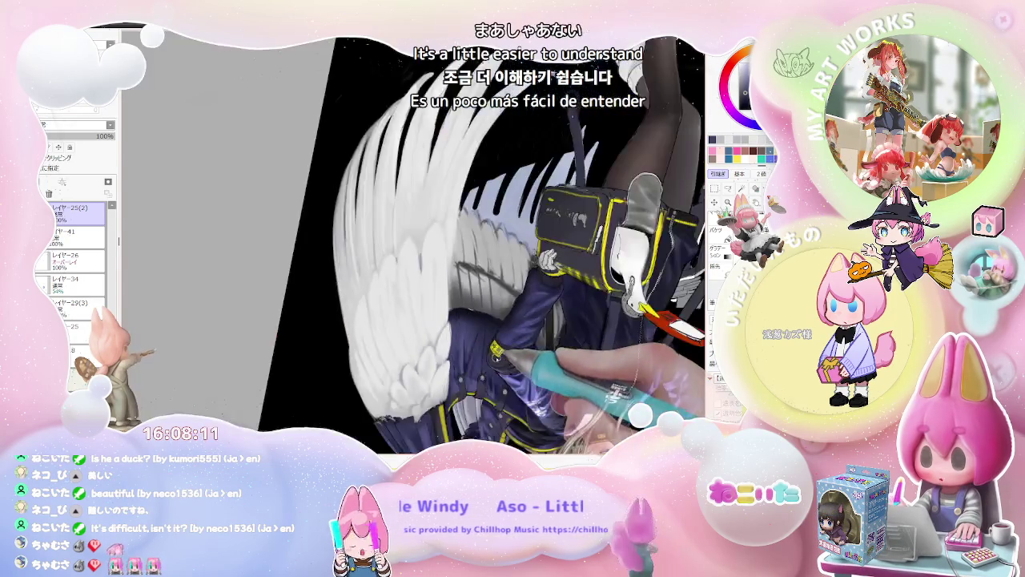
key("ctrl+minus")
key("ctrl+plus")
key("ctrl+plus")
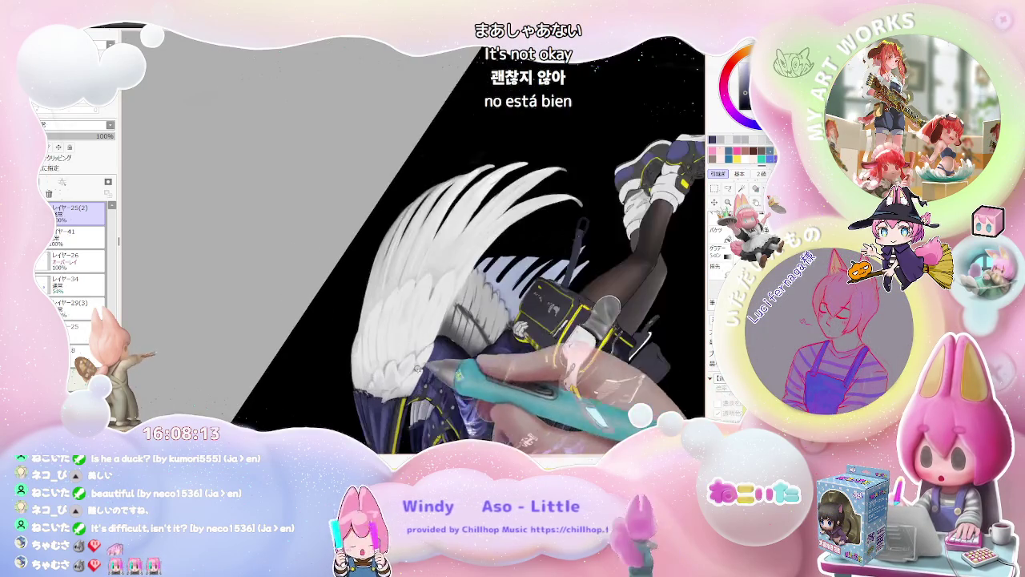
key("ctrl+plus")
key("ctrl+plus")
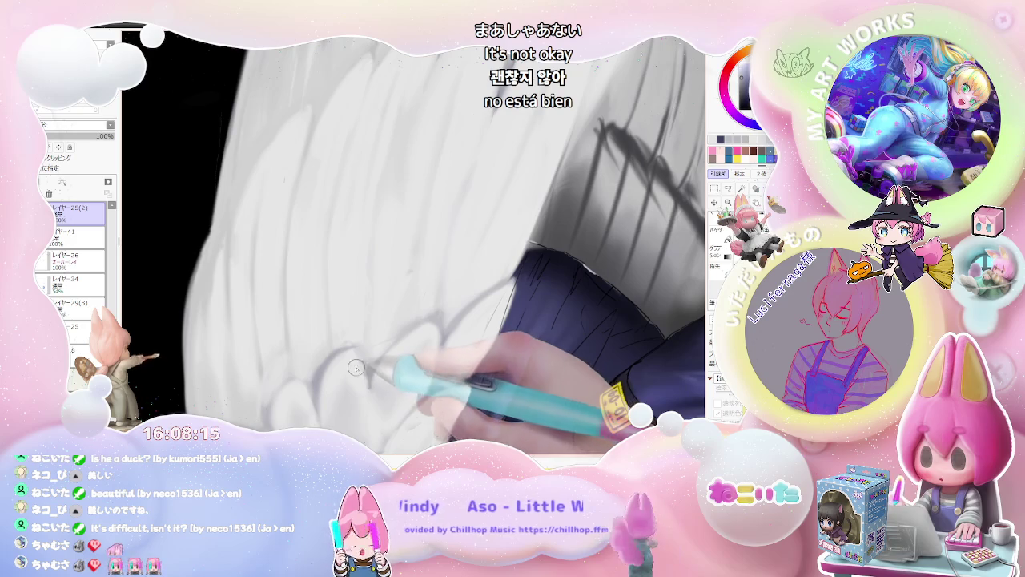
key("bracketleft")
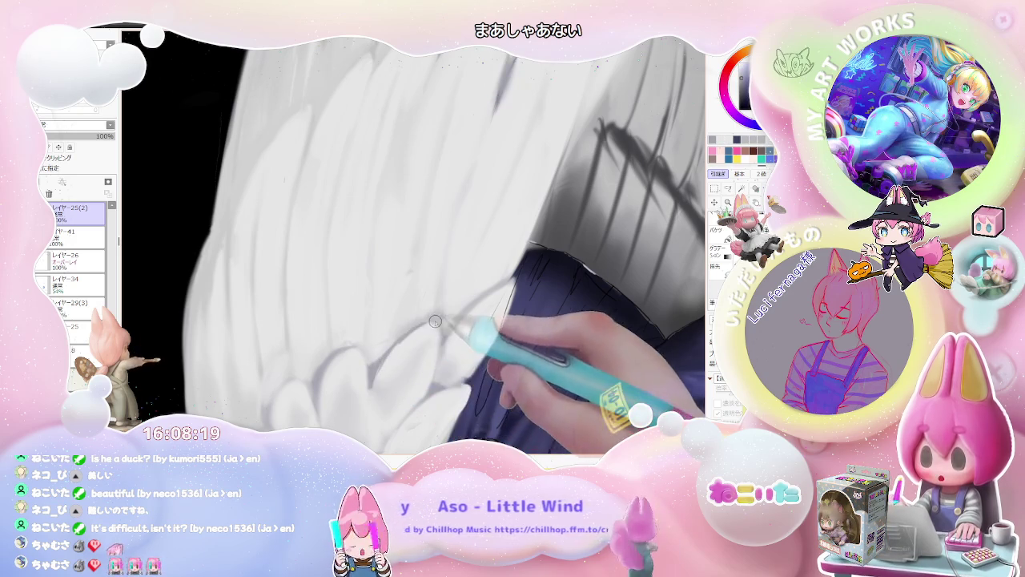
Step: Zoom and tilt the view back and forth until the wing fills the canvas
key("ctrl+minus")
key("ctrl+minus")
key("ctrl+minus")
key("ctrl+minus")
key("ctrl+plus")
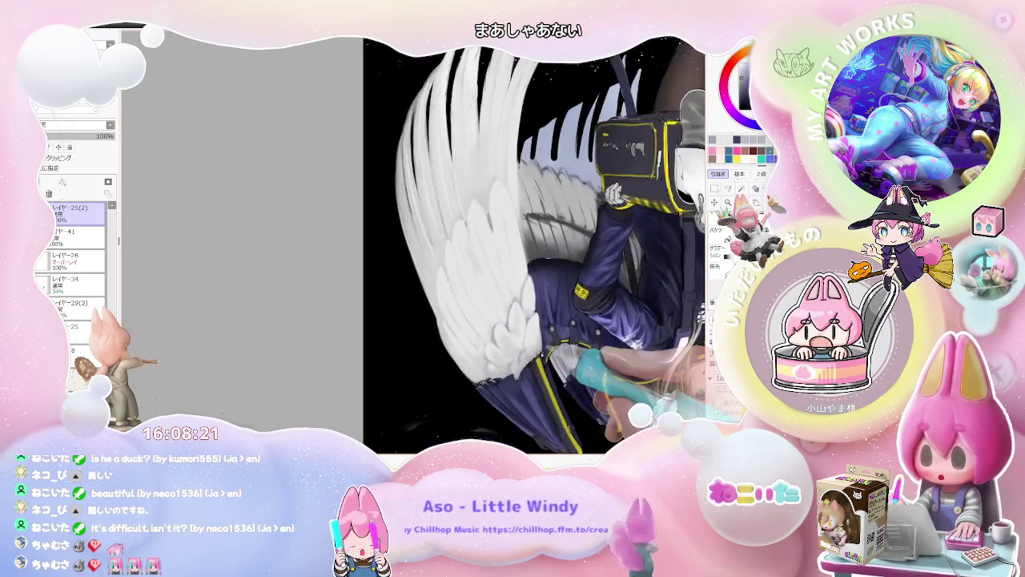
key("ctrl+plus")
key("ctrl+plus")
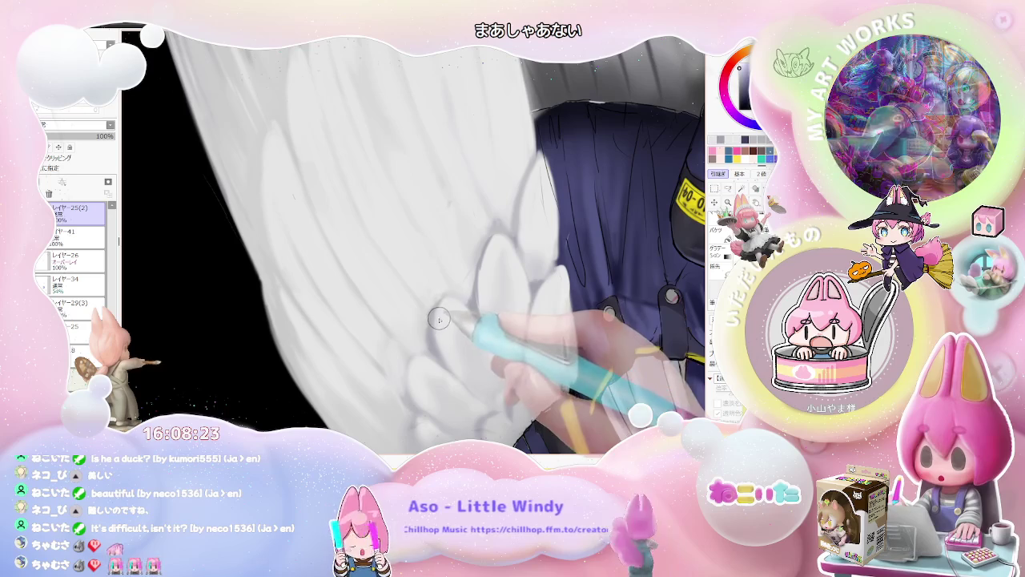
key("ctrl+minus")
key("ctrl+minus")
key("Delete")
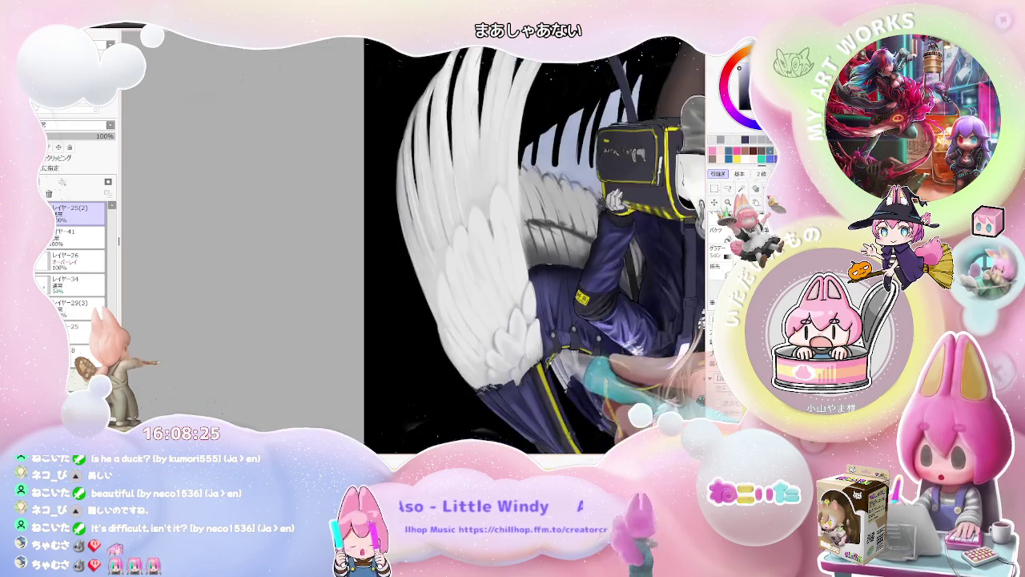
key("Delete")
key("Delete")
key("Delete")
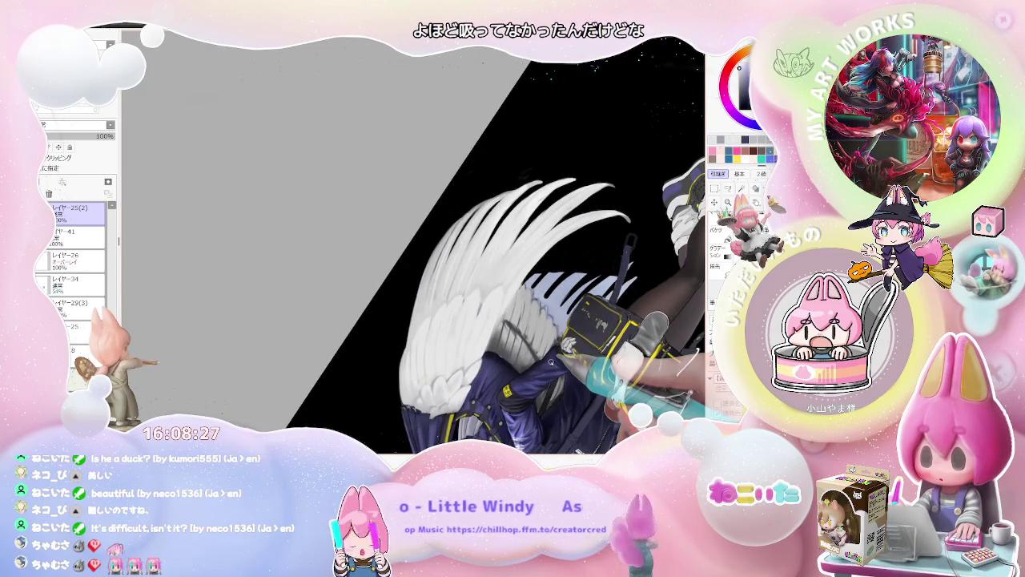
key("ctrl+plus")
key("End")
key("ctrl+plus")
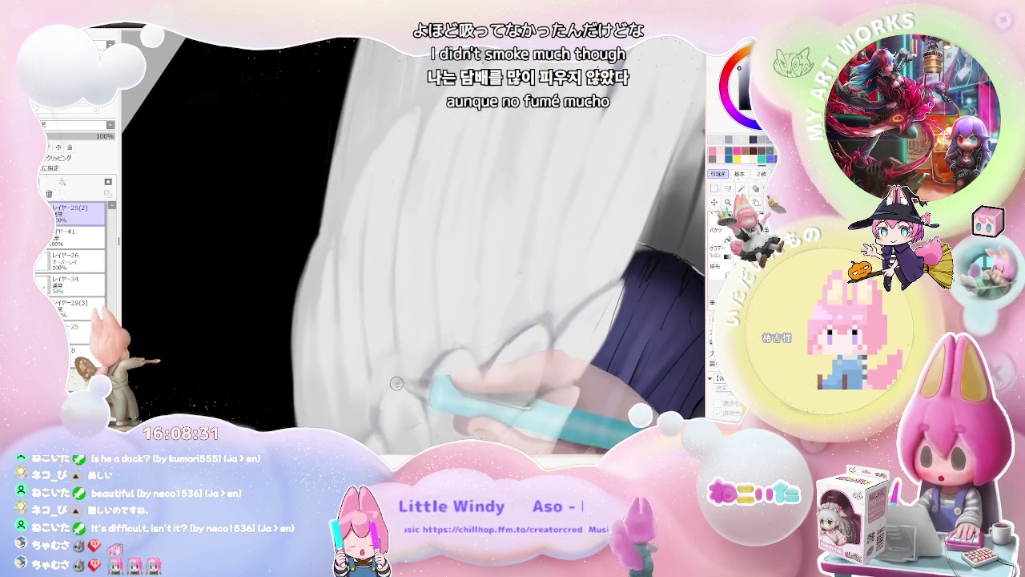
key("ctrl+minus")
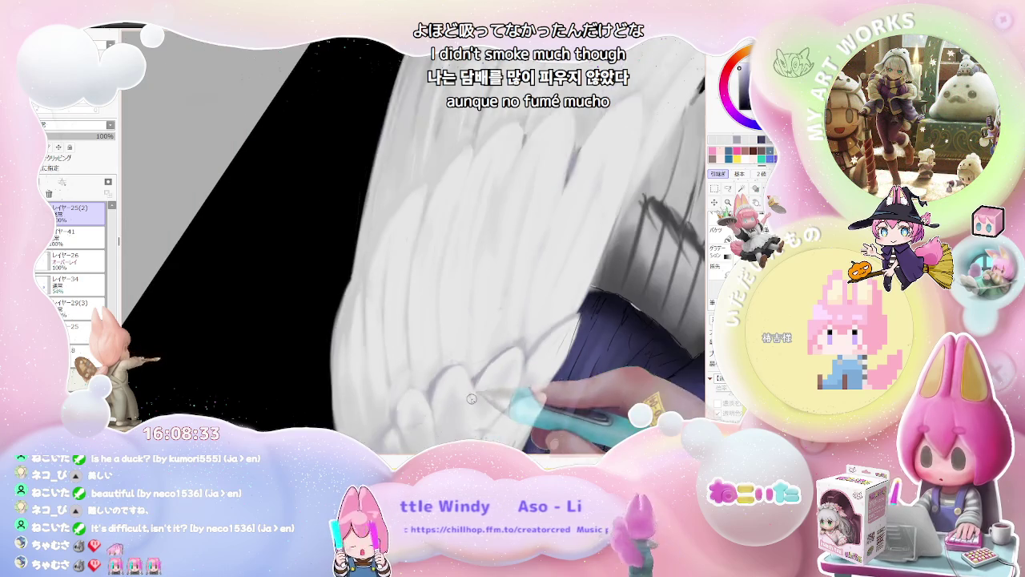
key("Delete")
key("ctrl+minus")
key("Delete")
key("End")
key("ctrl+plus")
key("ctrl+plus")
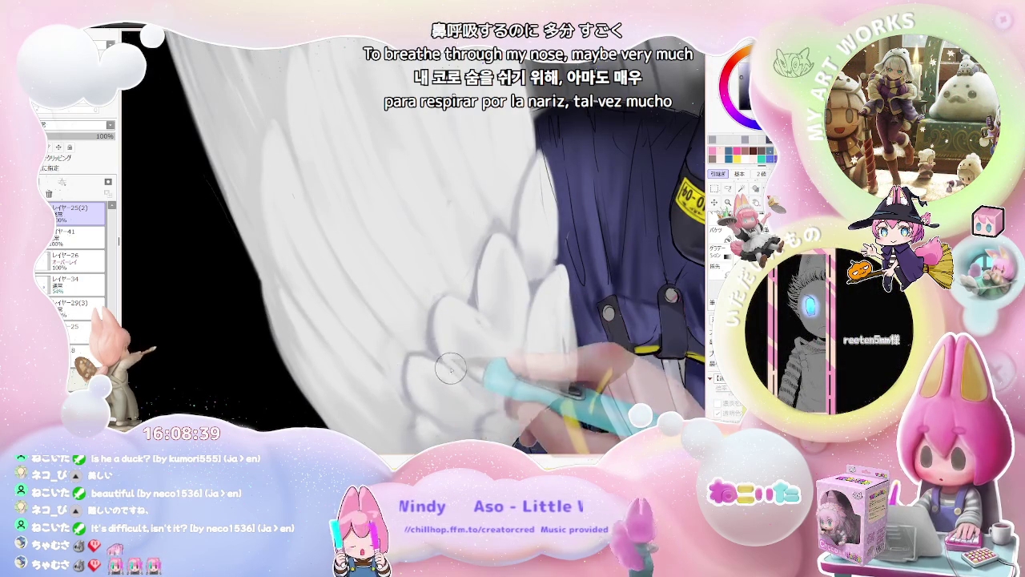
key("ctrl+minus")
key("ctrl+minus")
key("Delete")
key("Delete")
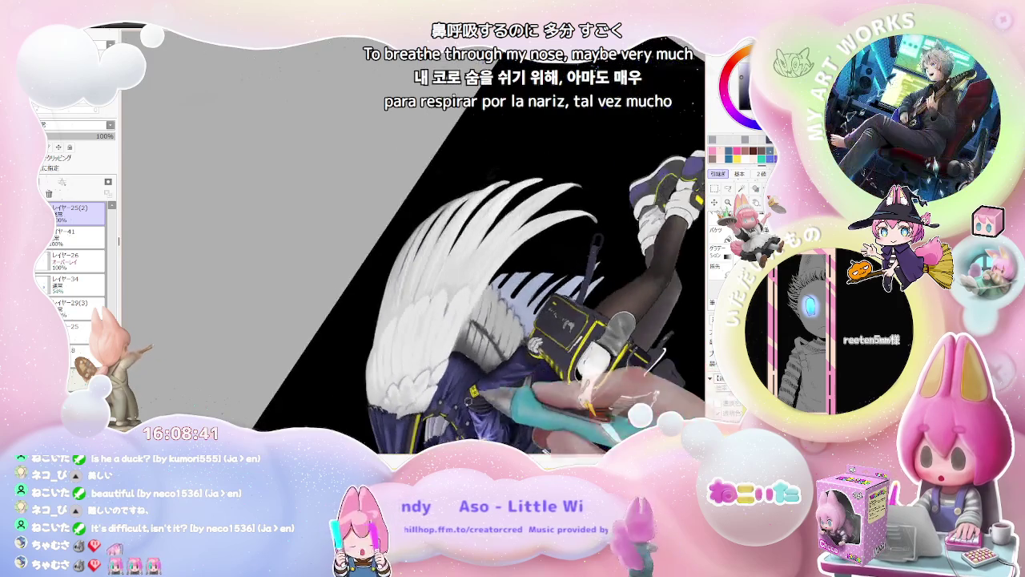
key("ctrl+plus")
key("ctrl+plus")
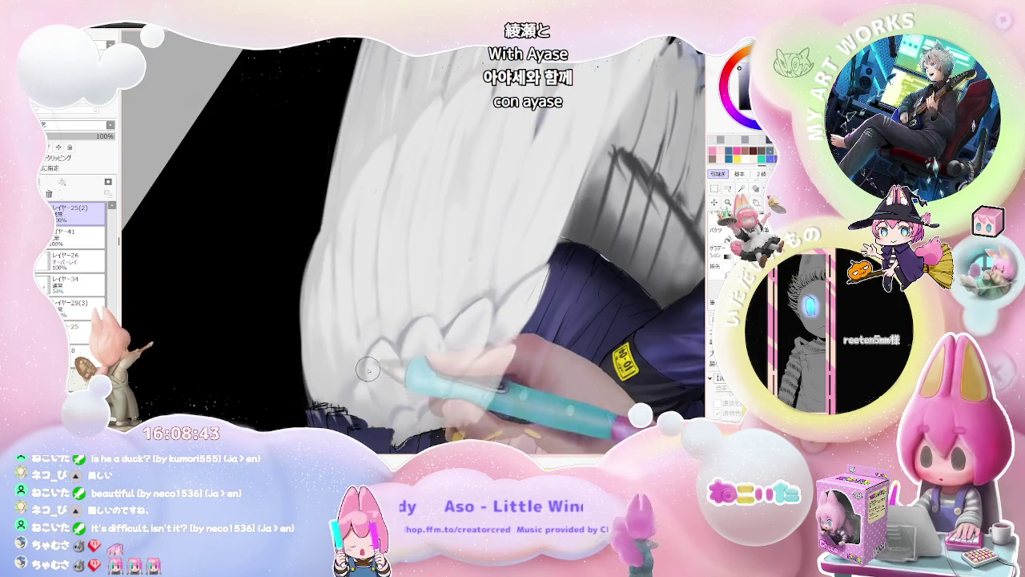
Step: Enlarge the brush, then smooth and whiten the lower wing feathers
key("bracketright")
key("bracketright")
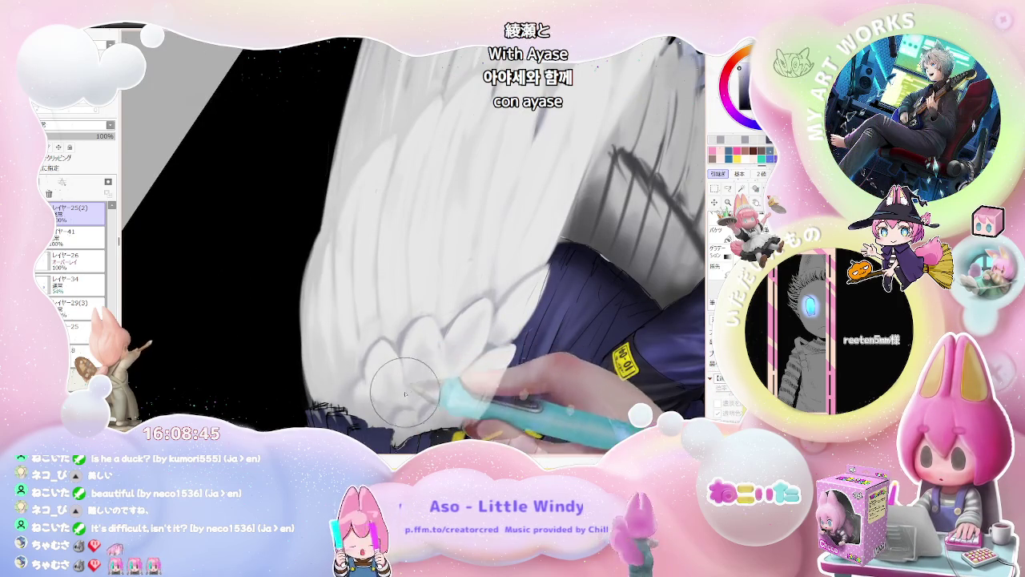
key("ctrl+minus")
key("ctrl+minus")
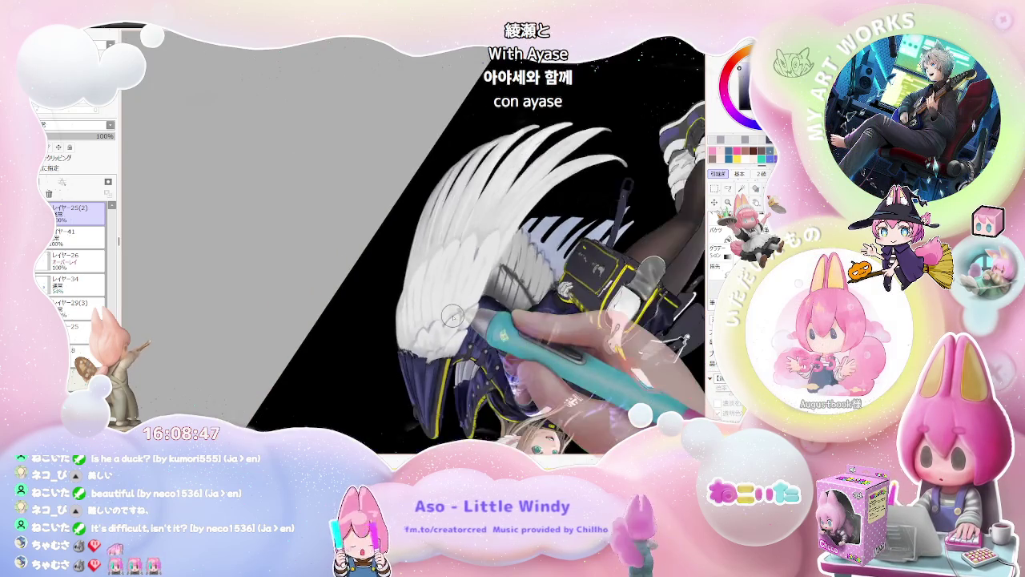
key("ctrl+plus")
key("ctrl+plus")
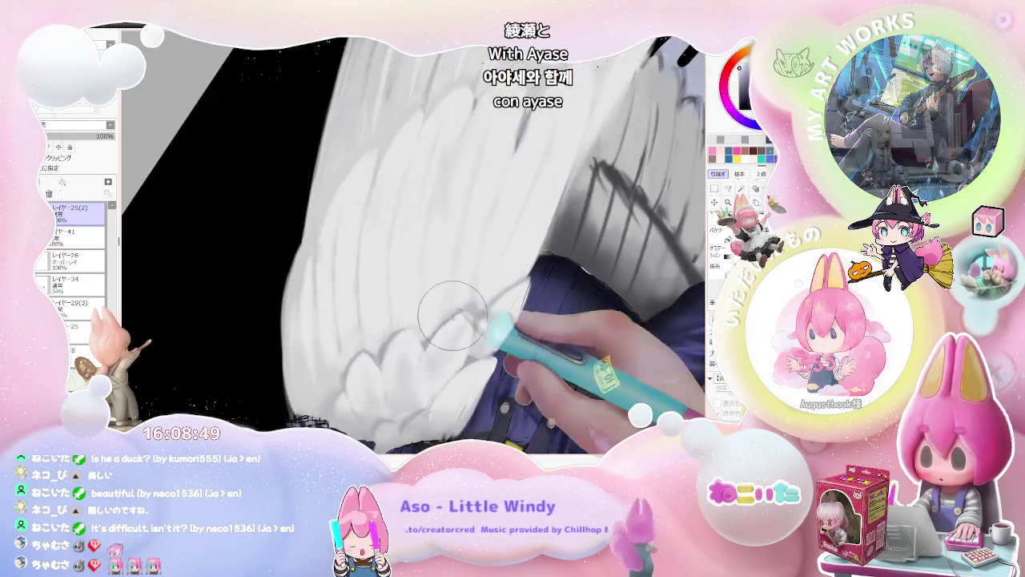
left_click_drag(453, 316, 417, 301)
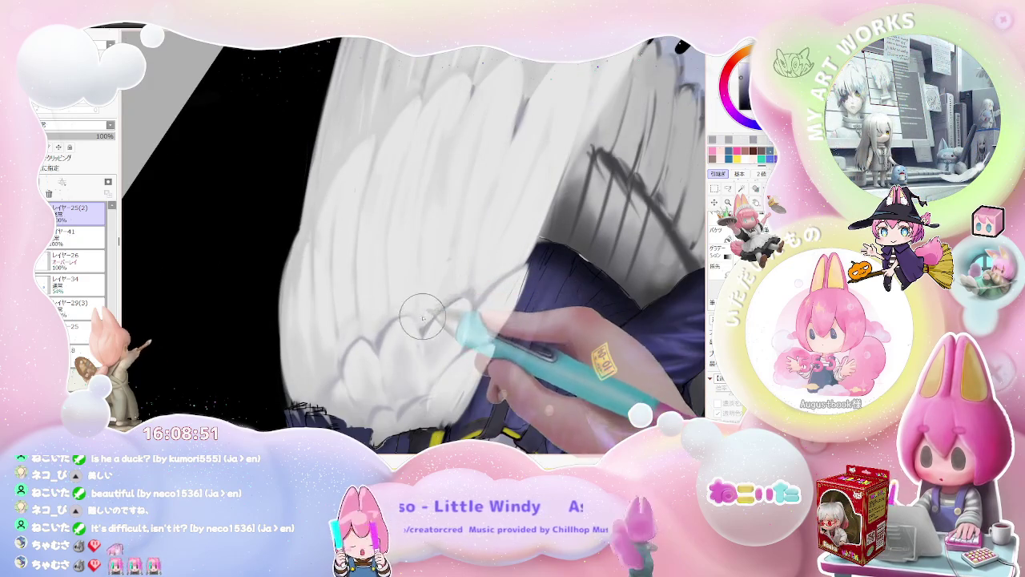
Step: Compare the wing against the whole figure, then return close and straighten the view upright
key("ctrl+minus")
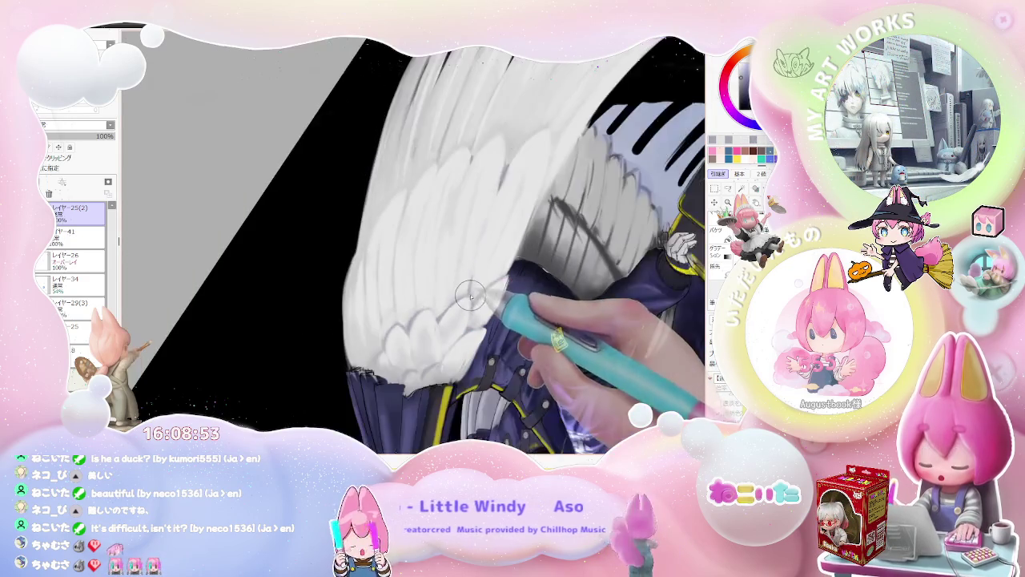
key("ctrl+minus")
key("ctrl+minus")
key("ctrl+minus")
key("ctrl+plus")
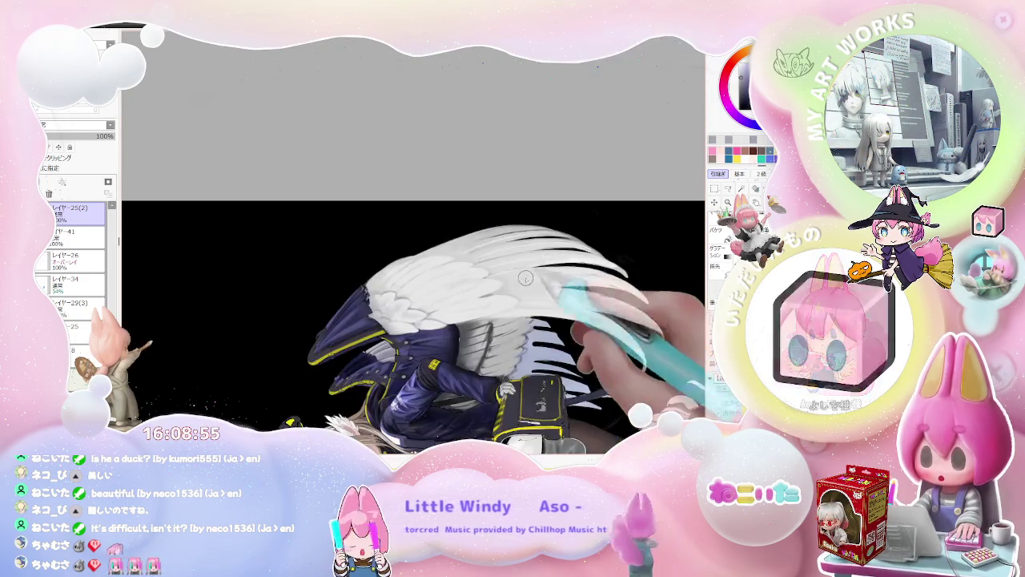
key("ctrl+plus")
key("ctrl+plus")
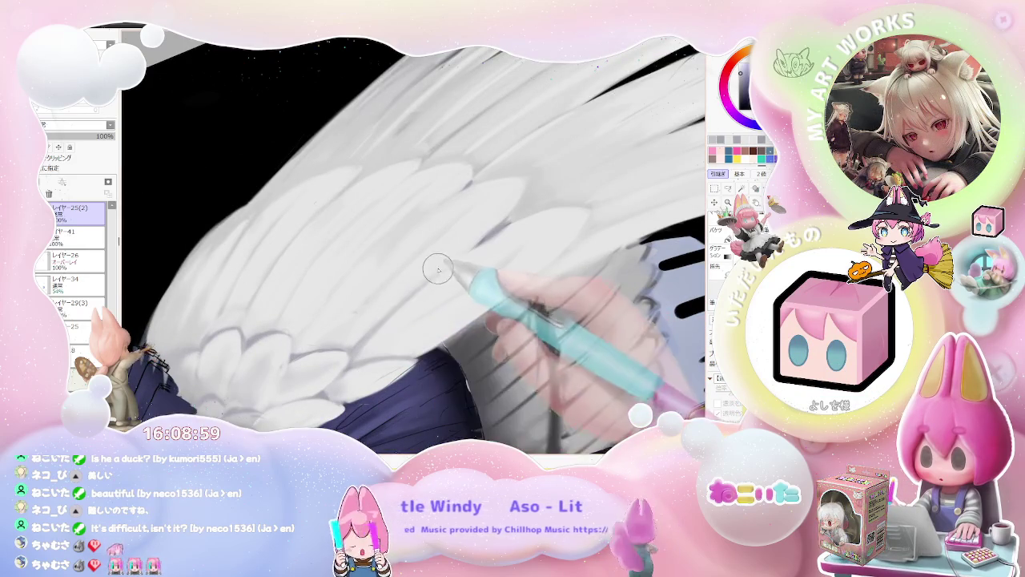
key("ctrl+minus")
key("ctrl+plus")
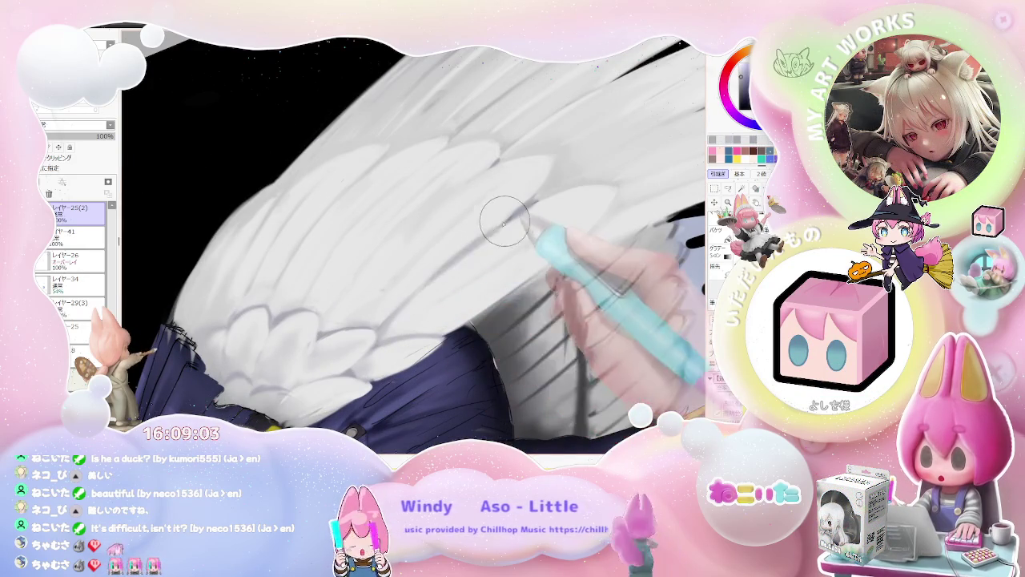
key("ctrl+minus")
key("ctrl+minus")
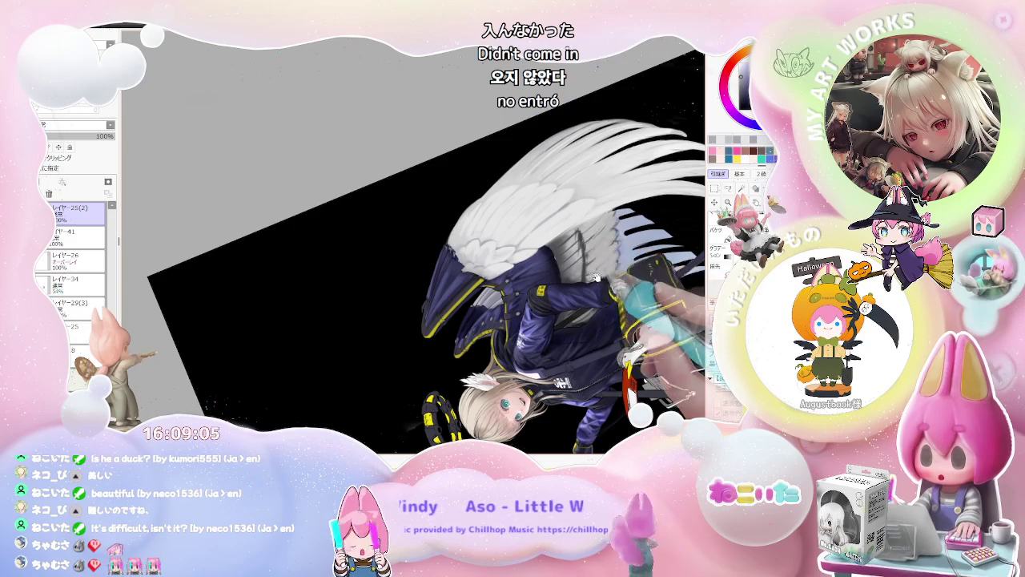
key("ctrl+plus")
key("ctrl+plus")
key("ctrl+plus")
key("ctrl+plus")
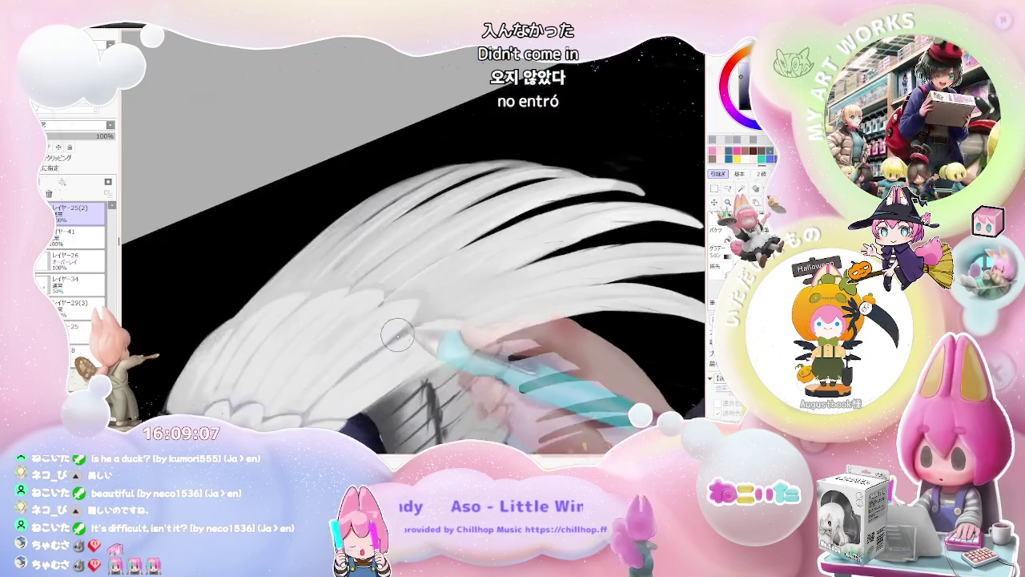
key("ctrl+plus")
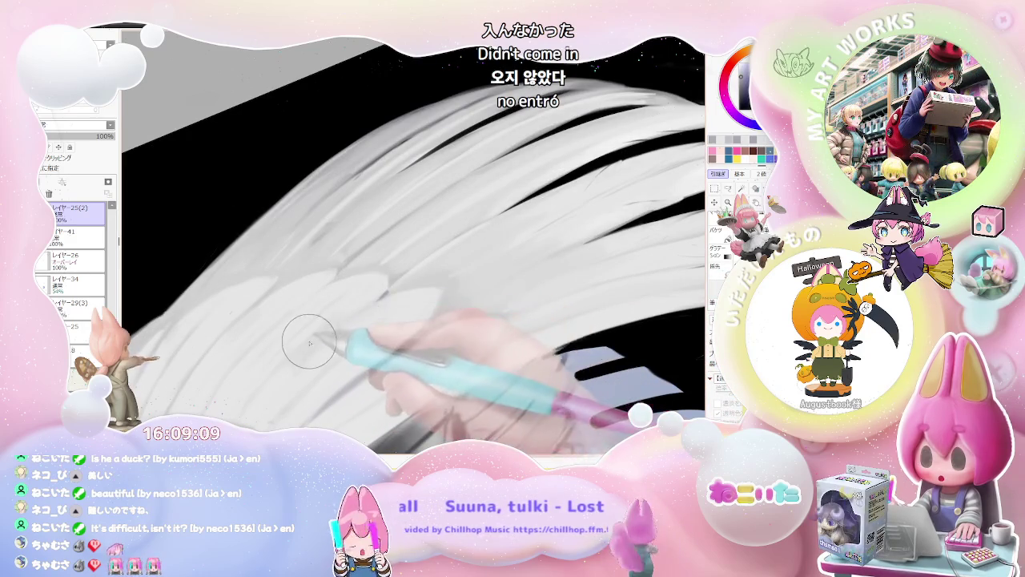
key("ctrl+minus")
key("ctrl+minus")
key("ctrl+minus")
key("ctrl+minus")
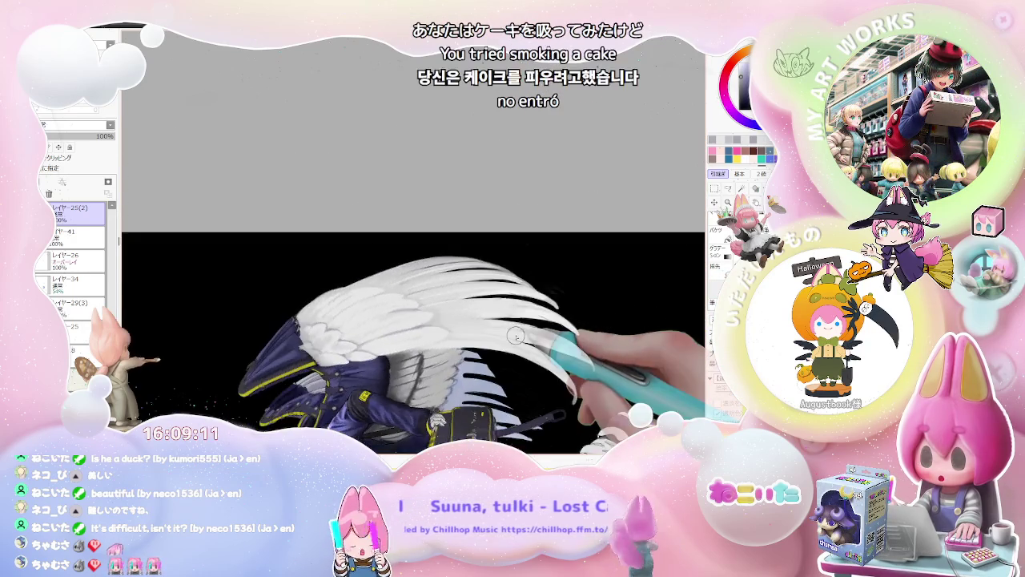
key("ctrl+minus")
key("ctrl+plus")
key("ctrl+plus")
key("ctrl+plus")
key("ctrl+plus")
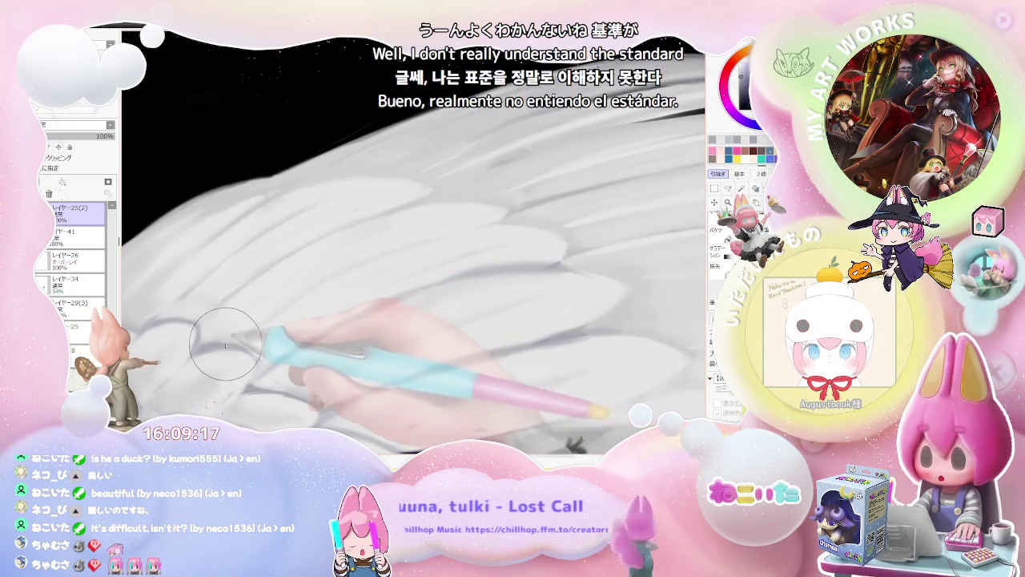
key("ctrl+minus")
key("ctrl+minus")
key("ctrl+minus")
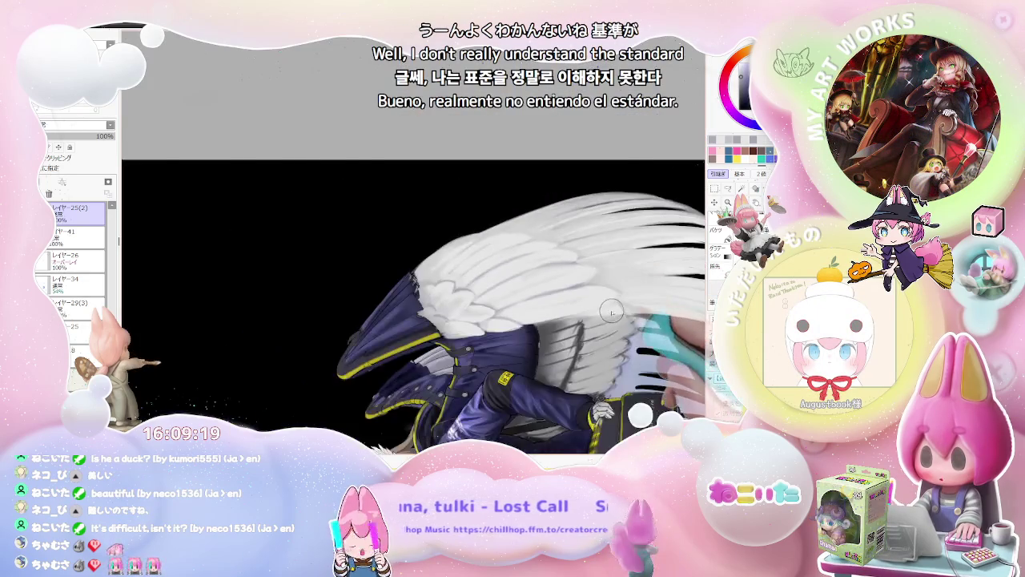
key("Home")
Step: Mirror the canvas view to check the wing's shape against the whole angel
key("ctrl+plus")
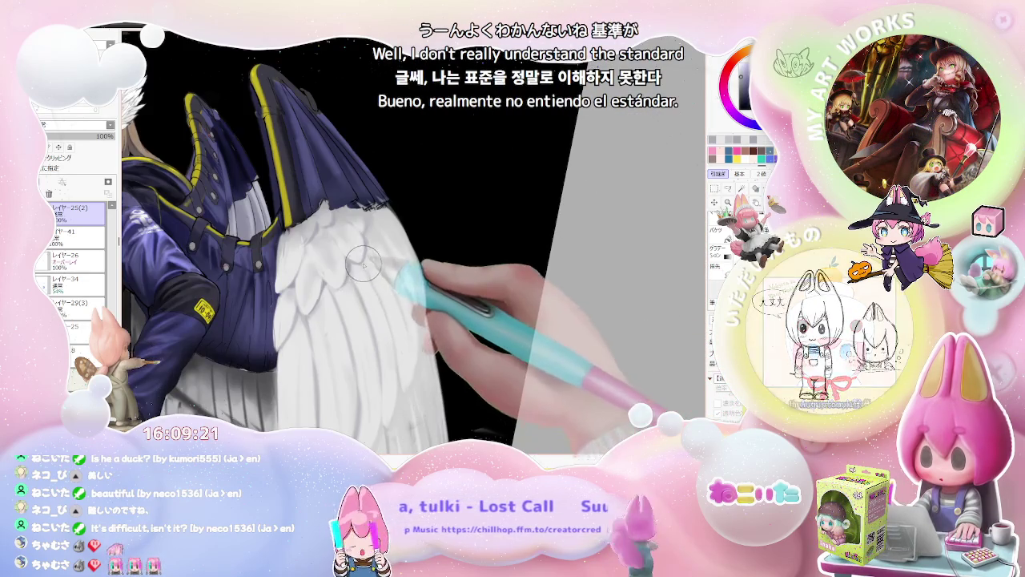
key("h")
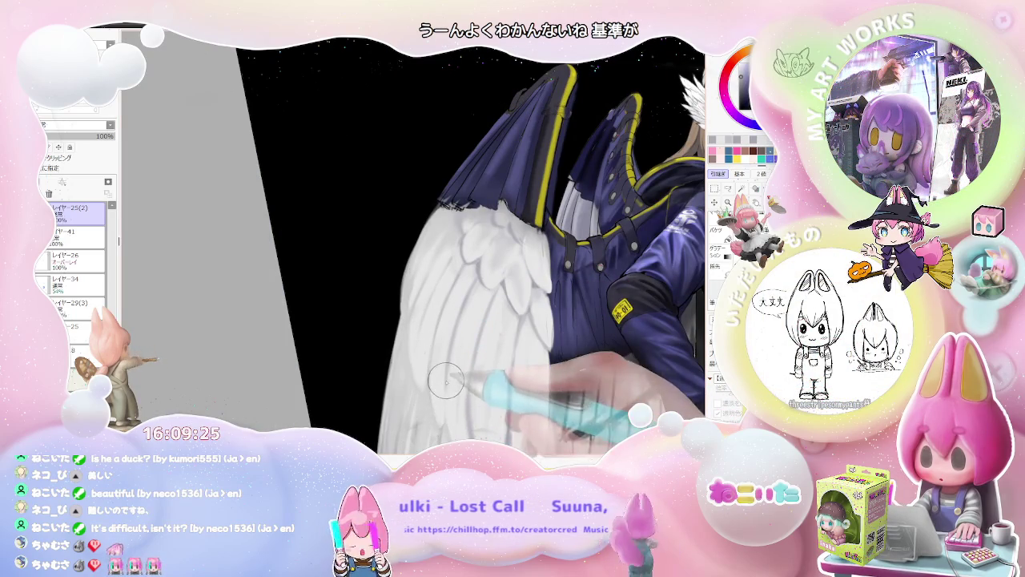
key("ctrl+minus")
key("ctrl+minus")
key("ctrl+minus")
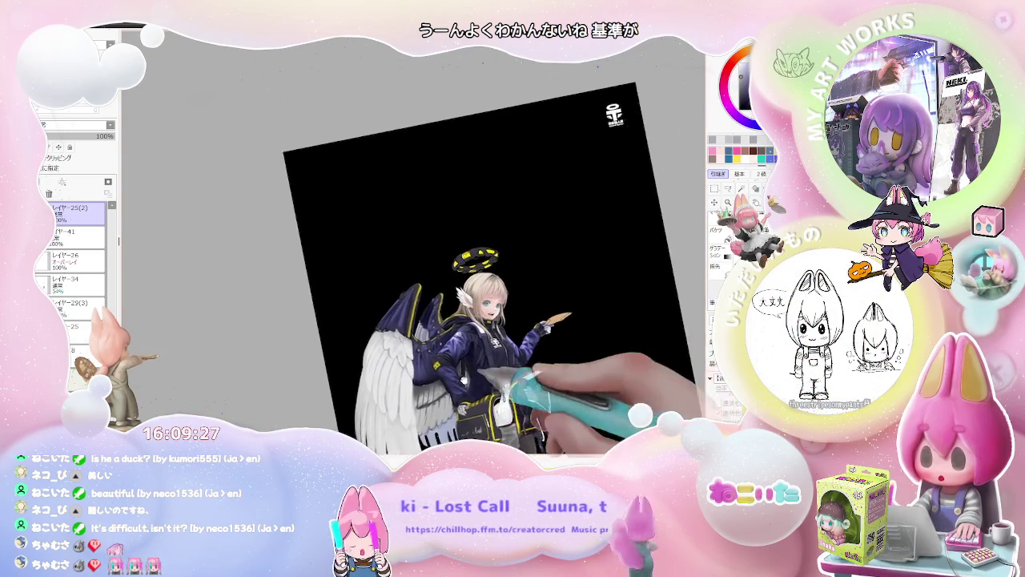
key("ctrl+plus")
Step: Rotate the view toward the wing and bag, then shade the lower feathers and re-centre upright
scroll(367, 390, "up", 2)
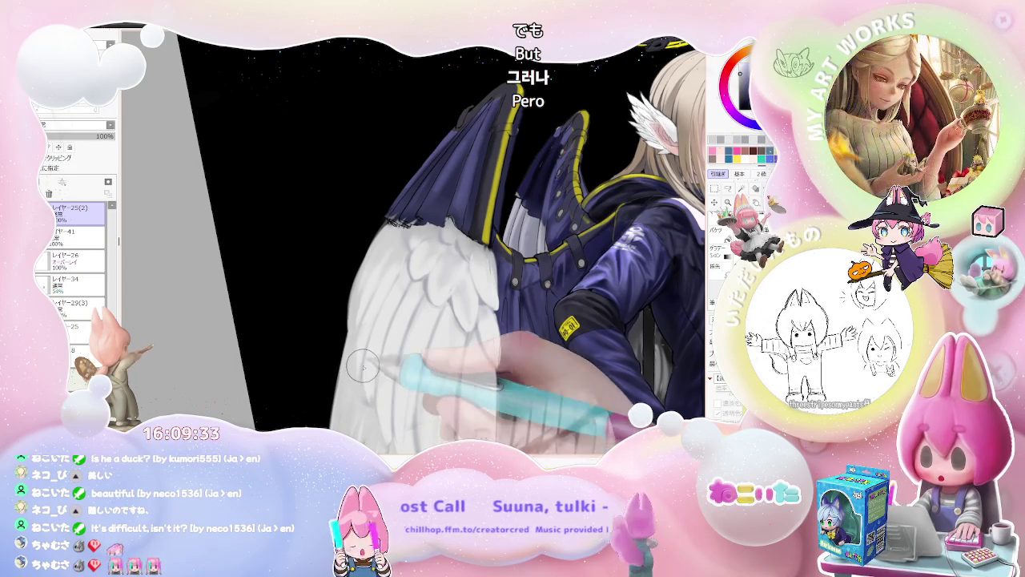
scroll(372, 401, "down", 2)
scroll(371, 401, "down", 2)
key("Delete")
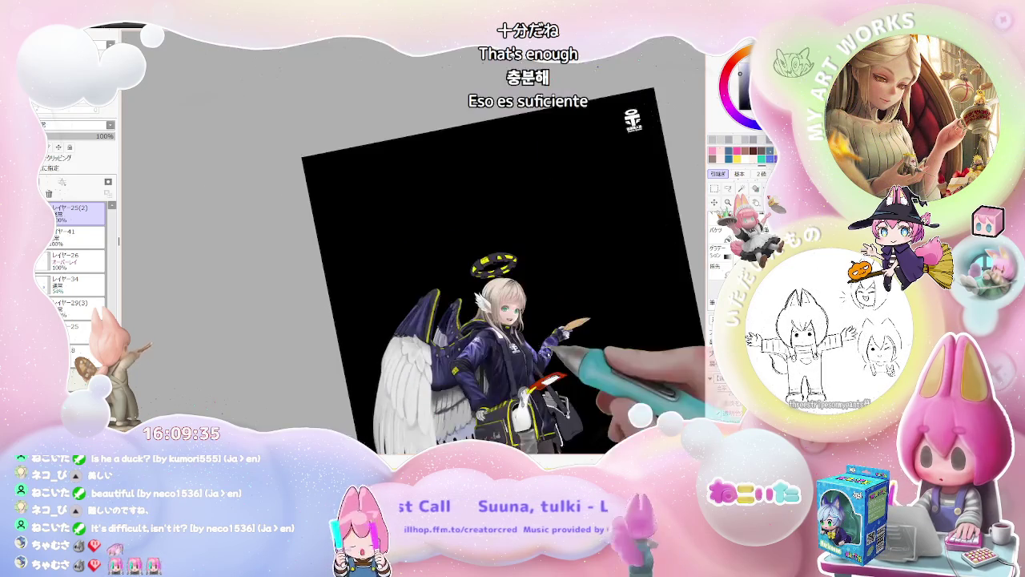
key("Delete")
scroll(365, 374, "up", 2)
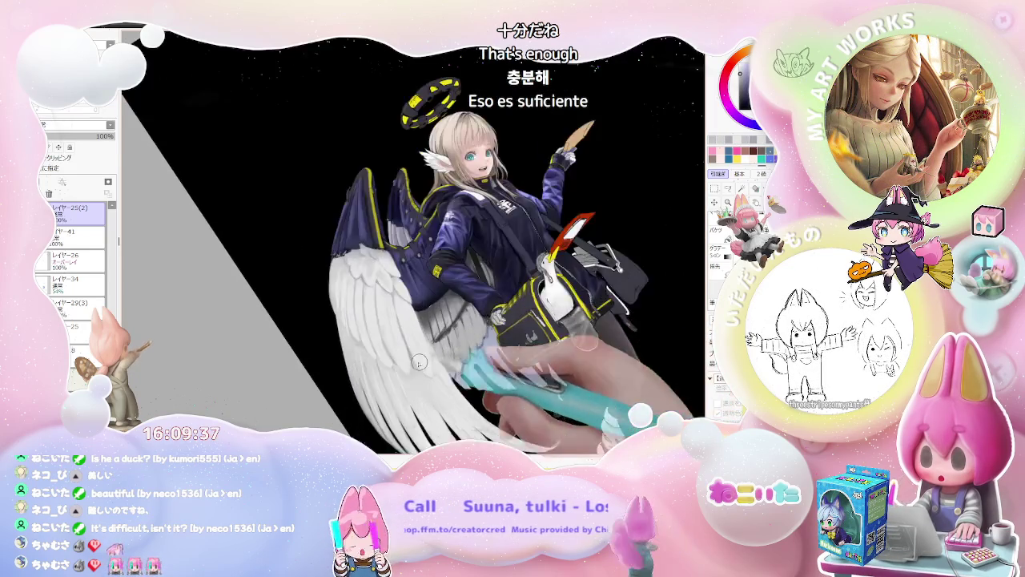
scroll(365, 374, "up", 2)
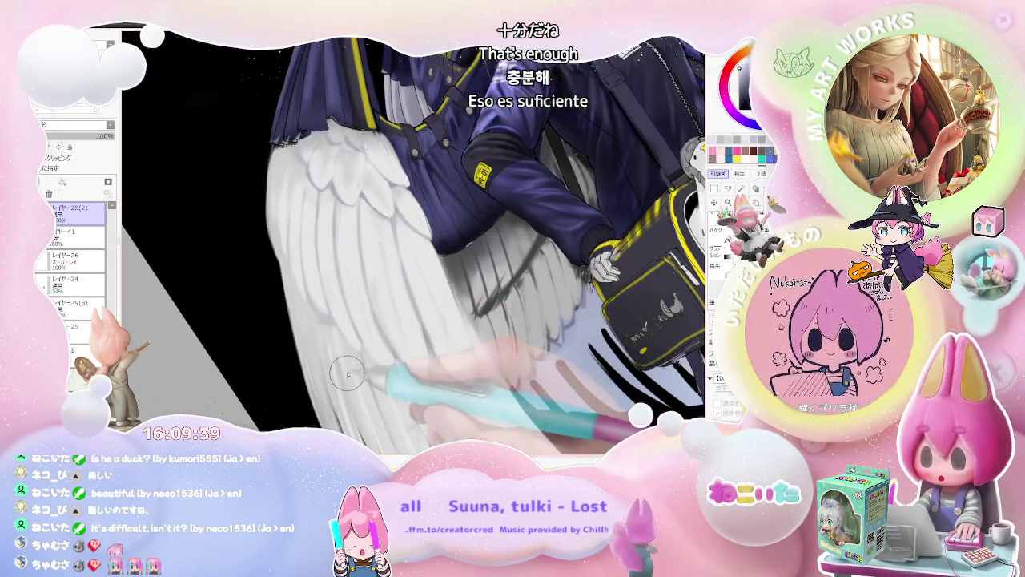
scroll(361, 427, "down", 4)
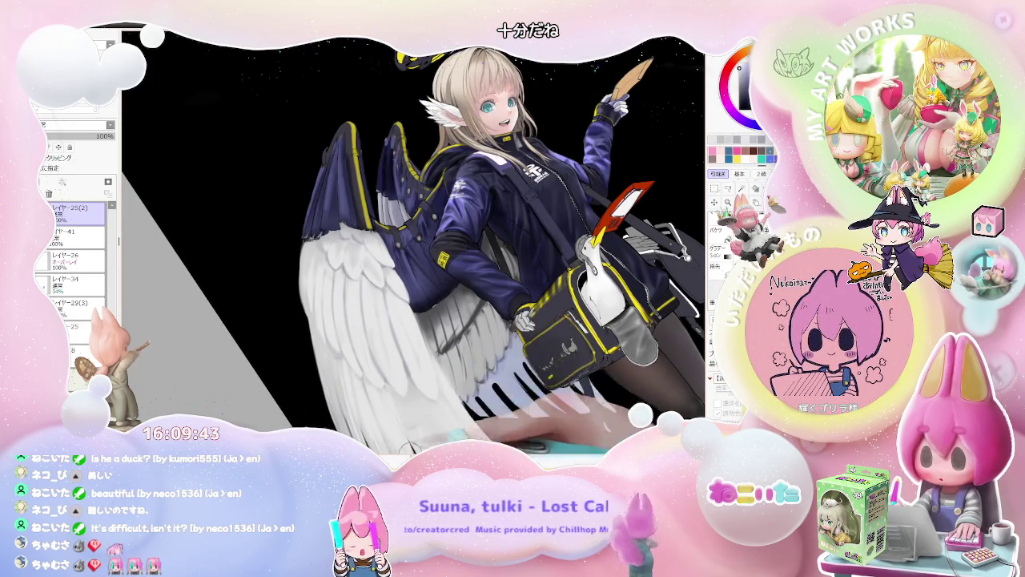
scroll(394, 395, "down", 2)
key("Home")
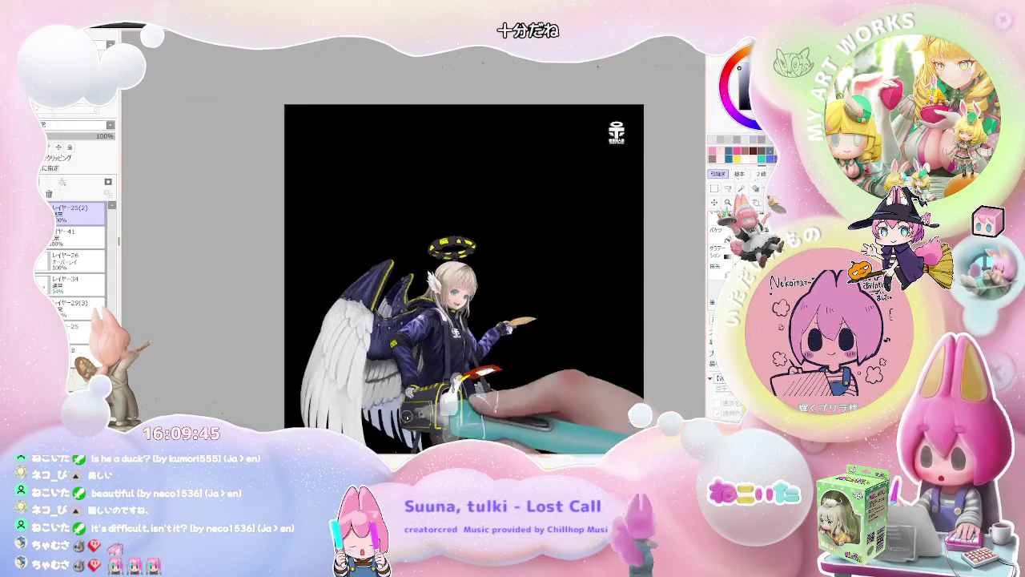
Step: With the view tilted, darken the grey gaps between the long lower wing feathers
scroll(298, 397, "up", 2)
key("Delete")
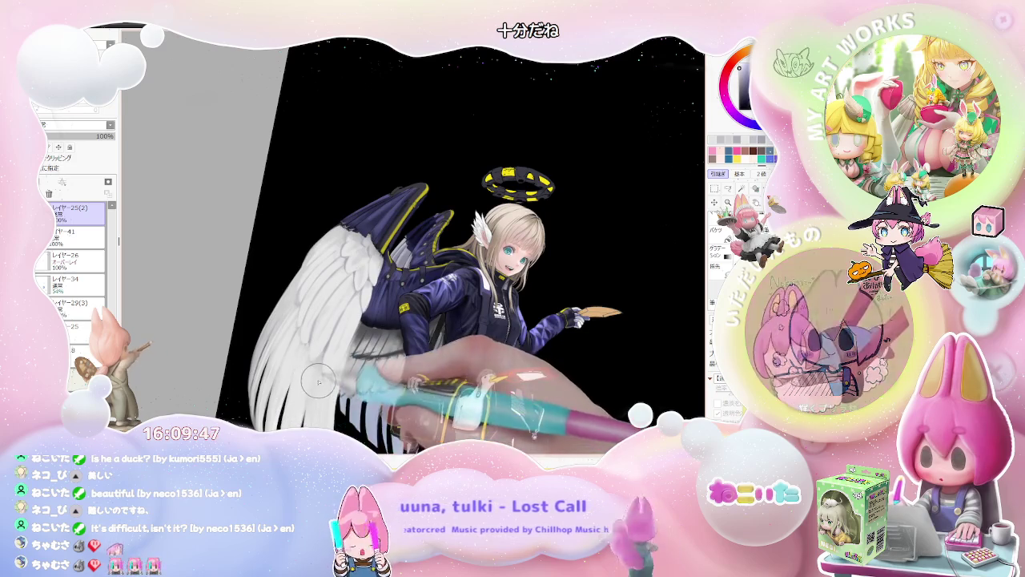
scroll(321, 382, "up", 2)
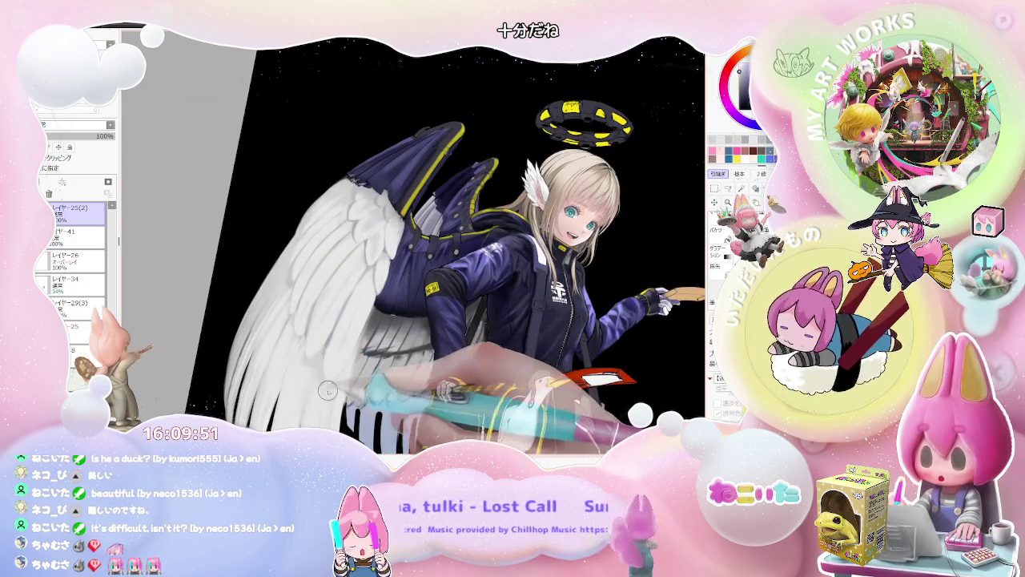
scroll(346, 370, "up", 2)
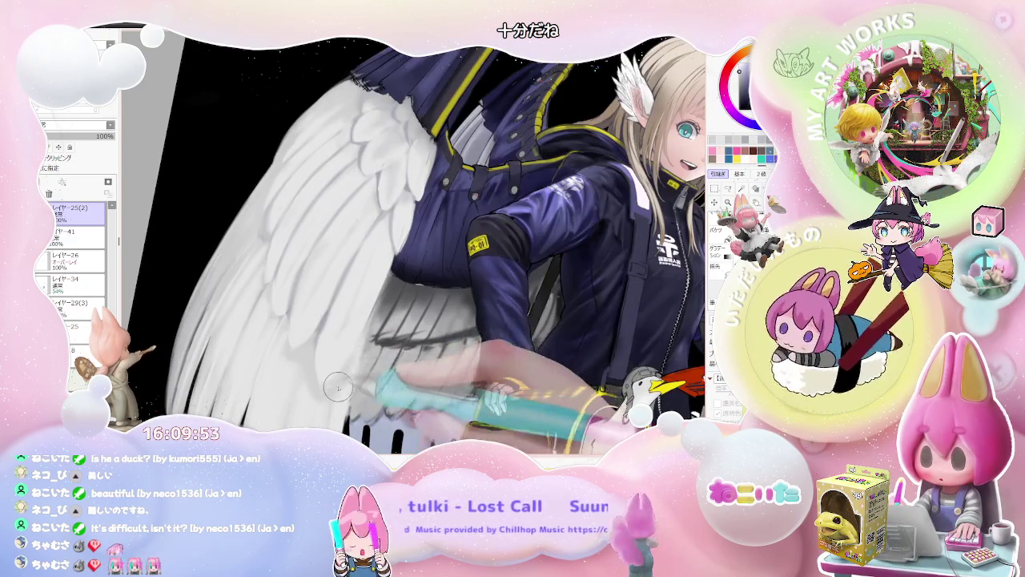
scroll(362, 336, "down", 2)
scroll(329, 371, "up", 2)
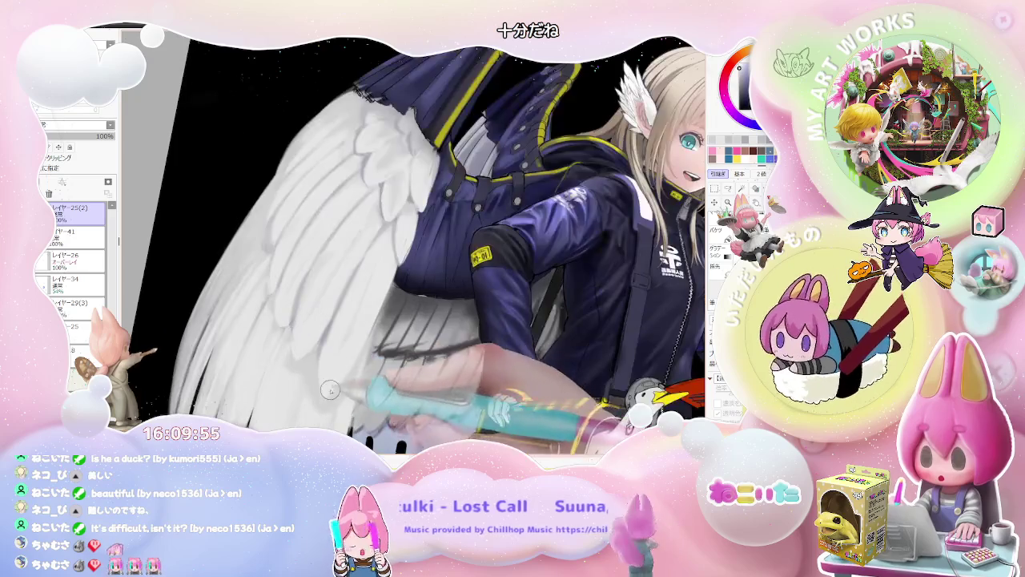
scroll(359, 347, "down", 2)
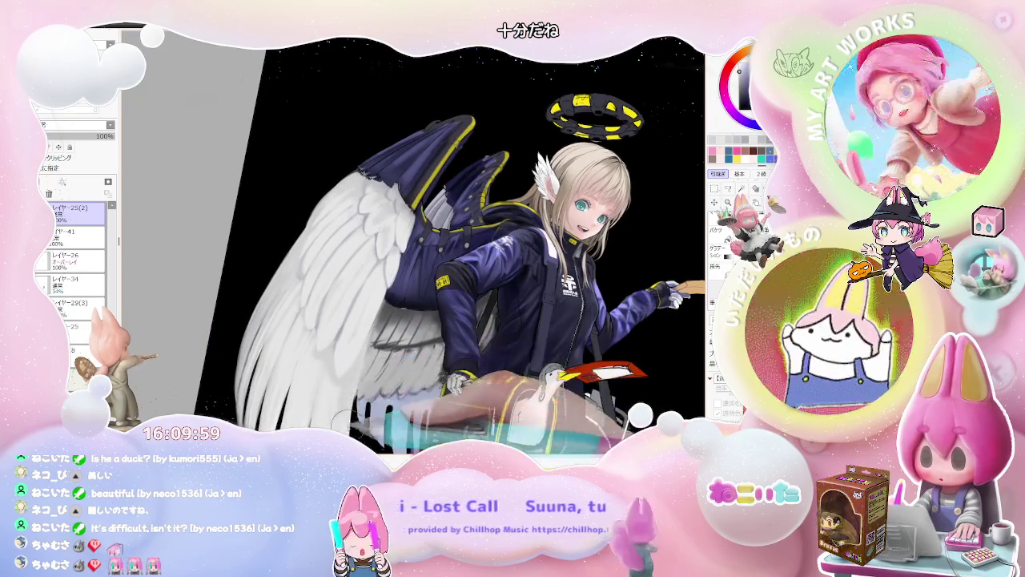
scroll(369, 345, "down", 3)
scroll(357, 372, "up", 3)
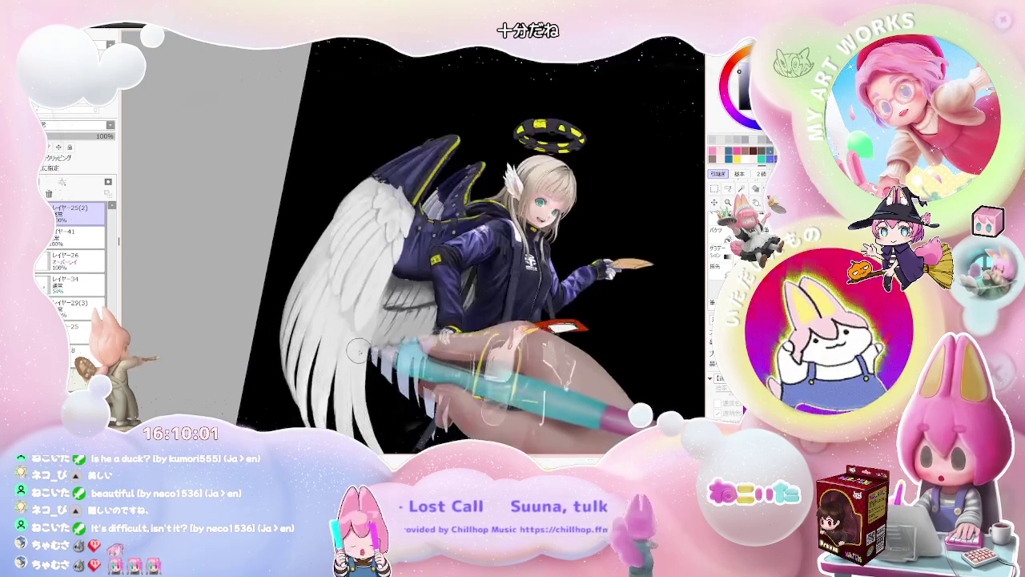
scroll(353, 376, "up", 1)
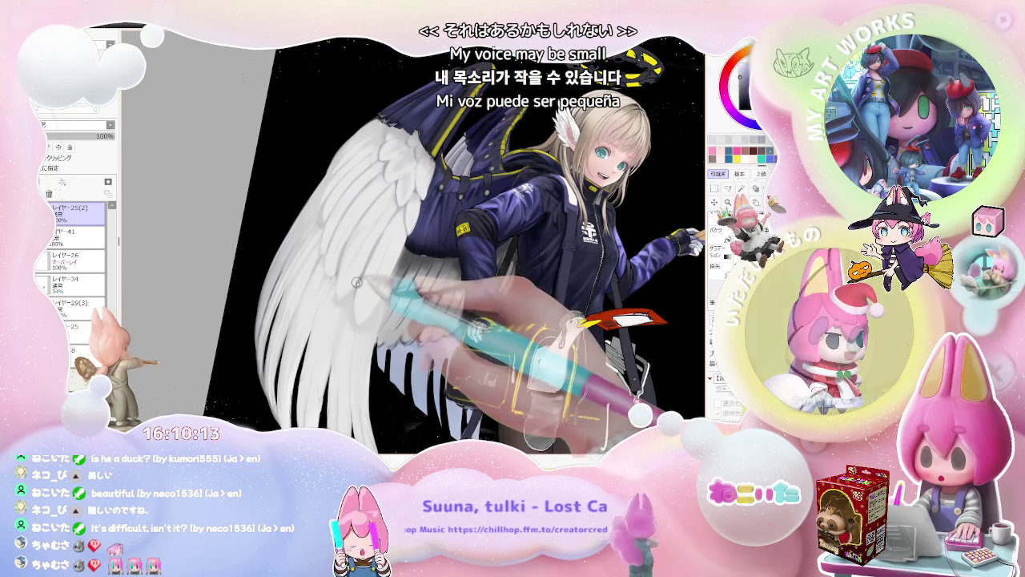
key("End")
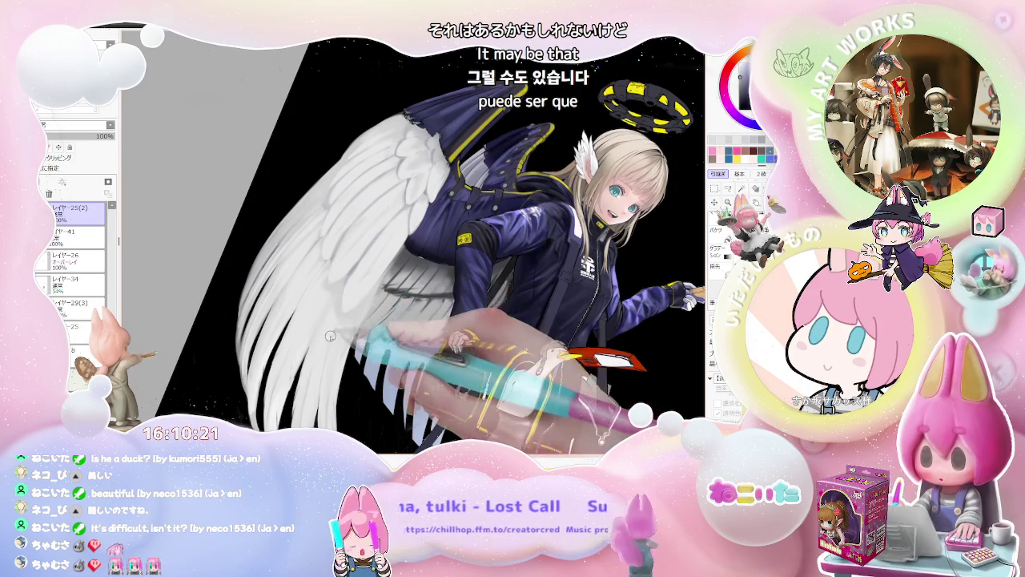
scroll(341, 349, "down", 1)
left_click_drag(342, 349, 304, 337)
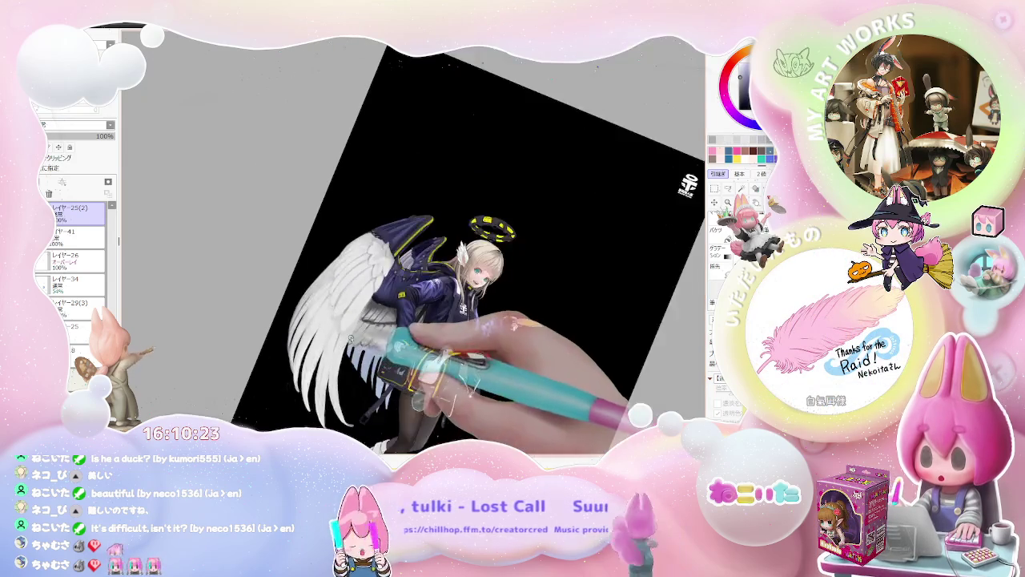
Step: Zoom in and frame the white wing's upper feather rows
scroll(281, 320, "up", 2)
scroll(257, 311, "up", 2)
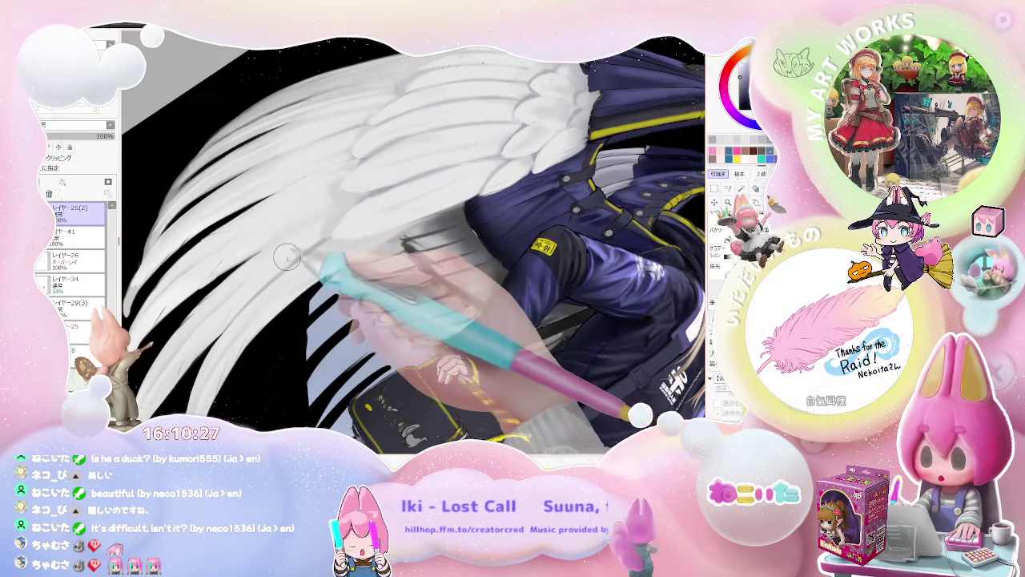
scroll(297, 247, "down", 2)
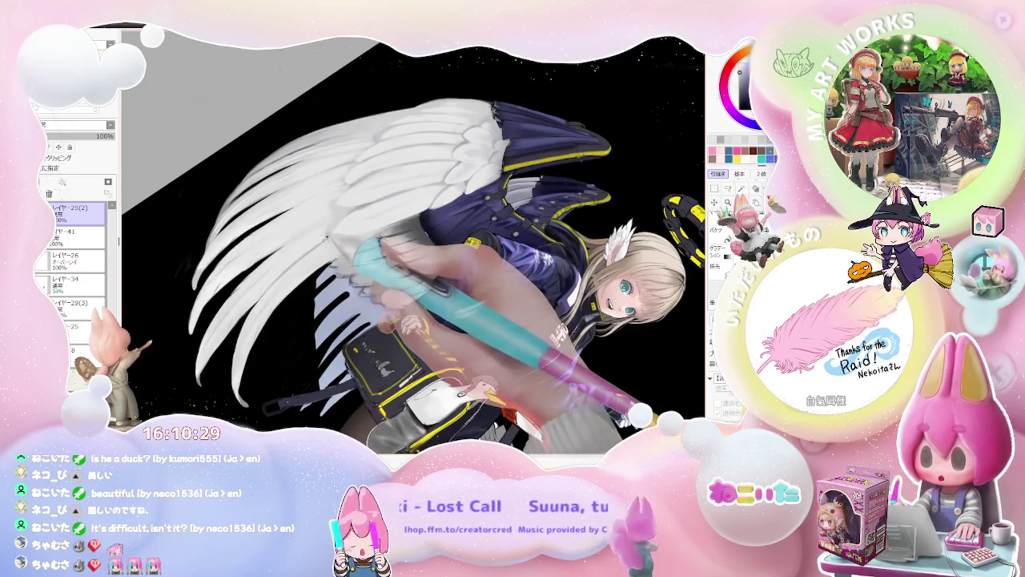
scroll(280, 248, "up", 2)
scroll(278, 249, "down", 2)
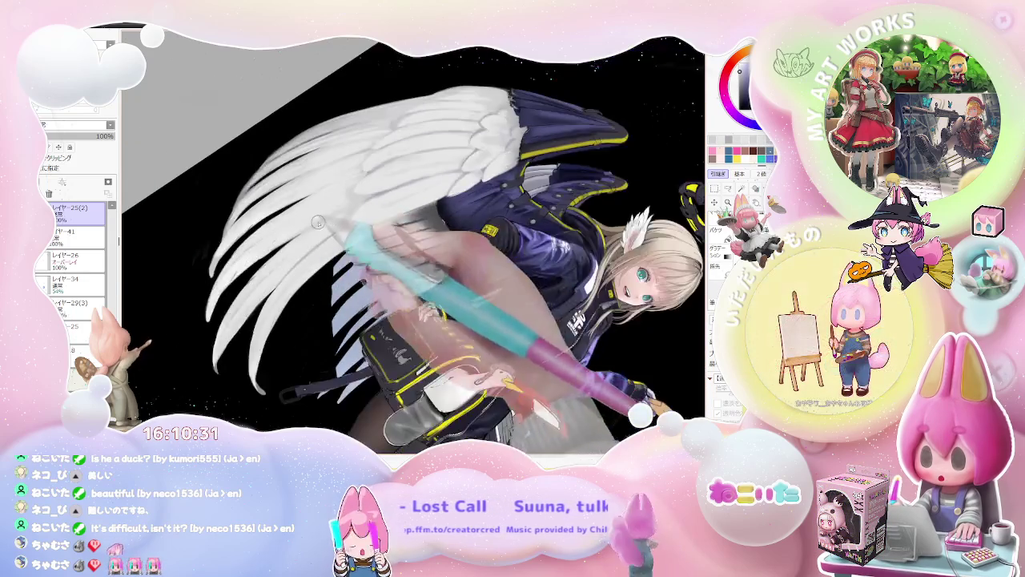
scroll(480, 240, "down", 2)
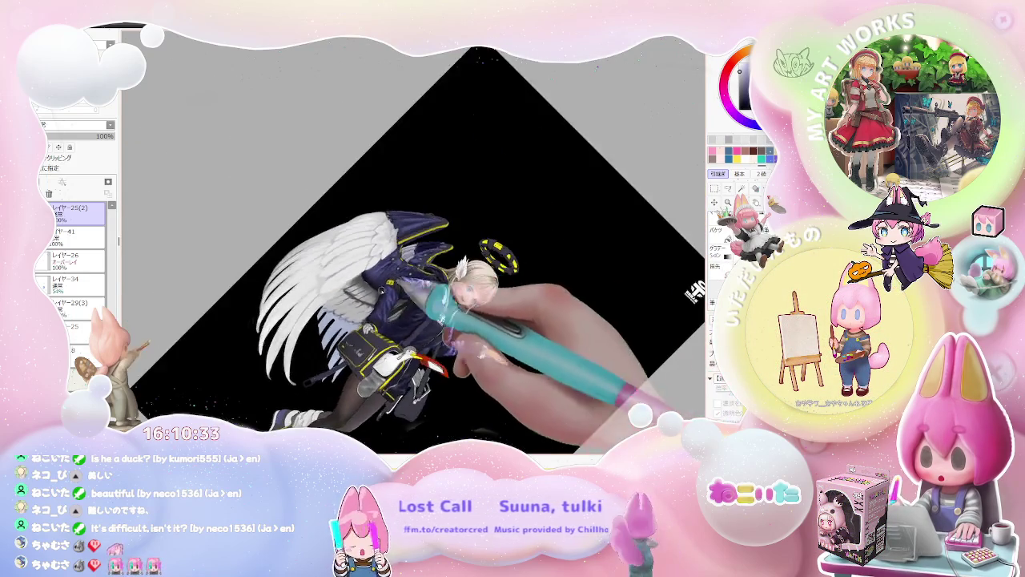
scroll(269, 282, "up", 2)
scroll(269, 282, "up", 2)
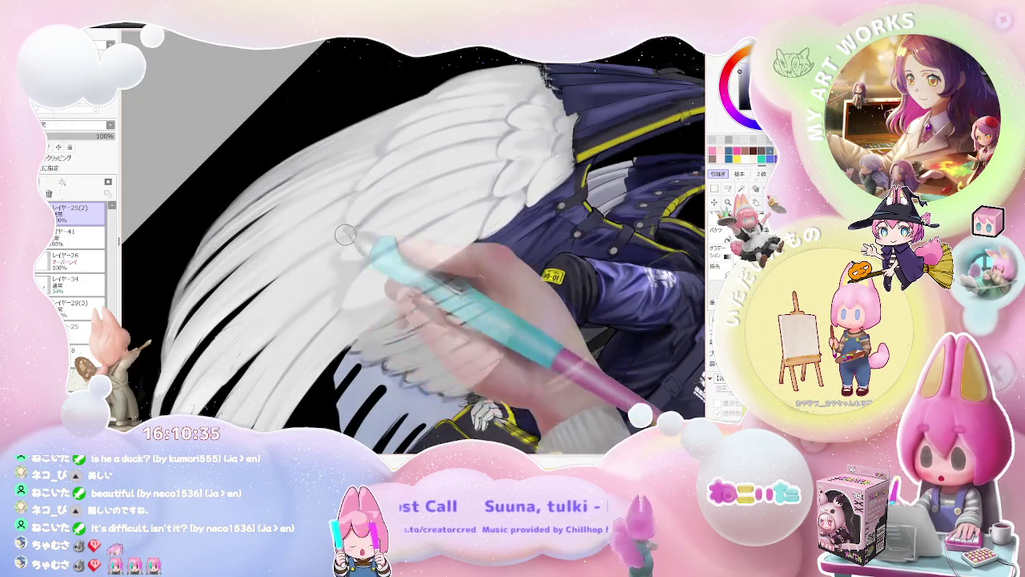
scroll(345, 234, "down", 2)
scroll(352, 232, "up", 1)
scroll(361, 229, "up", 2)
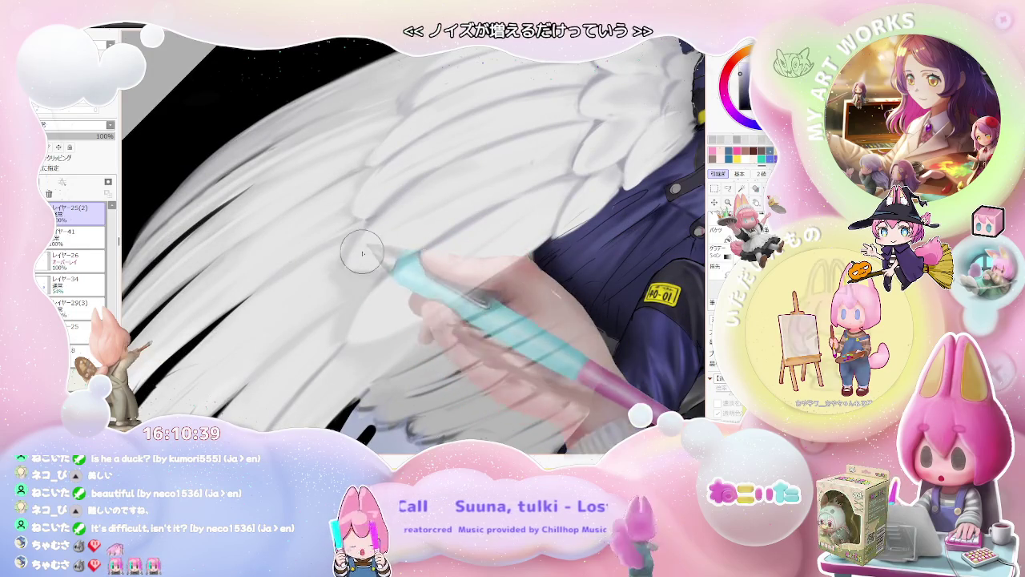
Step: Use a small brush for fine detail, rotate the view about 30° clockwise, then enlarge the brush
key("bracketleft")
key("bracketleft")
key("bracketleft")
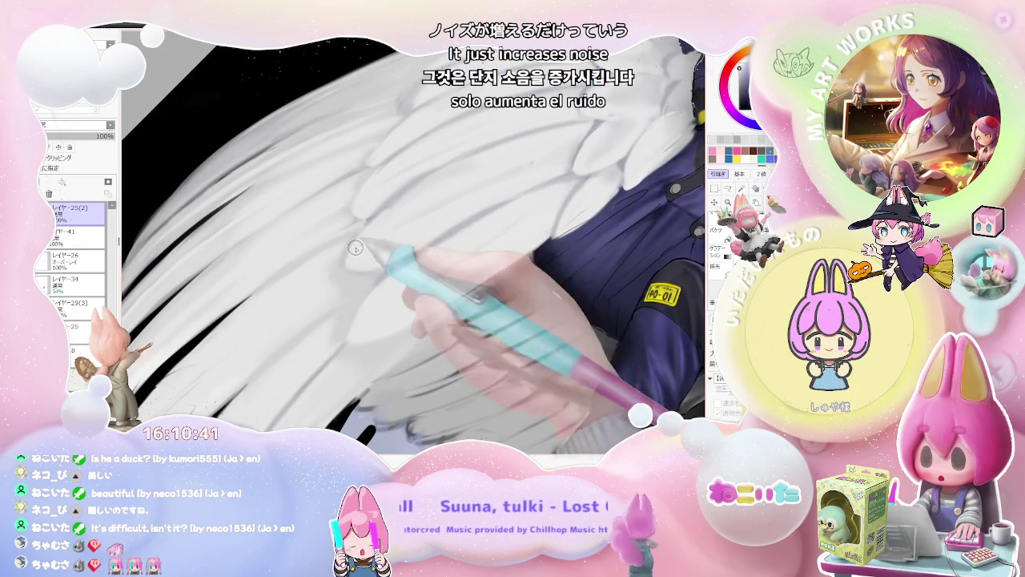
scroll(355, 248, "down", 2)
scroll(360, 256, "down", 2)
scroll(364, 262, "down", 1)
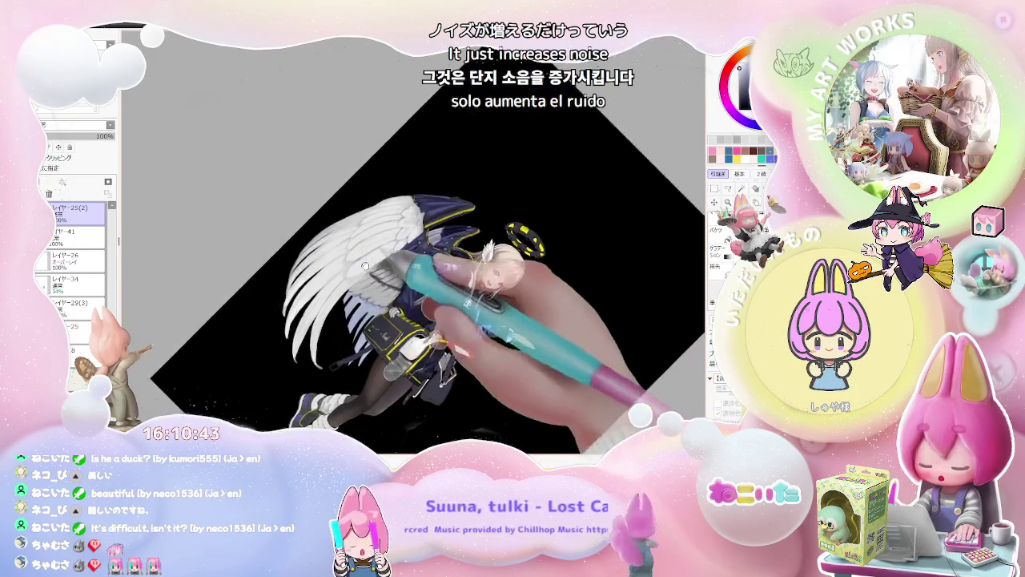
key("End")
key("End")
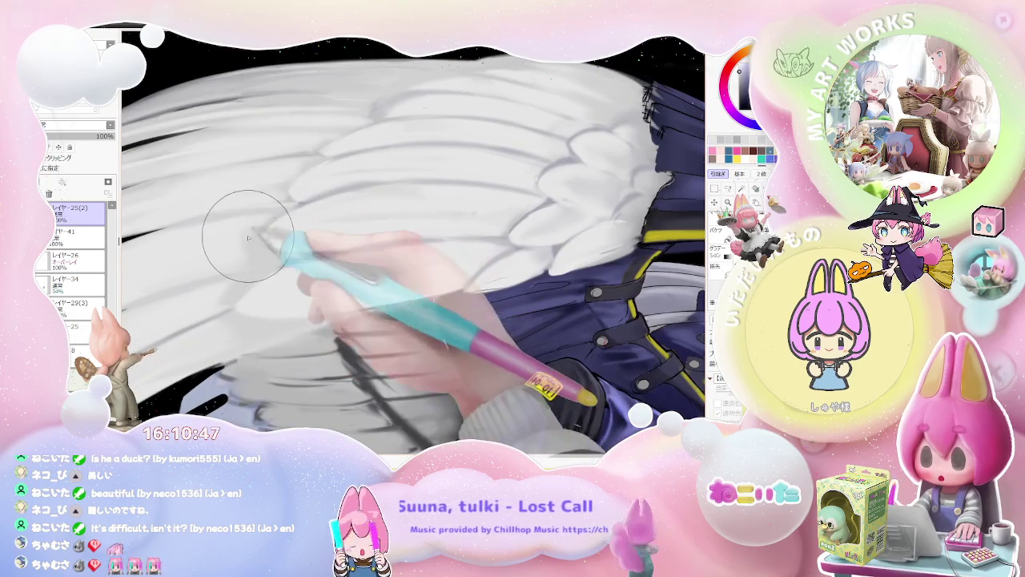
key("bracketright")
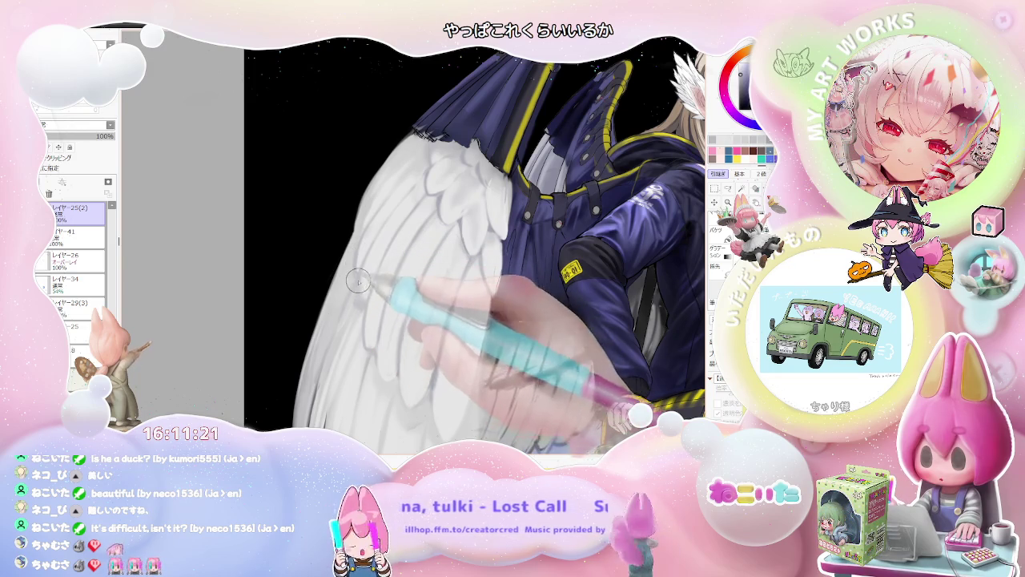
Step: Paint grey shading between the white wing's feather rows
scroll(358, 280, "down", 5)
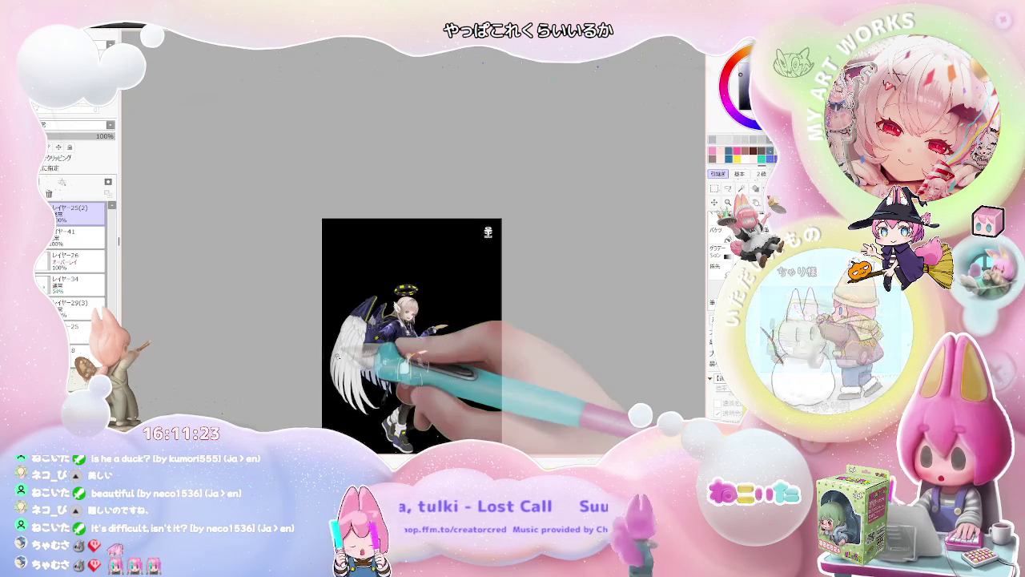
scroll(336, 355, "up", 1)
scroll(345, 320, "up", 2)
scroll(360, 280, "up", 2)
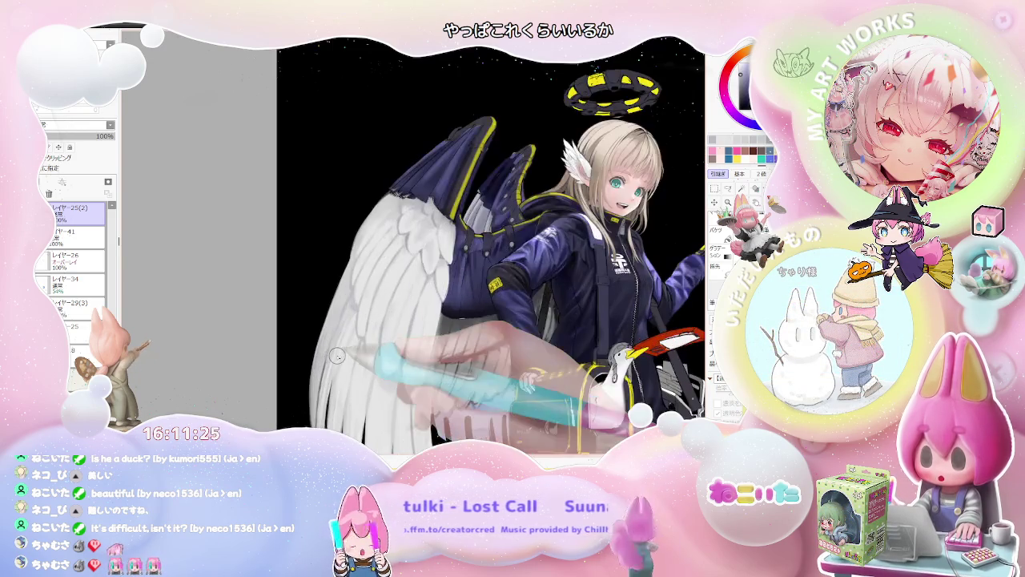
scroll(376, 245, "up", 2)
scroll(359, 272, "up", 2)
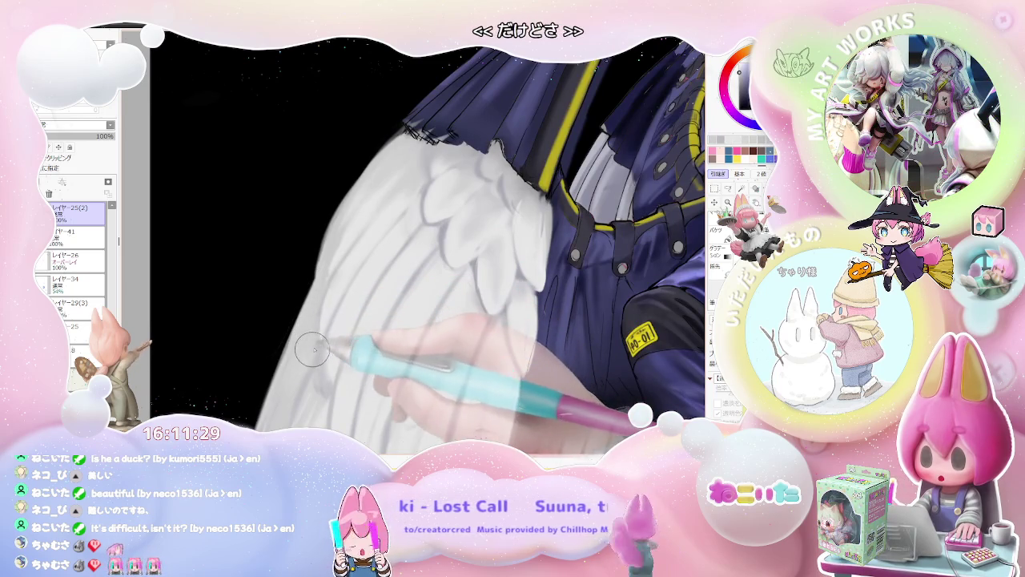
scroll(312, 352, "down", 1)
scroll(312, 364, "down", 1)
scroll(313, 380, "down", 1)
scroll(314, 396, "up", 1)
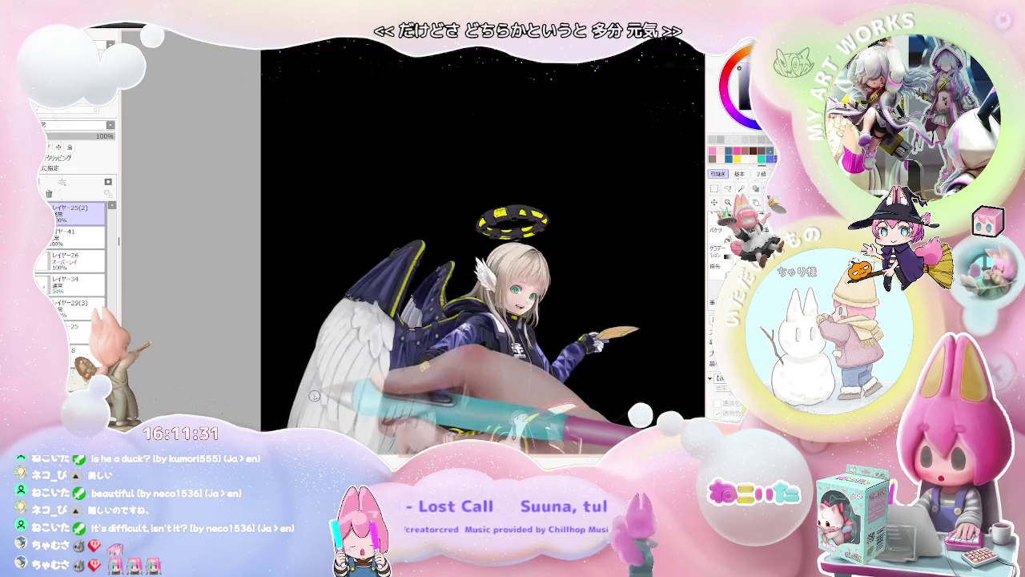
scroll(316, 396, "down", 1)
scroll(319, 397, "up", 1)
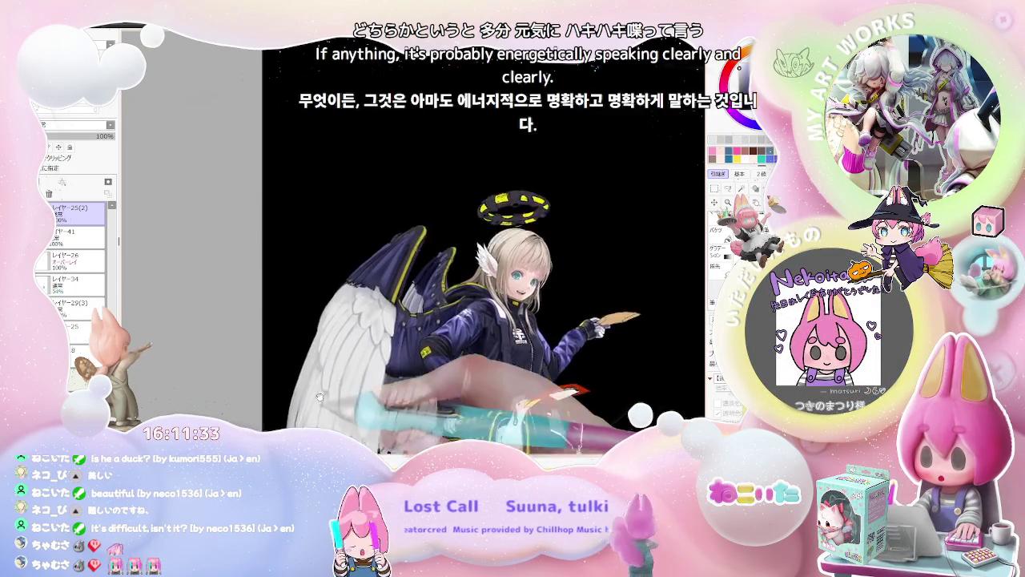
scroll(317, 360, "up", 2)
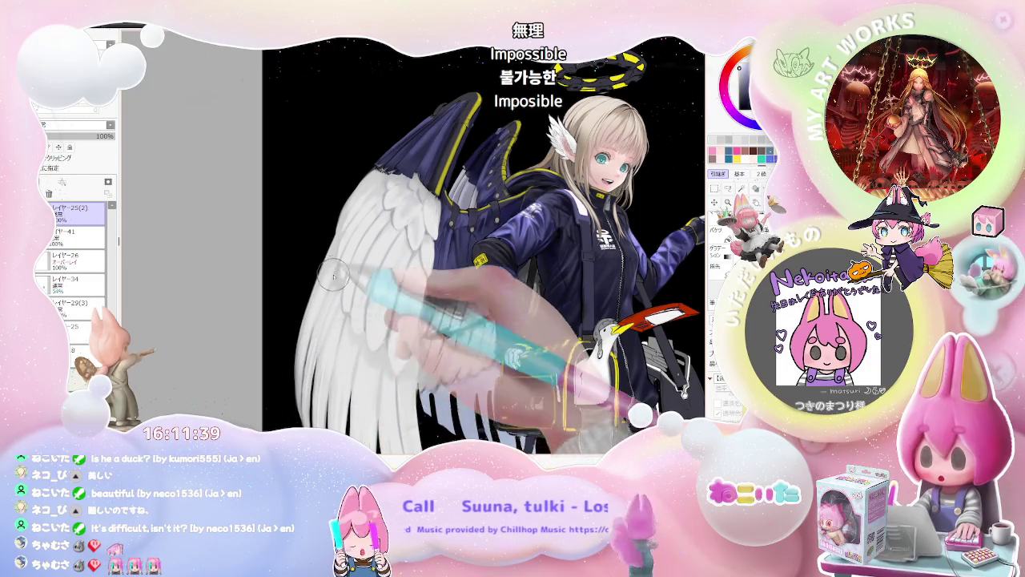
scroll(335, 304, "down", 1)
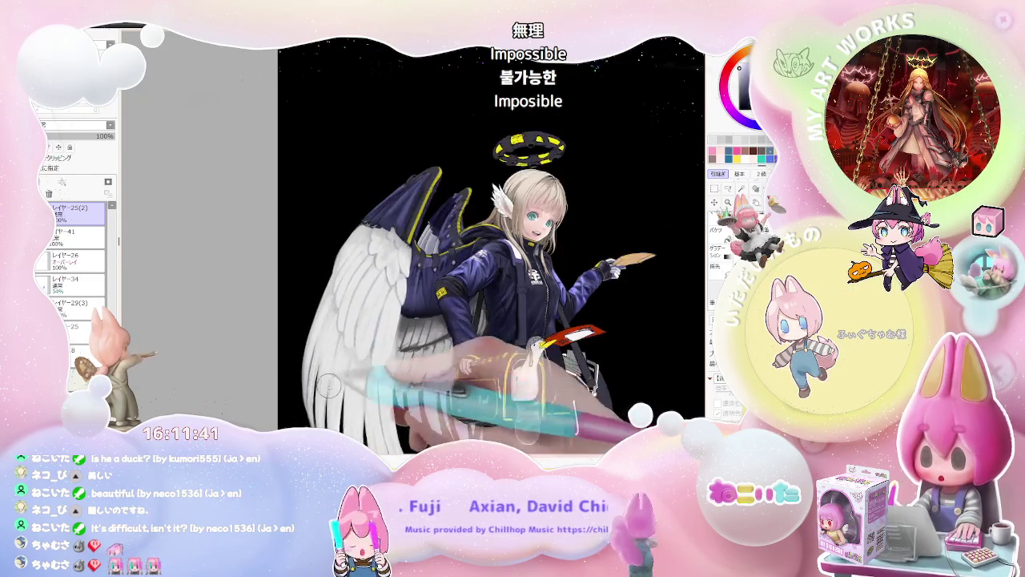
scroll(337, 344, "down", 1)
scroll(339, 348, "down", 1)
scroll(345, 352, "down", 1)
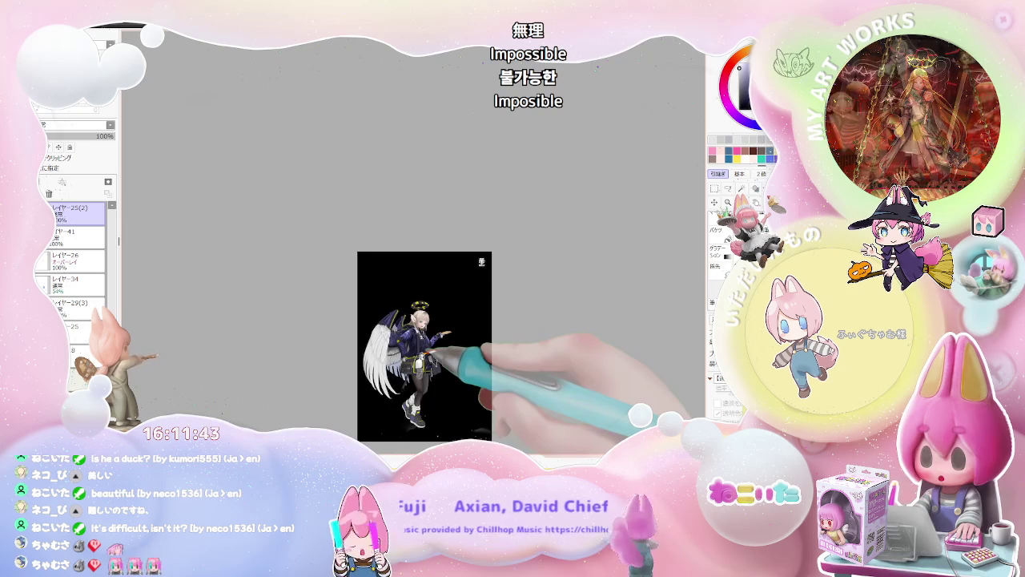
Step: Tilt the canvas slightly to shade, then return the view to upright
key("End")
scroll(345, 333, "up", 3)
scroll(332, 333, "up", 1)
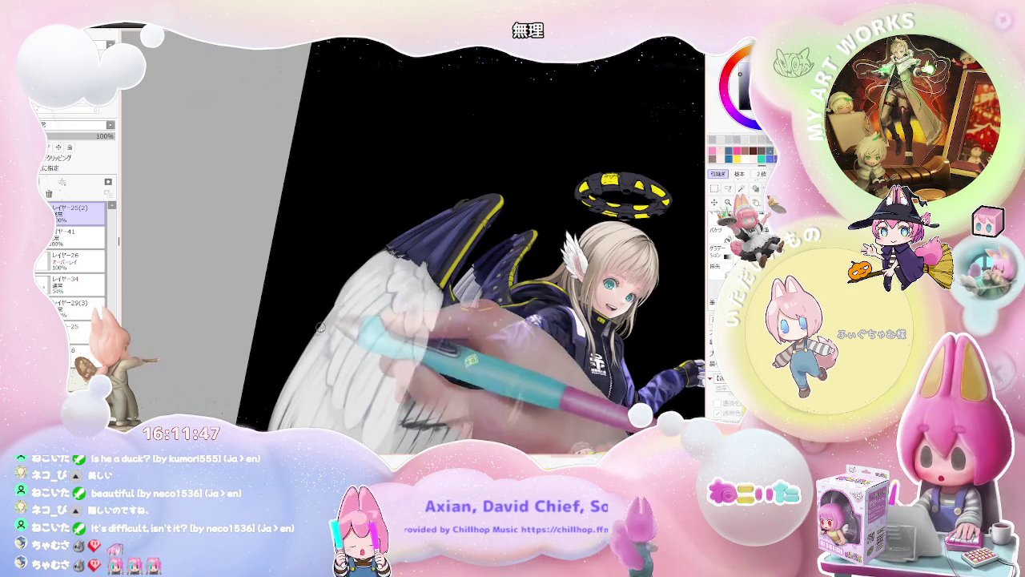
scroll(356, 281, "down", 2)
scroll(377, 264, "down", 1)
key("Home")
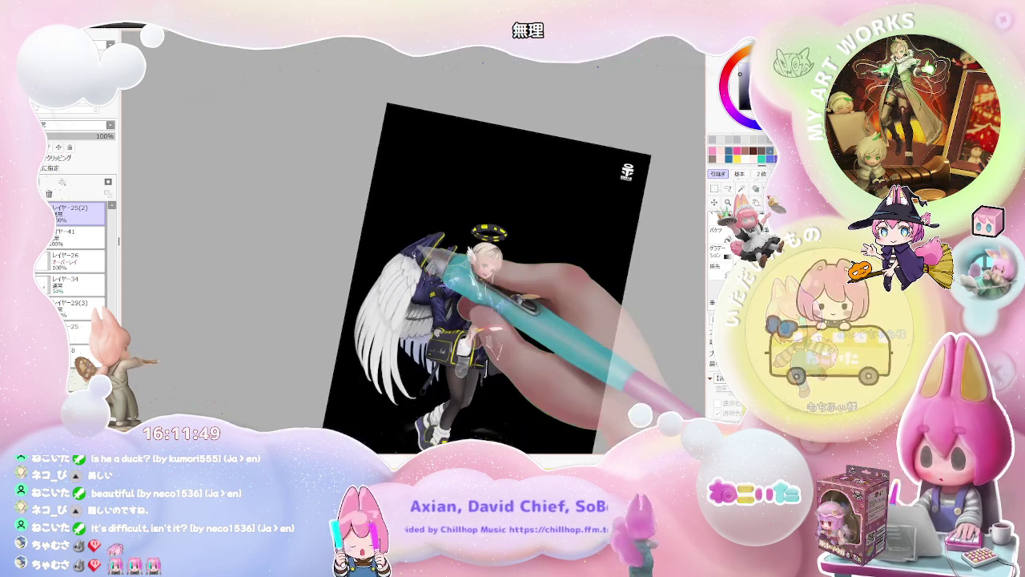
Step: Outline the rounded upper feathers in grey beside the navy wing section
scroll(413, 255, "down", 1)
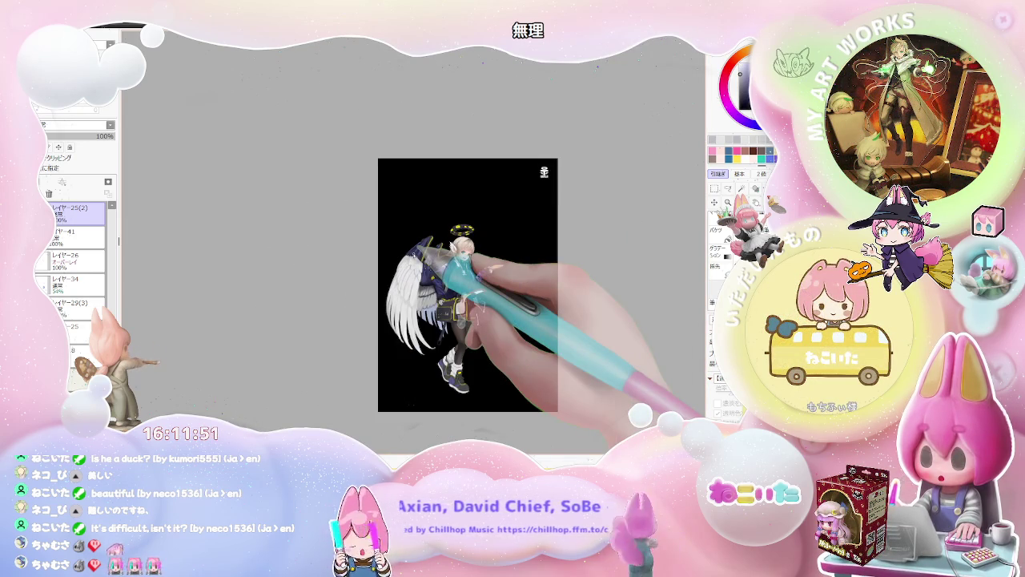
scroll(469, 270, "up", 1)
scroll(457, 293, "up", 1)
scroll(366, 320, "up", 1)
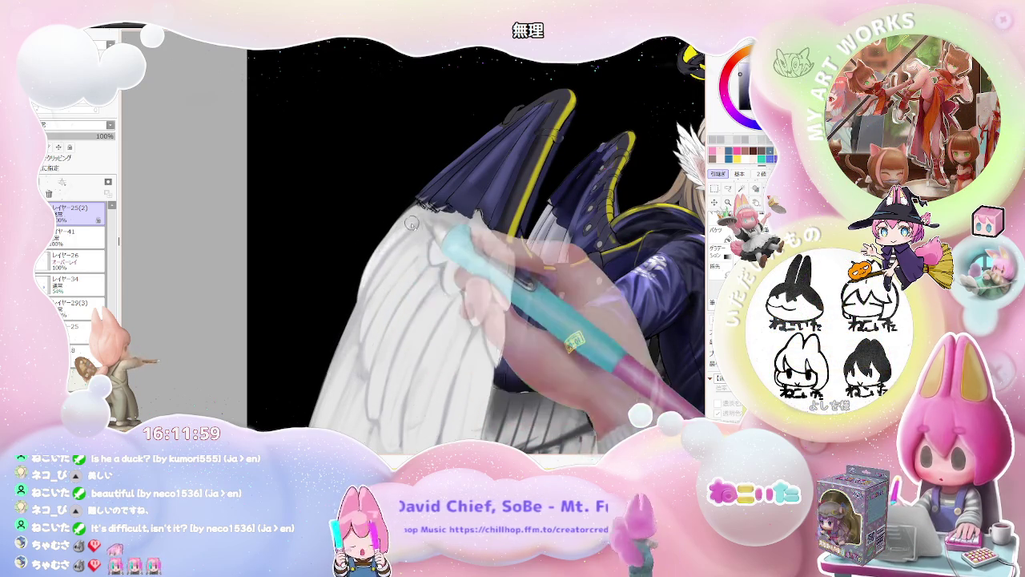
scroll(481, 265, "down", 1)
scroll(545, 272, "down", 1)
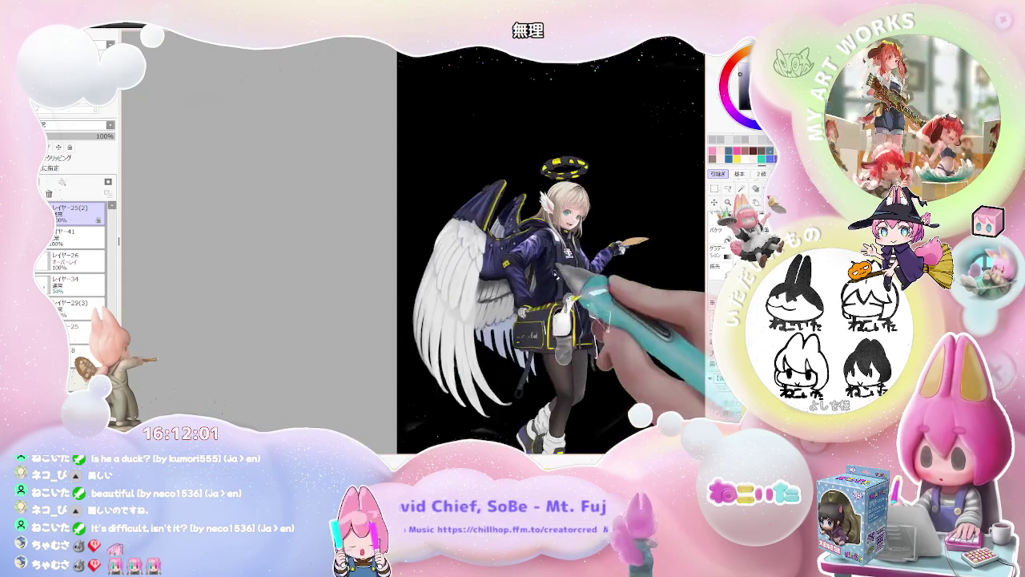
scroll(513, 272, "up", 1)
scroll(417, 272, "up", 1)
scroll(350, 275, "up", 1)
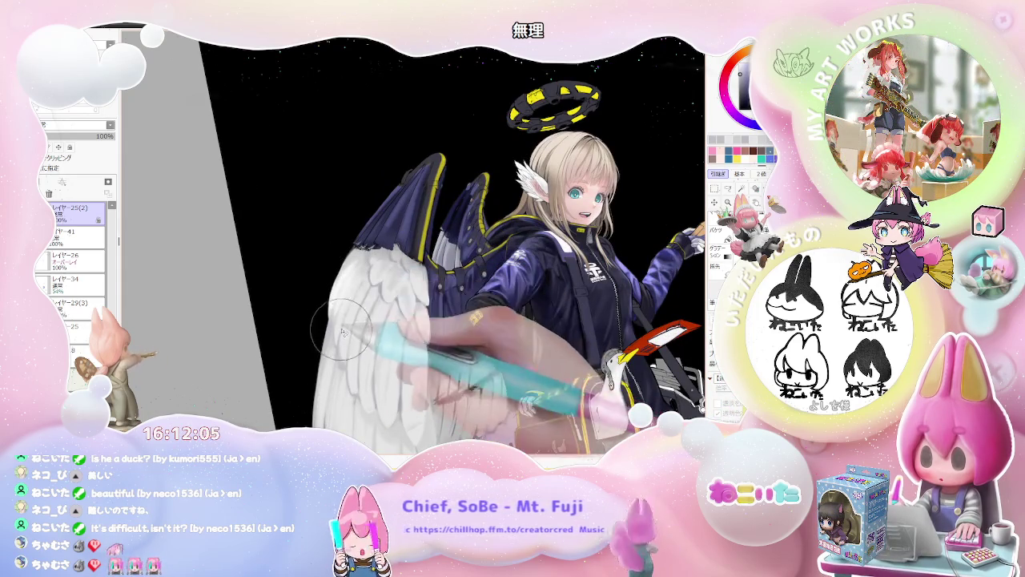
scroll(345, 310, "up", 1)
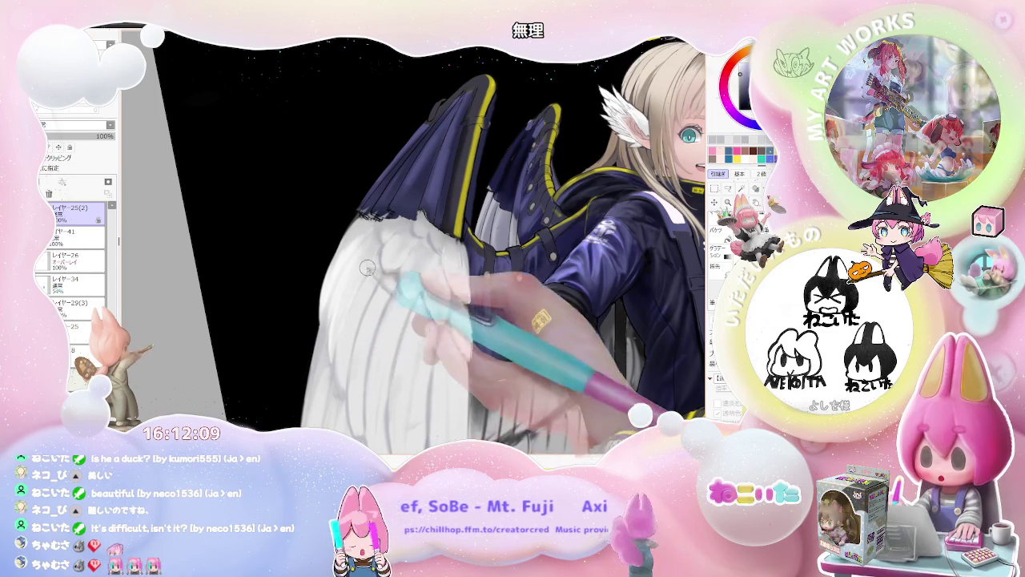
scroll(344, 358, "down", 1)
scroll(417, 352, "down", 1)
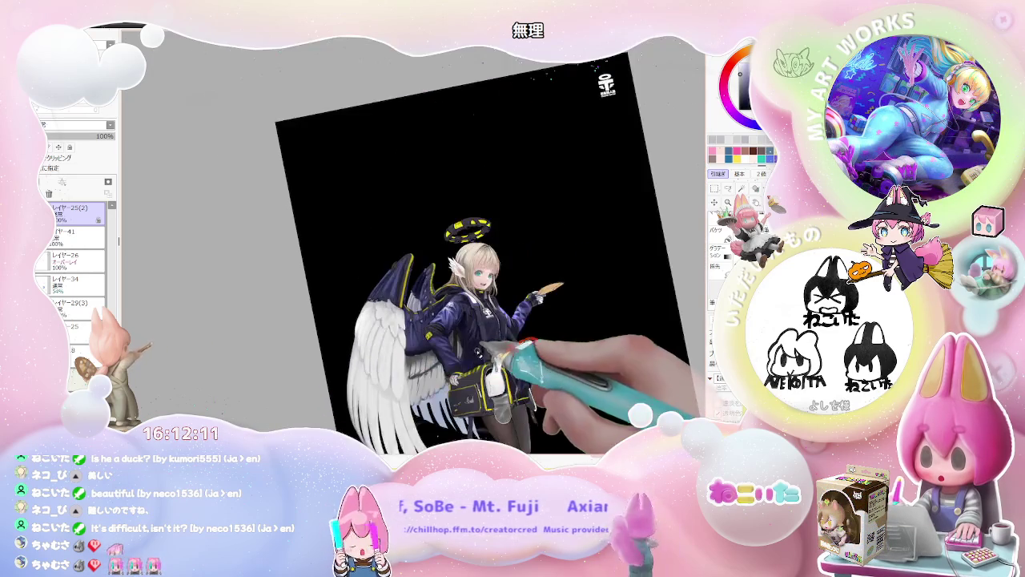
scroll(232, 252, "up", 1)
scroll(267, 282, "up", 1)
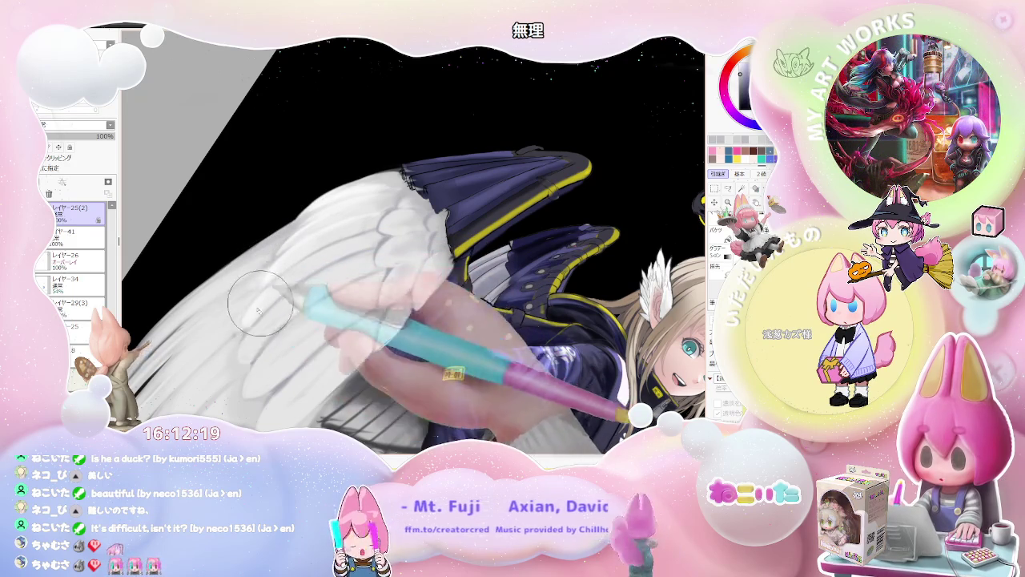
scroll(258, 308, "down", 2)
scroll(286, 307, "up", 2)
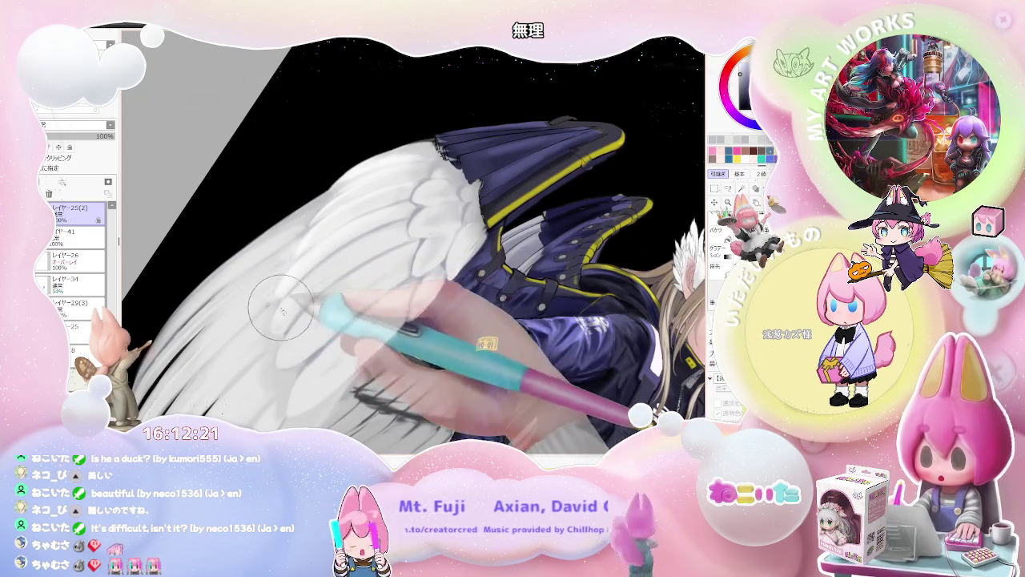
scroll(310, 278, "down", 2)
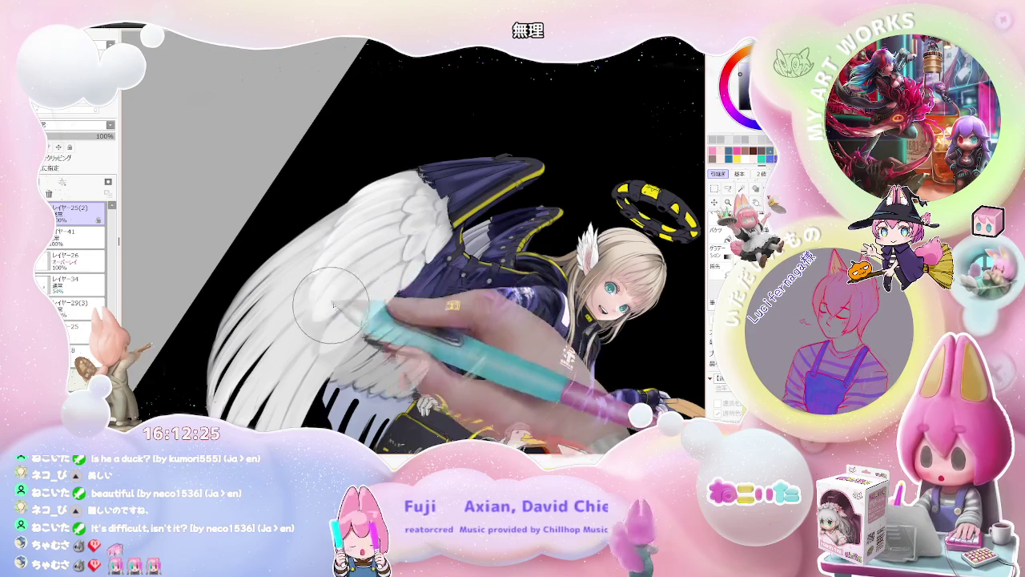
scroll(521, 321, "down", 2)
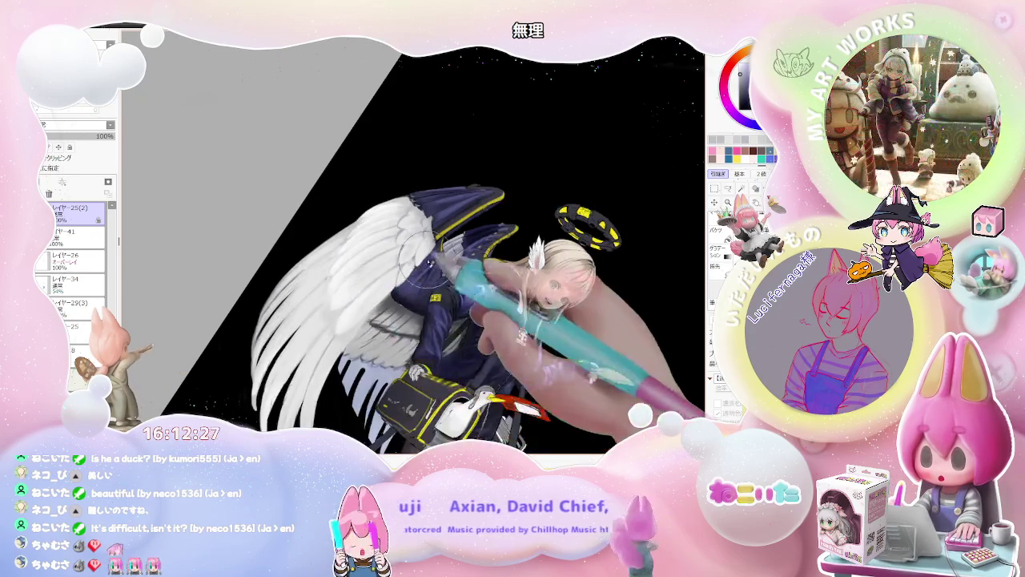
Step: Brush soft grey shading between the long white flight feathers on a clockwise-tilted canvas
key("End")
key("End")
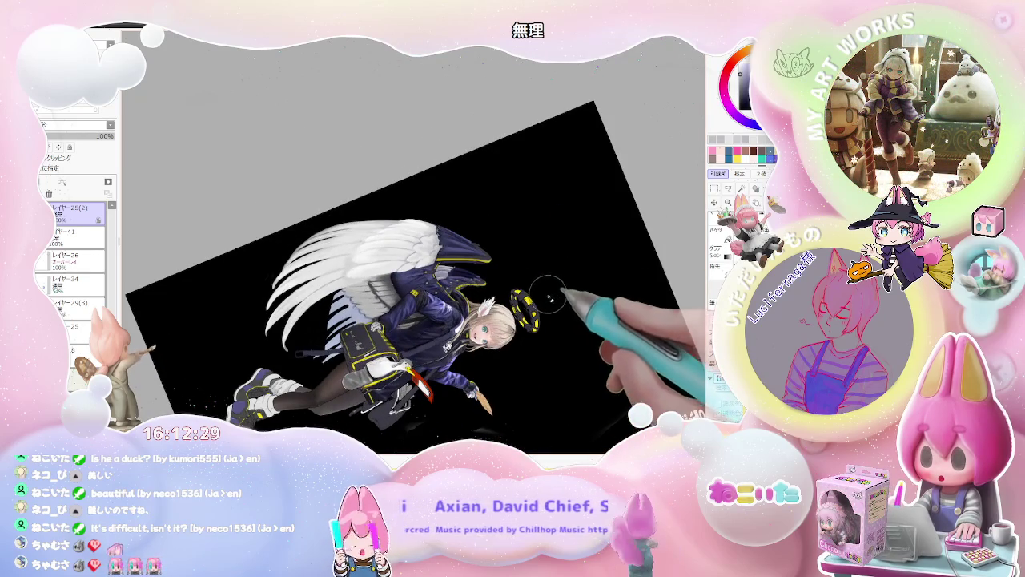
scroll(549, 298, "up", 5)
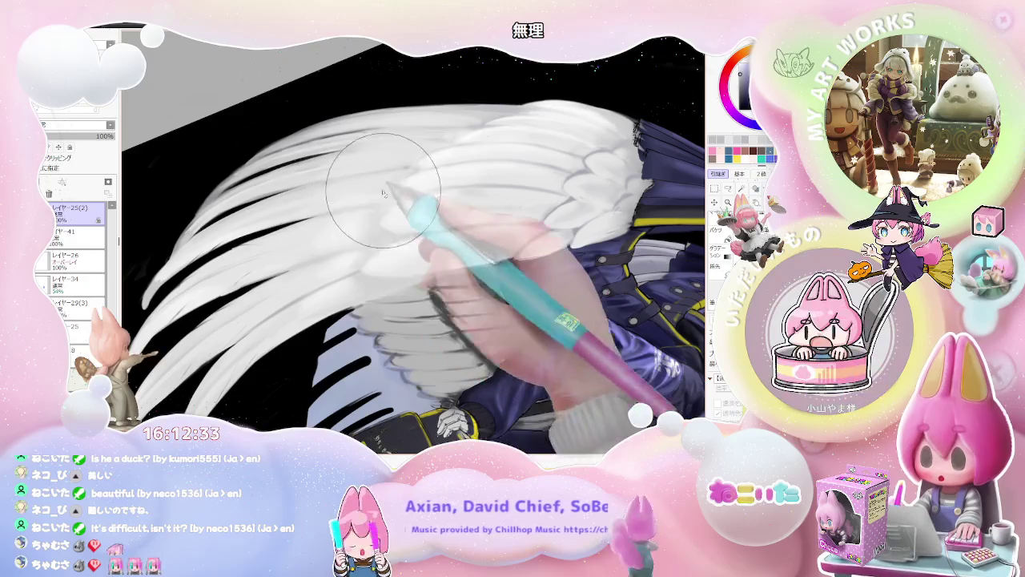
scroll(377, 169, "down", 3)
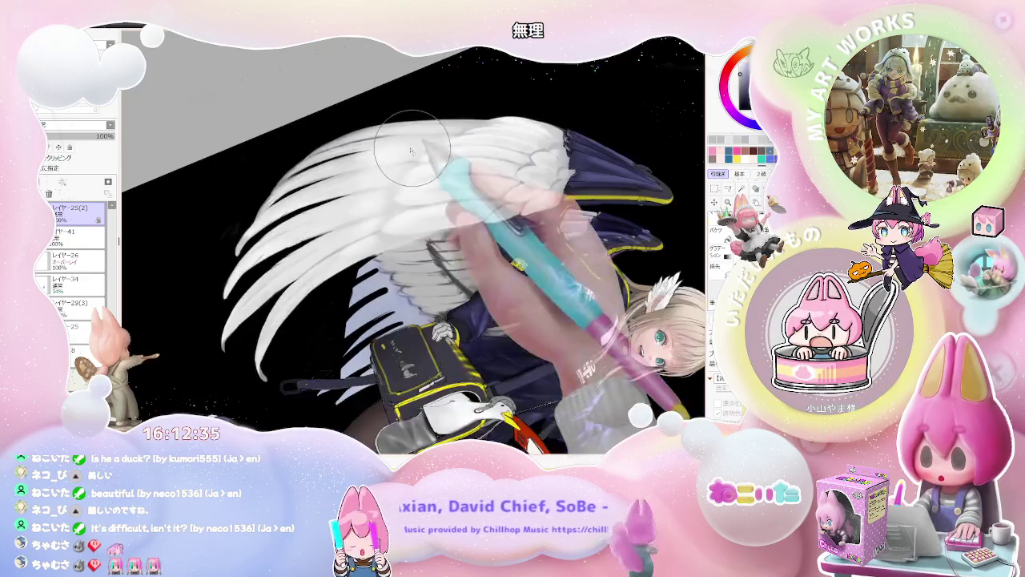
scroll(417, 240, "down", 2)
scroll(344, 296, "up", 3)
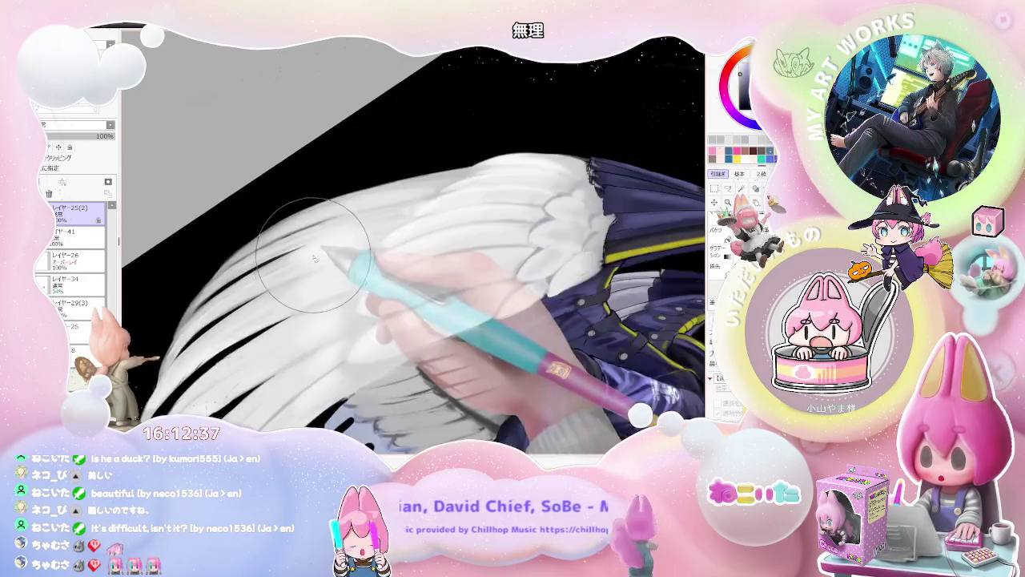
scroll(293, 258, "up", 2)
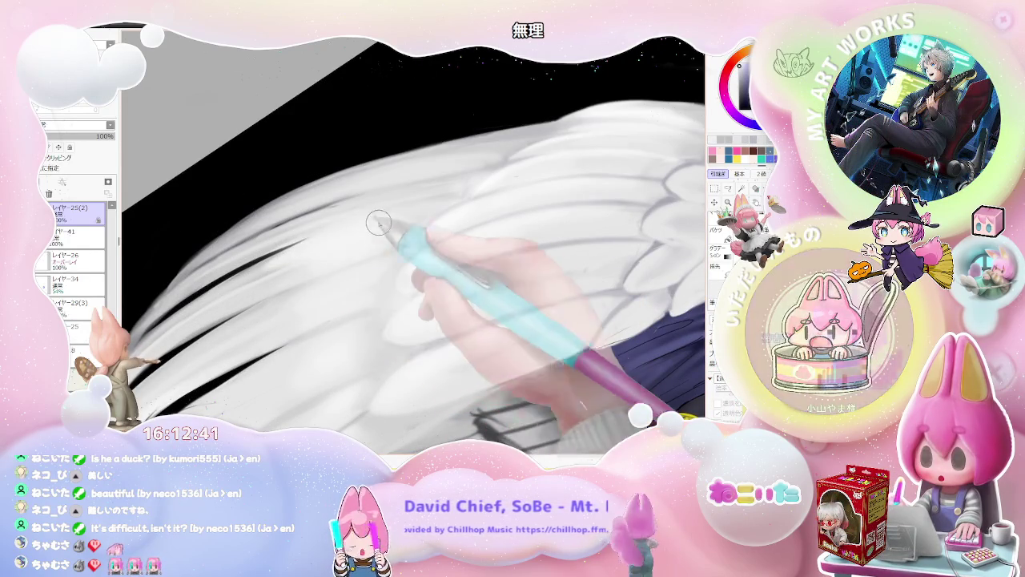
scroll(454, 200, "down", 2)
scroll(425, 256, "down", 1)
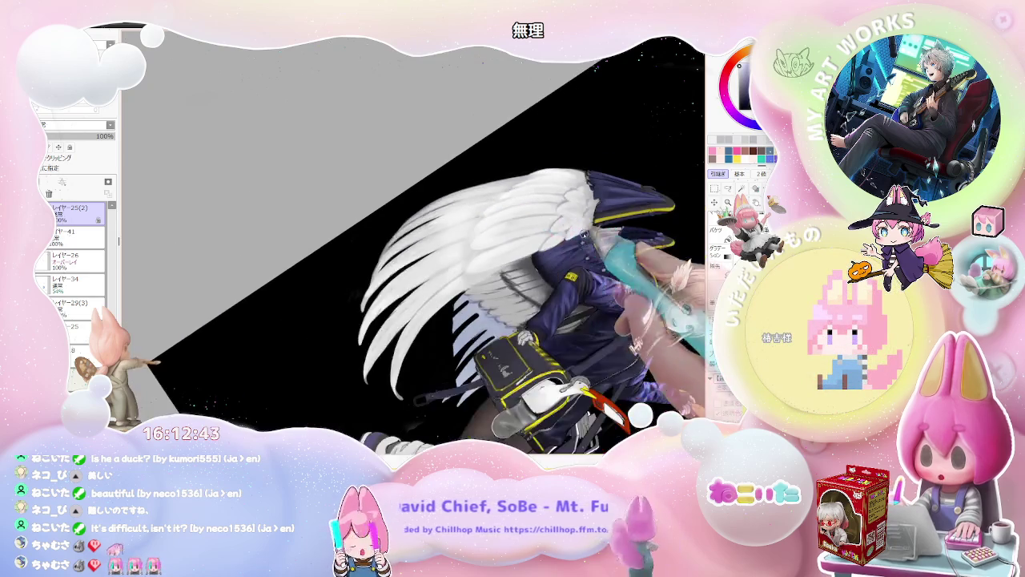
scroll(401, 304, "down", 1)
scroll(352, 328, "up", 2)
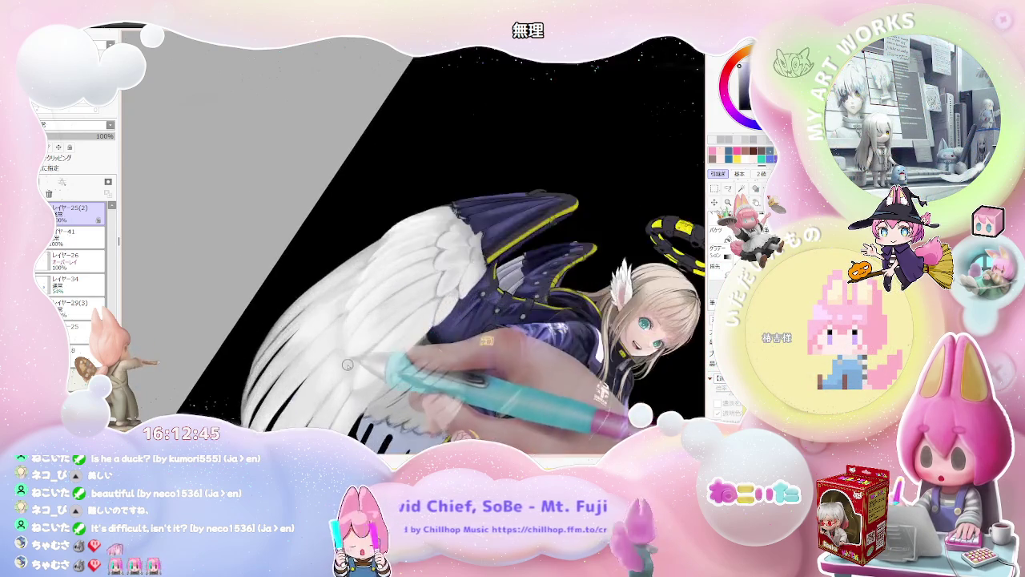
scroll(321, 317, "up", 2)
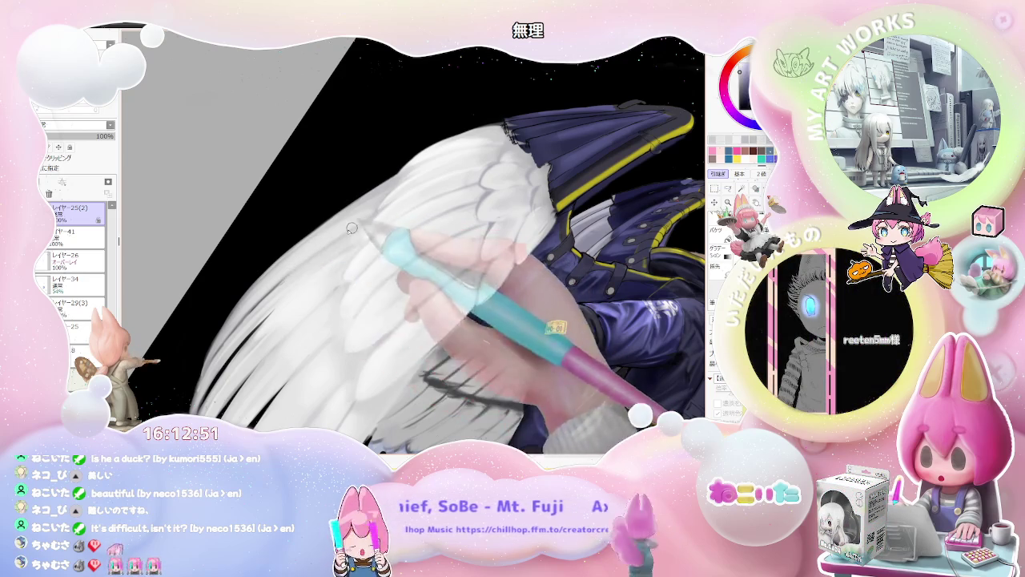
scroll(377, 214, "down", 2)
scroll(385, 216, "down", 2)
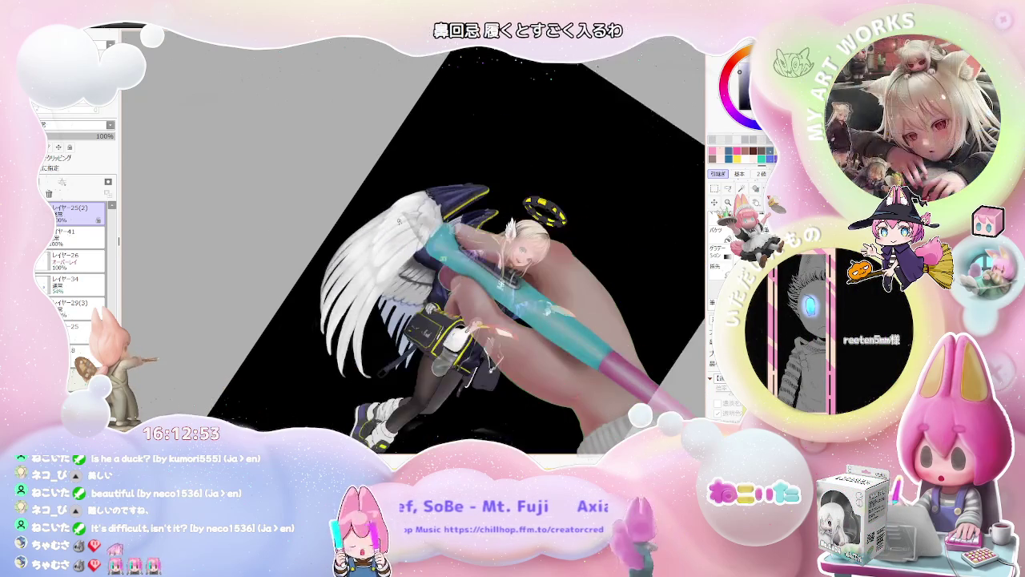
key("Home")
key("Insert")
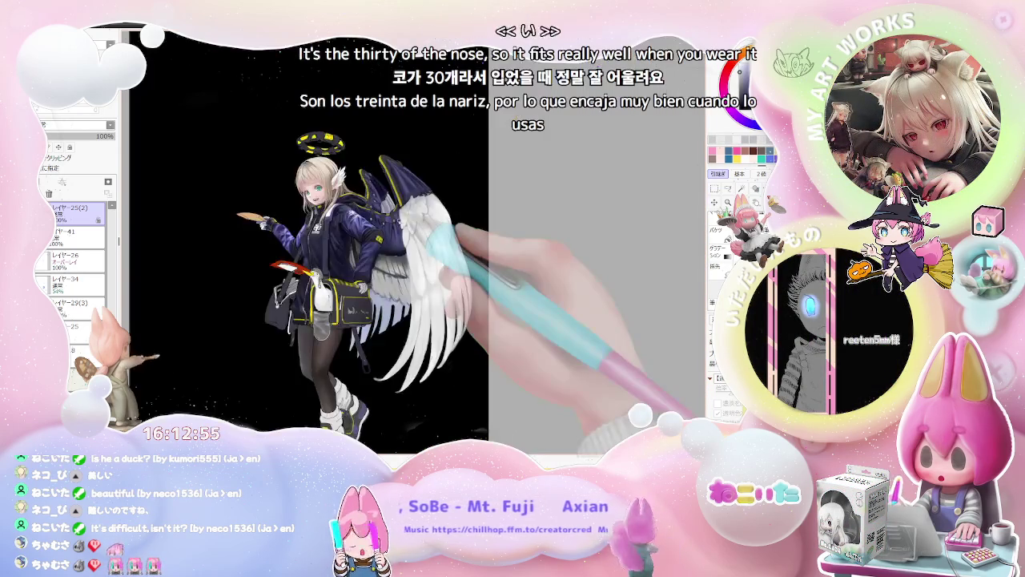
key("End")
key("End")
key("End")
key("End")
key("End")
scroll(409, 318, "up", 3)
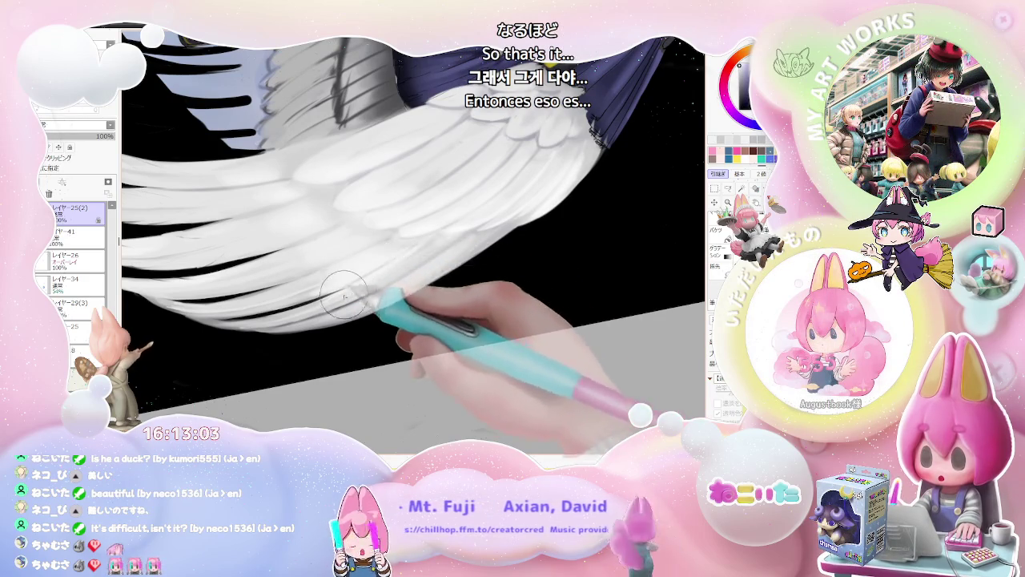
scroll(457, 279, "down", 1)
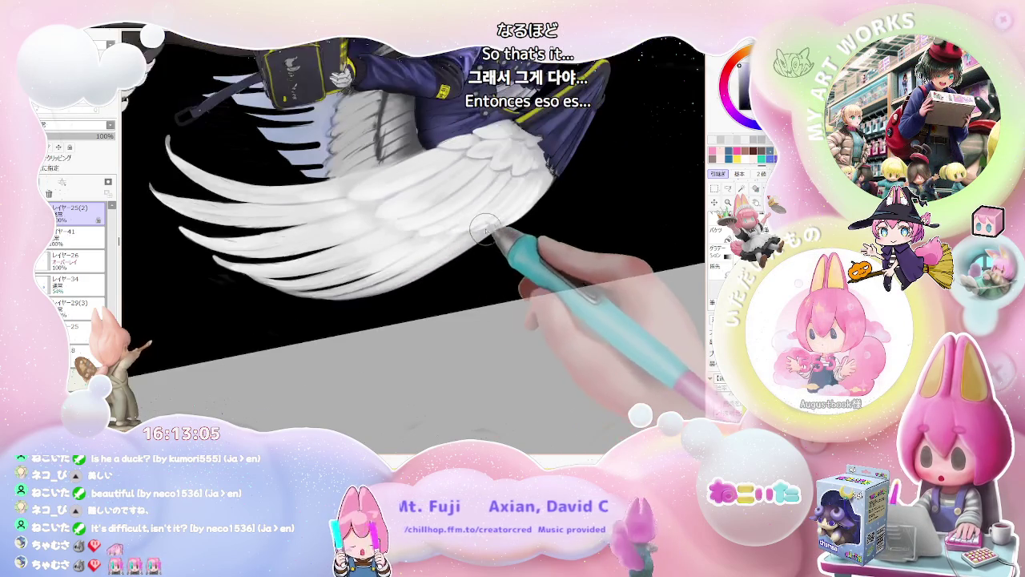
scroll(469, 252, "down", 2)
scroll(489, 228, "down", 2)
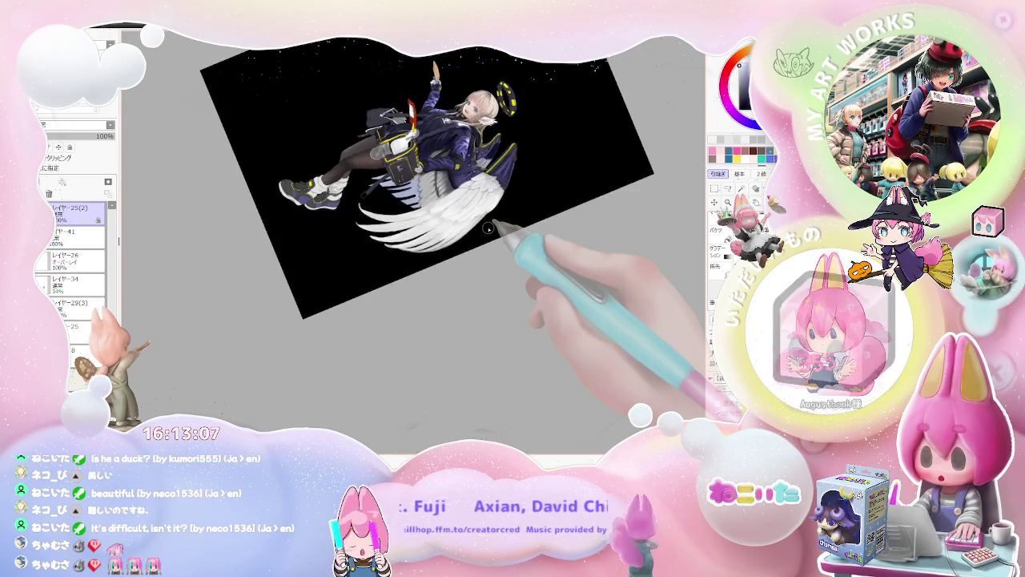
key("Delete")
mouse_move(488, 228)
left_mouse_down()
mouse_move(496, 235)
mouse_move(385, 280)
left_mouse_up()
scroll(385, 280, "up", 2)
scroll(357, 264, "up", 2)
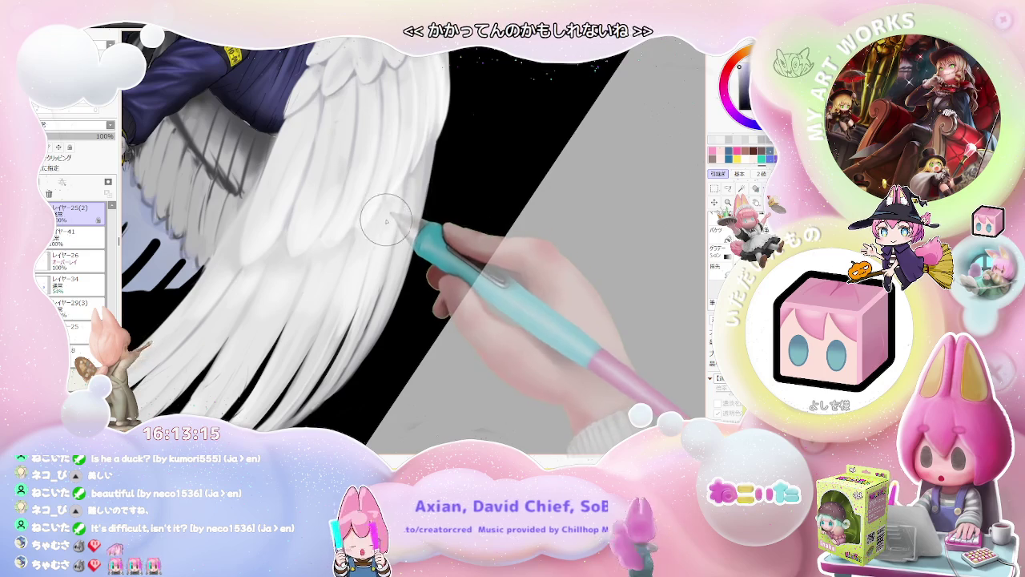
scroll(383, 230, "down", 4)
mouse_move(458, 251)
left_mouse_down()
mouse_move(460, 235)
mouse_move(449, 256)
mouse_move(428, 253)
left_mouse_up()
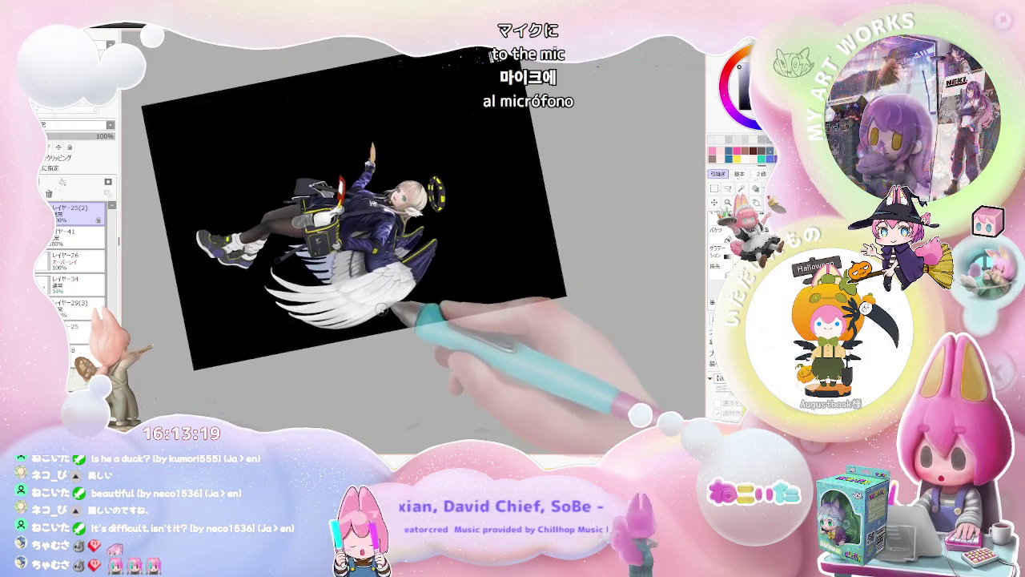
scroll(428, 272, "up", 2)
scroll(417, 284, "up", 2)
scroll(401, 288, "up", 2)
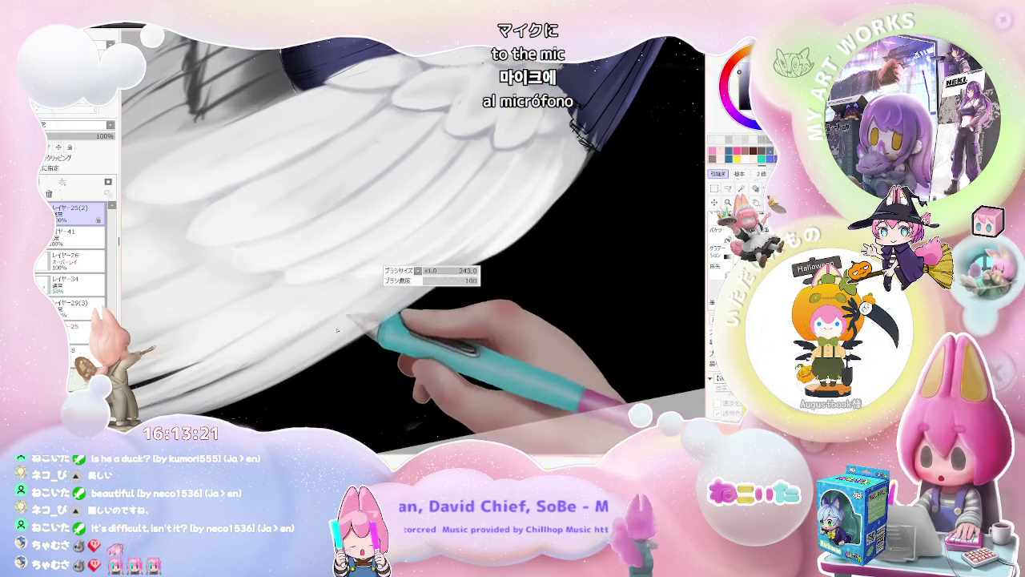
scroll(388, 292, "down", 2)
scroll(372, 308, "down", 2)
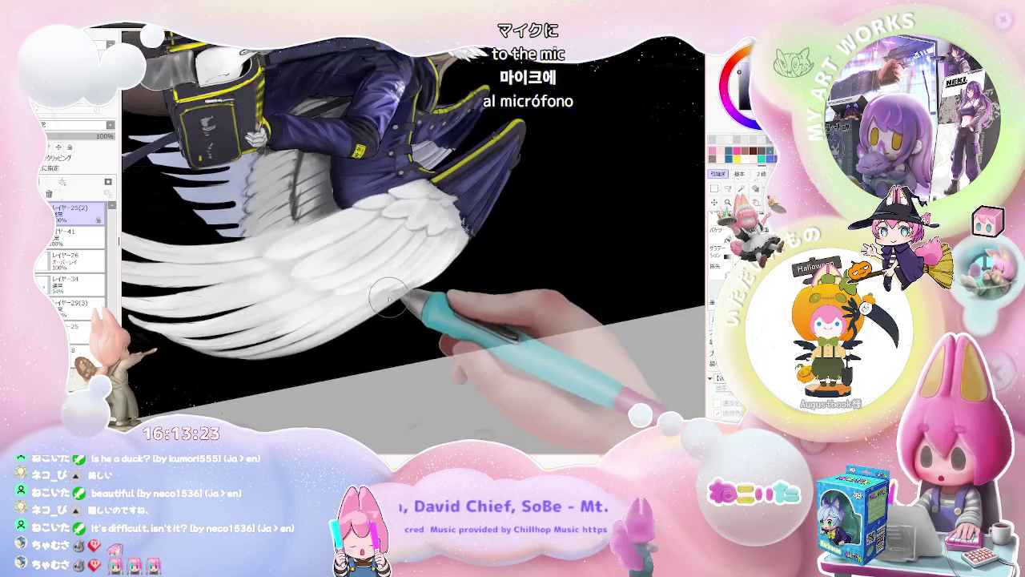
scroll(359, 321, "down", 2)
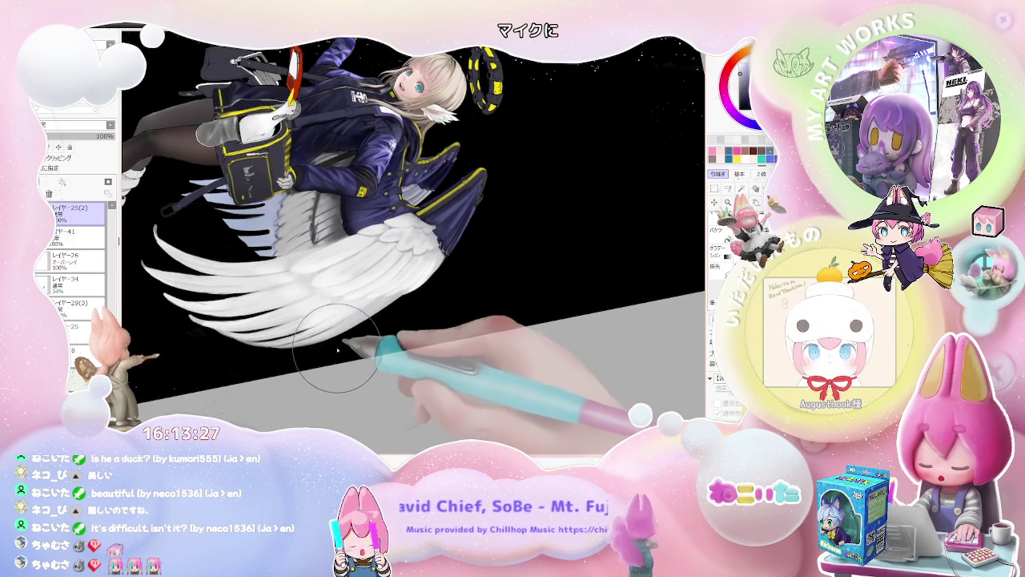
scroll(344, 348, "down", 1)
scroll(358, 342, "down", 1)
scroll(373, 339, "down", 1)
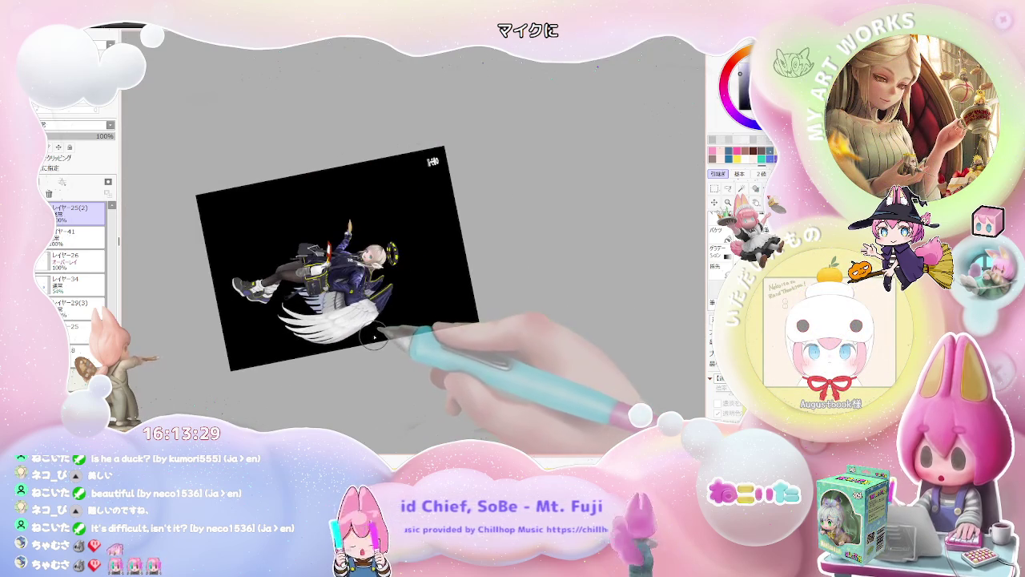
scroll(433, 320, "up", 1)
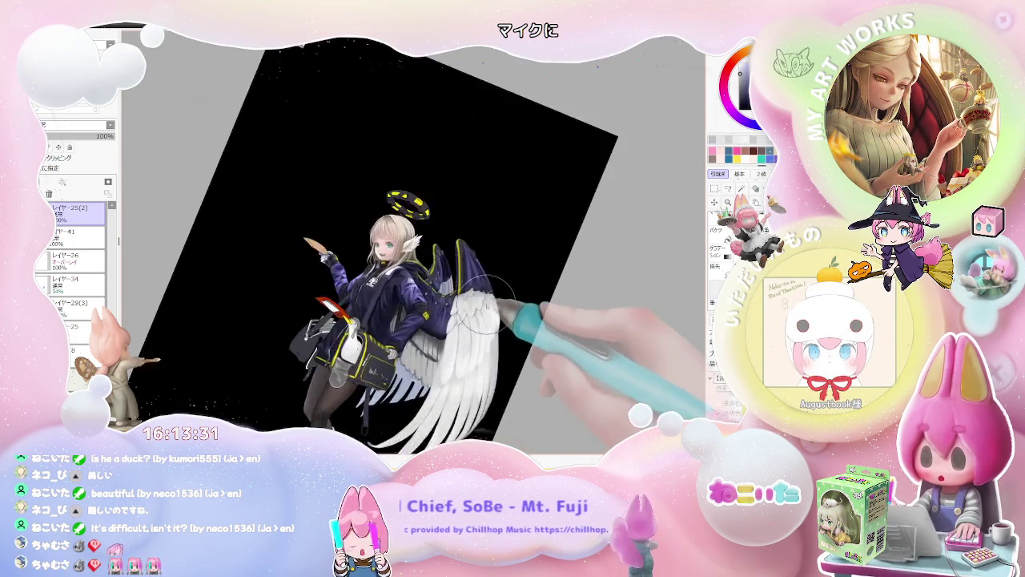
scroll(498, 298, "up", 1)
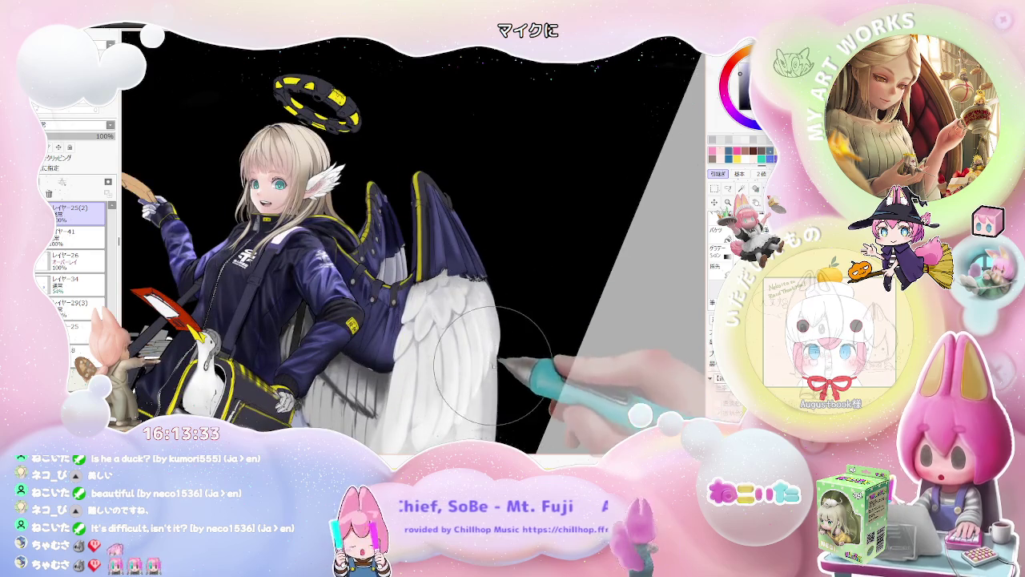
scroll(545, 353, "down", 2)
scroll(569, 351, "up", 1)
scroll(574, 351, "up", 1)
key("End")
key("End")
key("End")
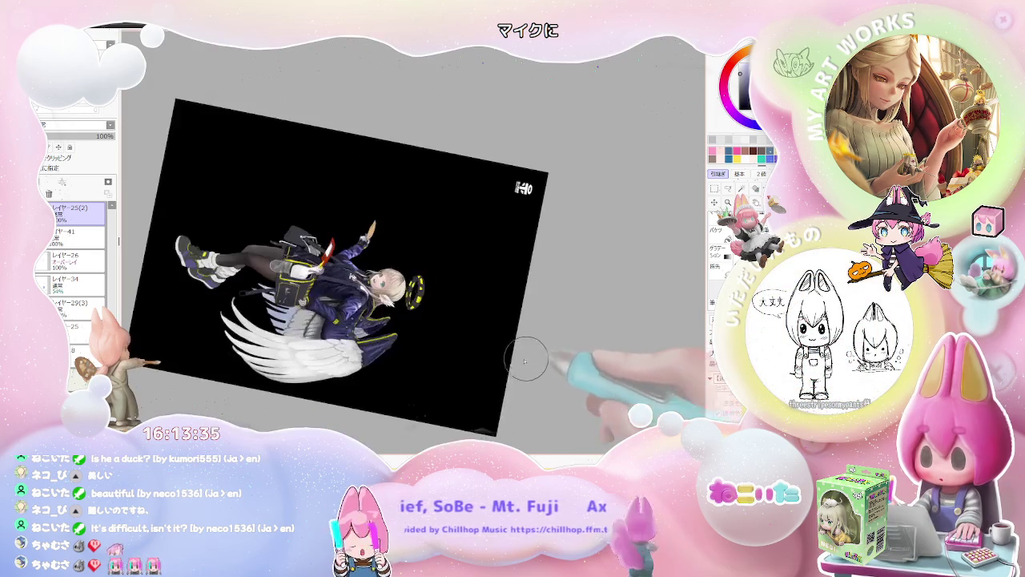
scroll(497, 352, "up", 1)
scroll(420, 331, "up", 2)
scroll(418, 331, "up", 2)
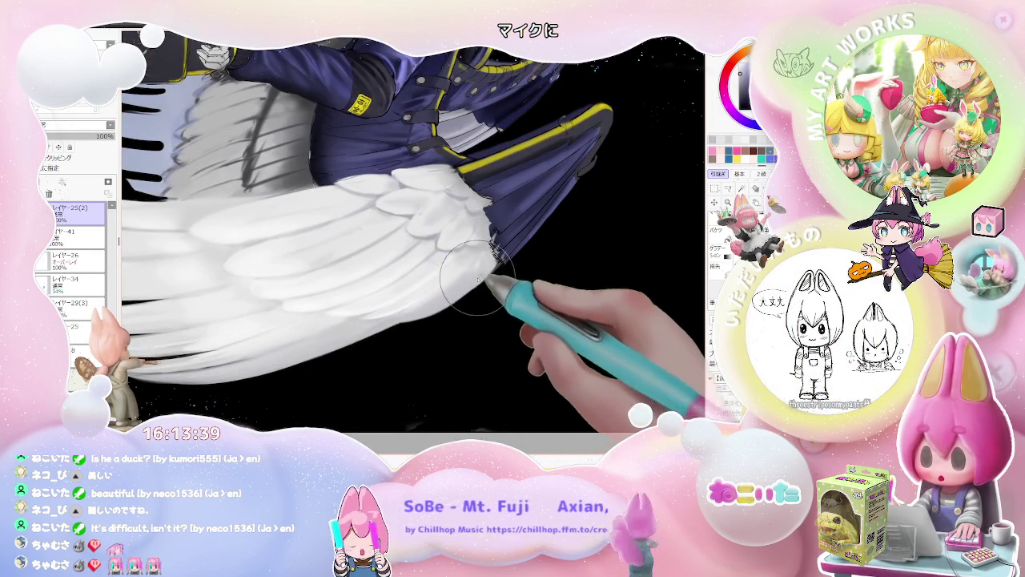
left_click_drag(446, 298, 490, 276)
scroll(492, 281, "down", 2)
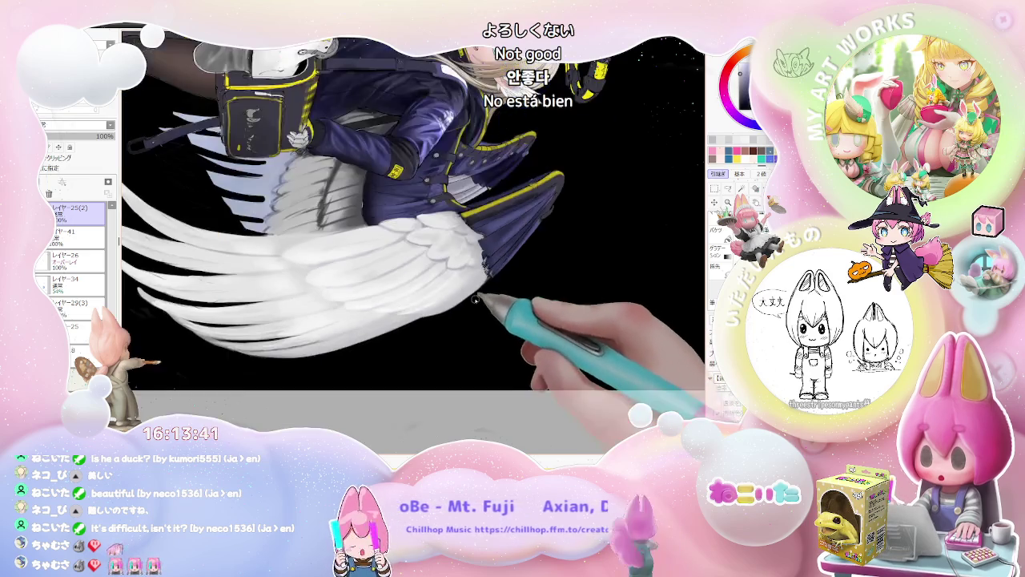
scroll(497, 297, "down", 1)
scroll(503, 321, "down", 1)
scroll(510, 342, "down", 1)
scroll(516, 346, "up", 1)
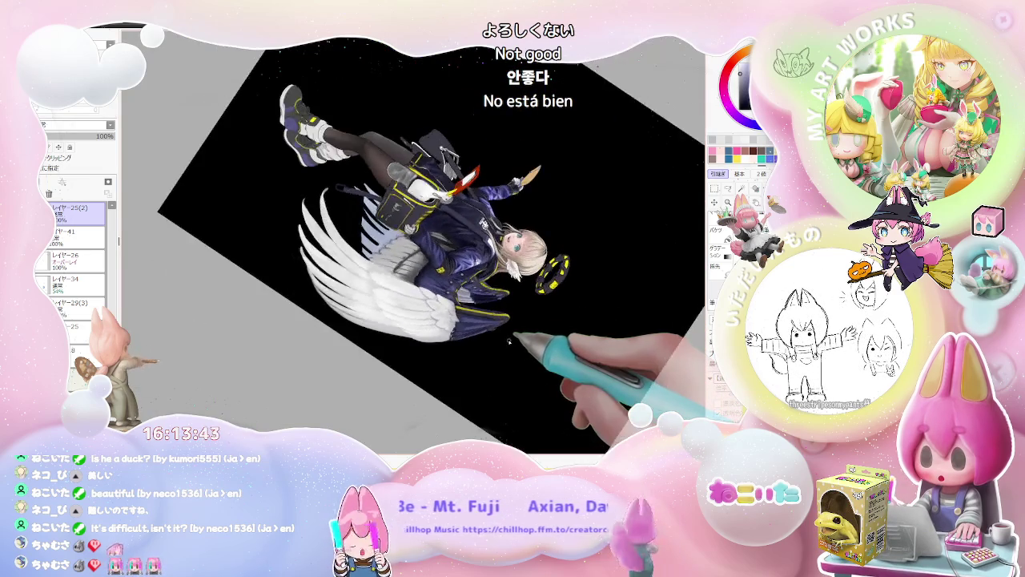
scroll(461, 358, "up", 2)
scroll(469, 345, "up", 1)
scroll(457, 312, "up", 1)
left_click_drag(453, 305, 482, 340)
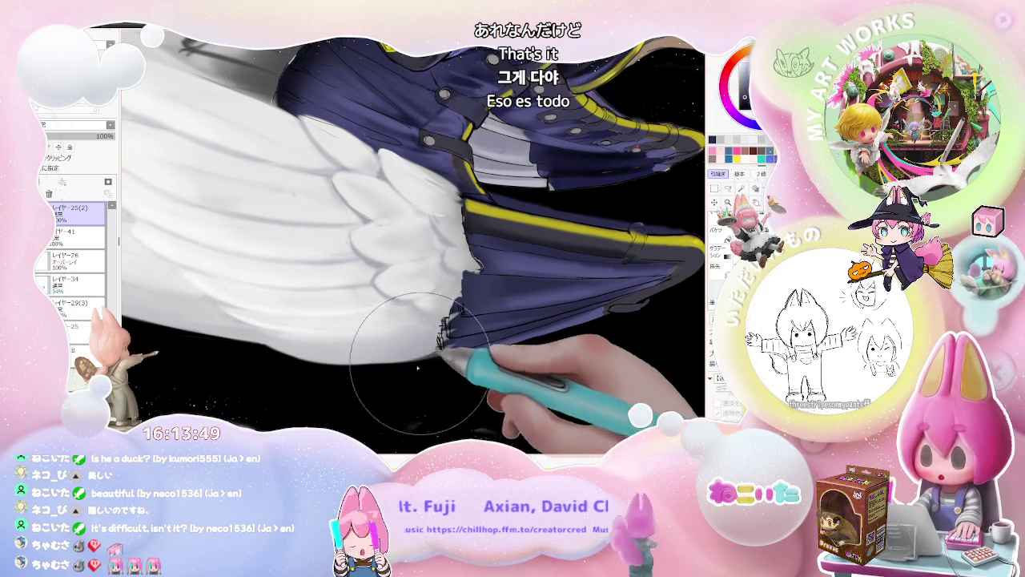
left_click_drag(453, 312, 464, 234)
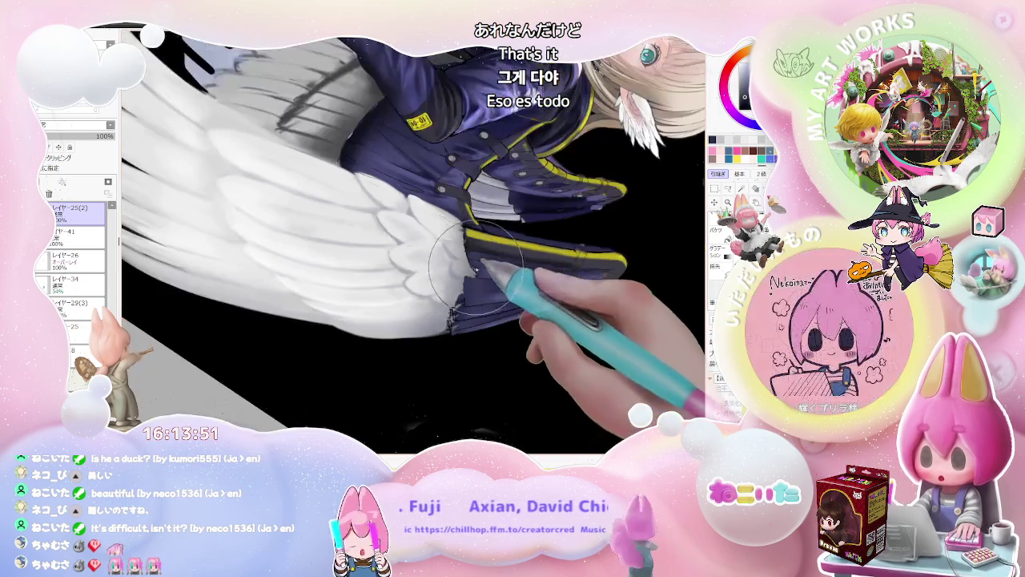
key("minus")
key("minus")
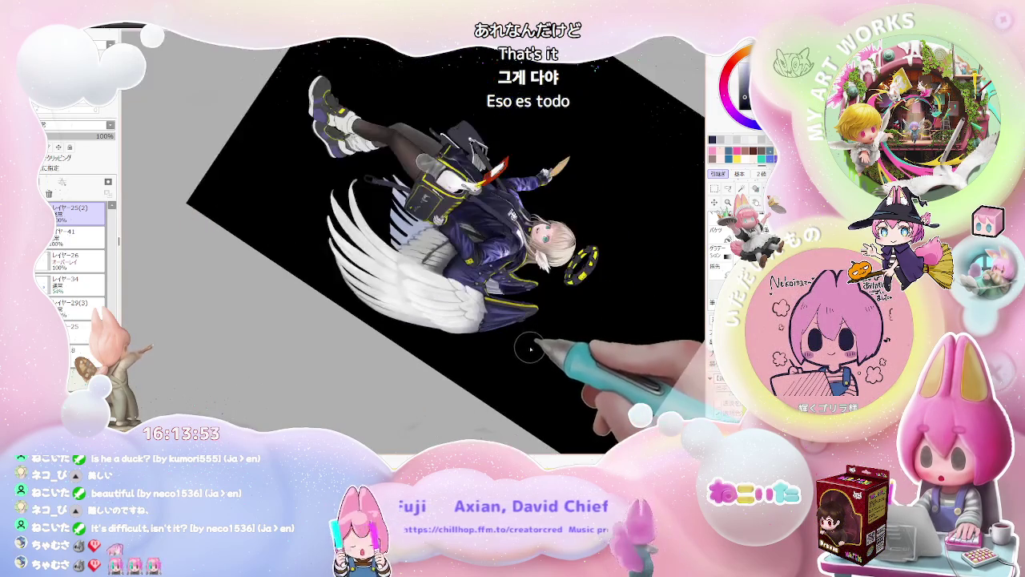
Step: Paint smoother grey shading on the upper wing feathers below the navy coat
left_click_drag(524, 352, 526, 297)
key("plus")
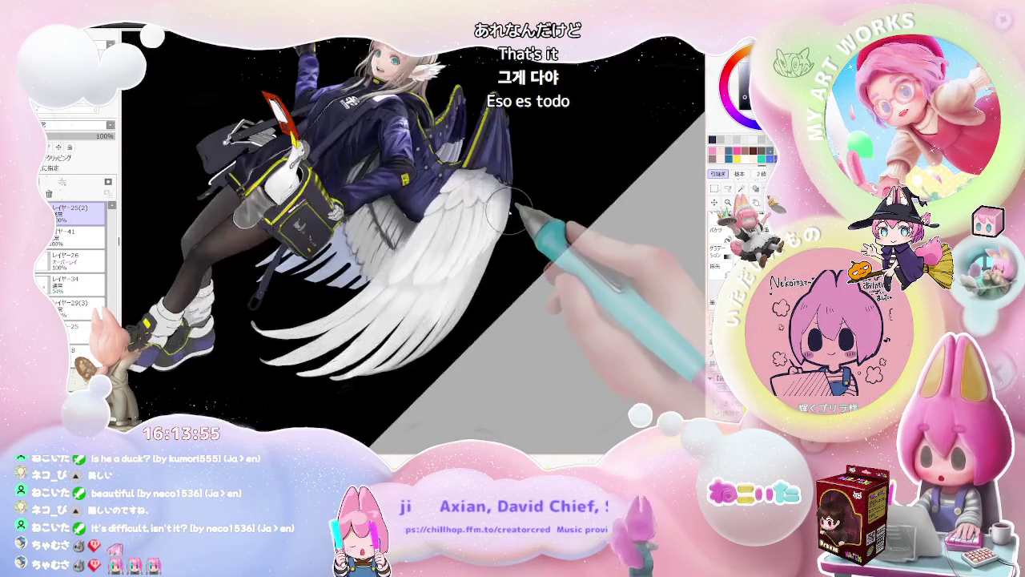
key("plus")
mouse_move(497, 192)
left_mouse_down()
mouse_move(503, 217)
mouse_move(485, 252)
left_mouse_up()
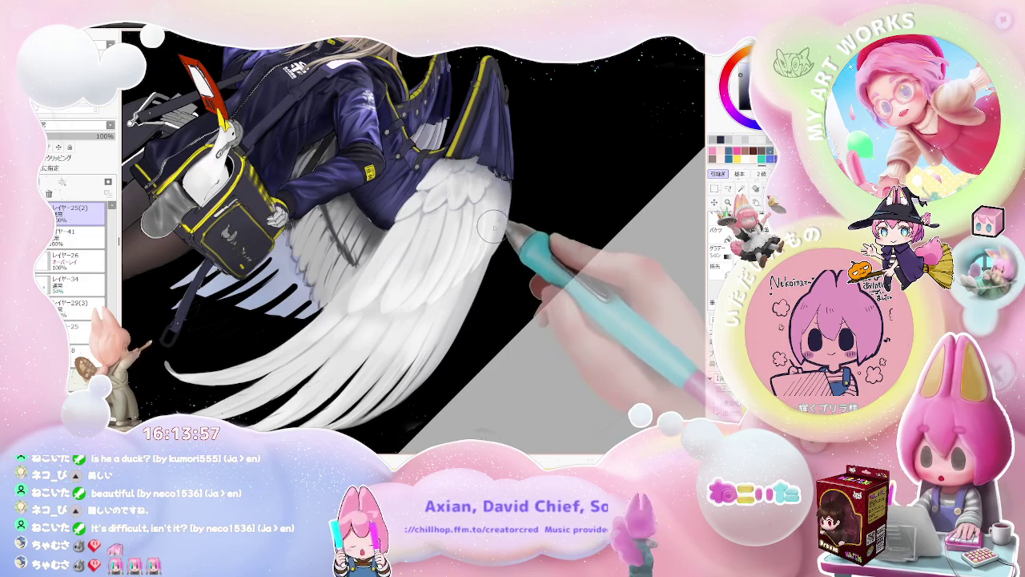
key("minus")
key("minus")
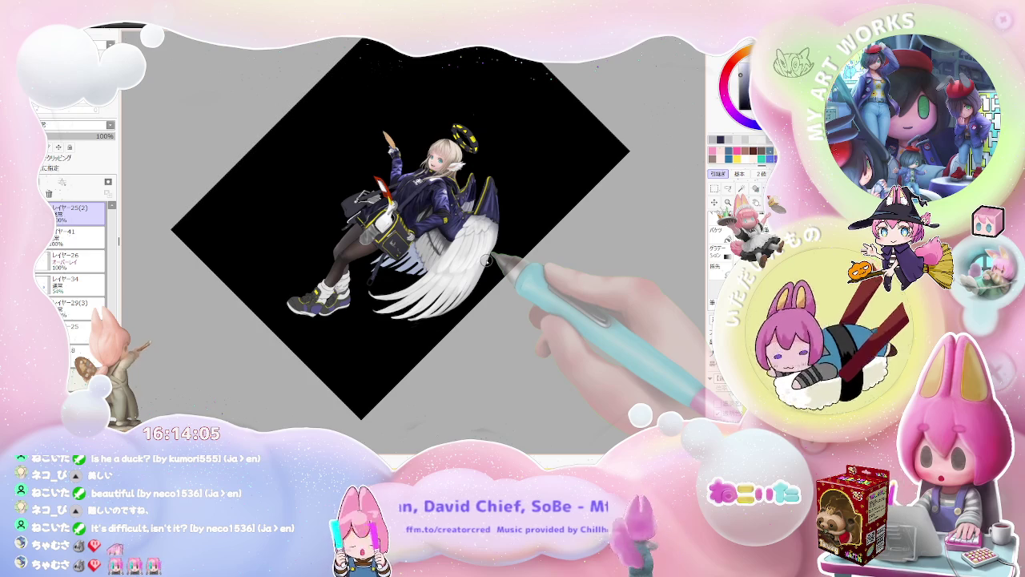
Step: Tilt the canvas clockwise and shade finer feather details with a smaller brush
key("End")
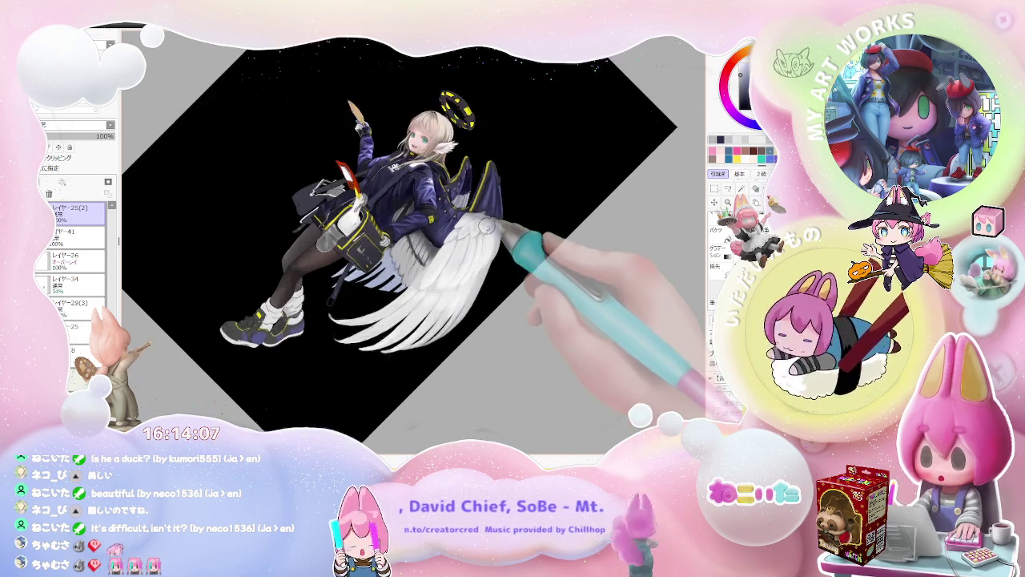
scroll(486, 261, "up", 3)
scroll(489, 226, "up", 2)
key("bracketleft")
key("bracketleft")
key("bracketleft")
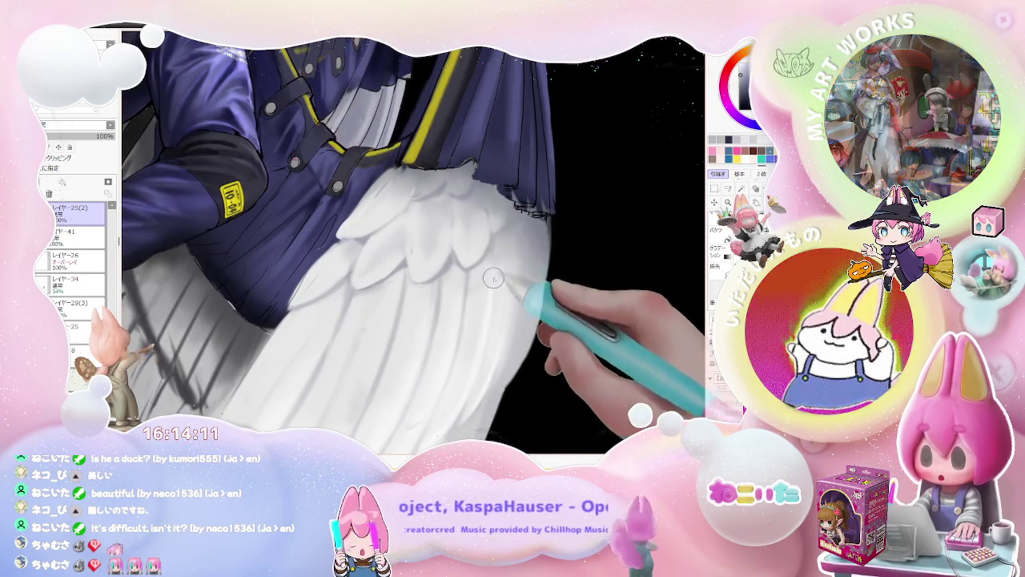
scroll(500, 264, "down", 5)
scroll(506, 289, "down", 3)
scroll(505, 292, "down", 1)
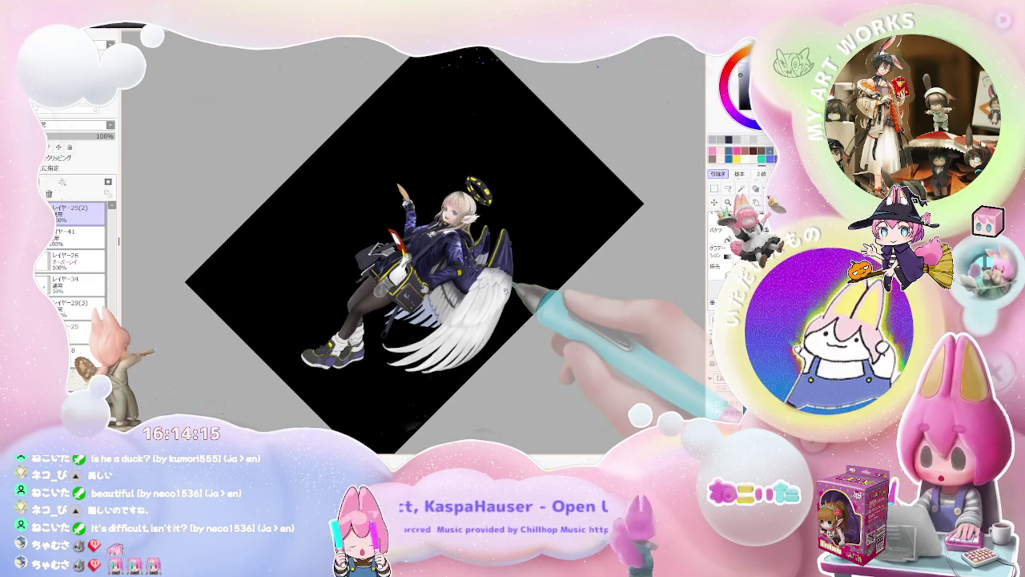
Step: Continue soft grey shading along the rounded upper feather rows
scroll(508, 293, "up", 1)
scroll(511, 298, "up", 1)
scroll(501, 336, "up", 1)
scroll(493, 354, "up", 1)
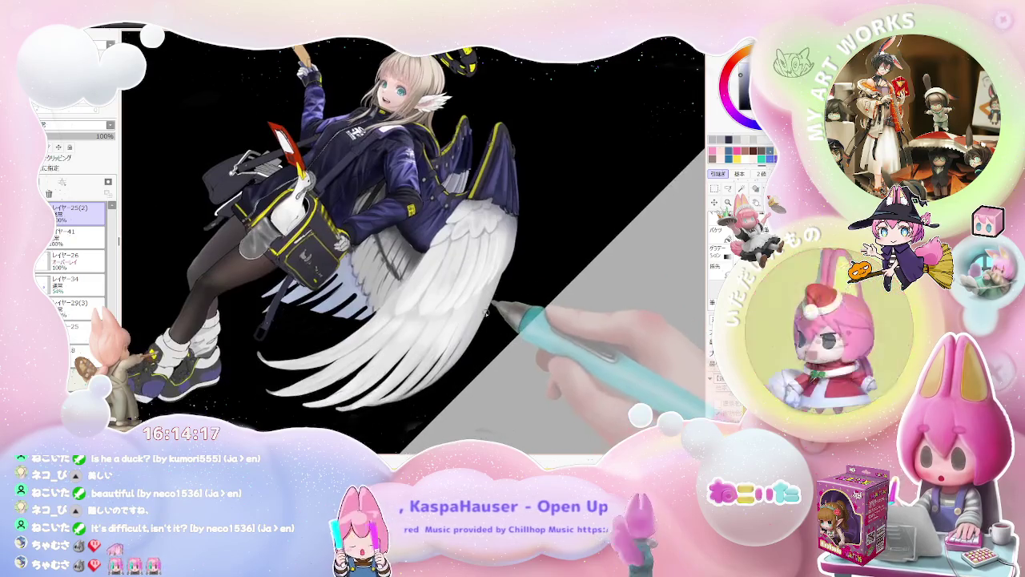
scroll(529, 353, "up", 1)
scroll(512, 328, "up", 1)
scroll(481, 289, "up", 2)
scroll(469, 273, "up", 1)
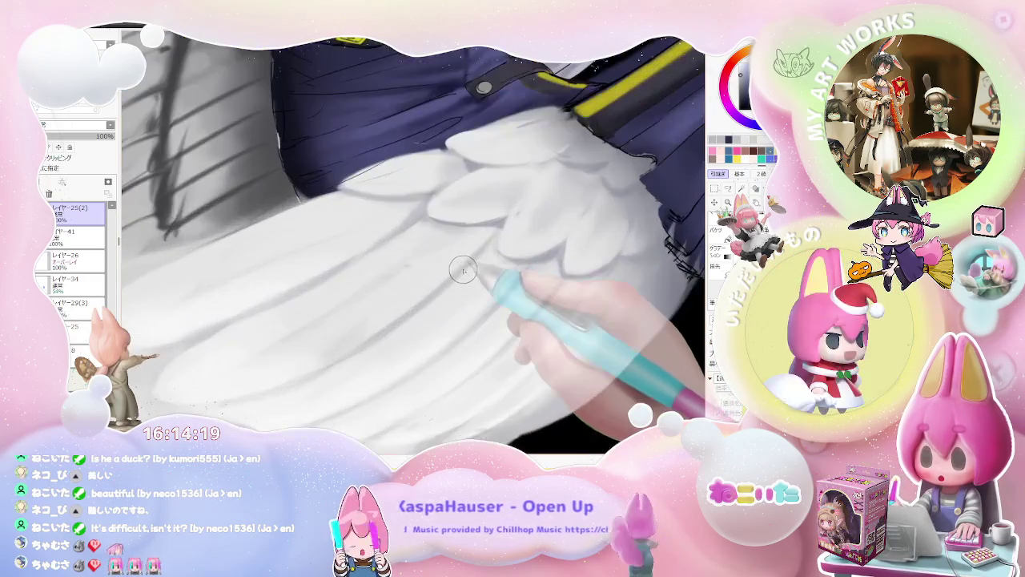
scroll(471, 271, "down", 2)
scroll(471, 270, "down", 1)
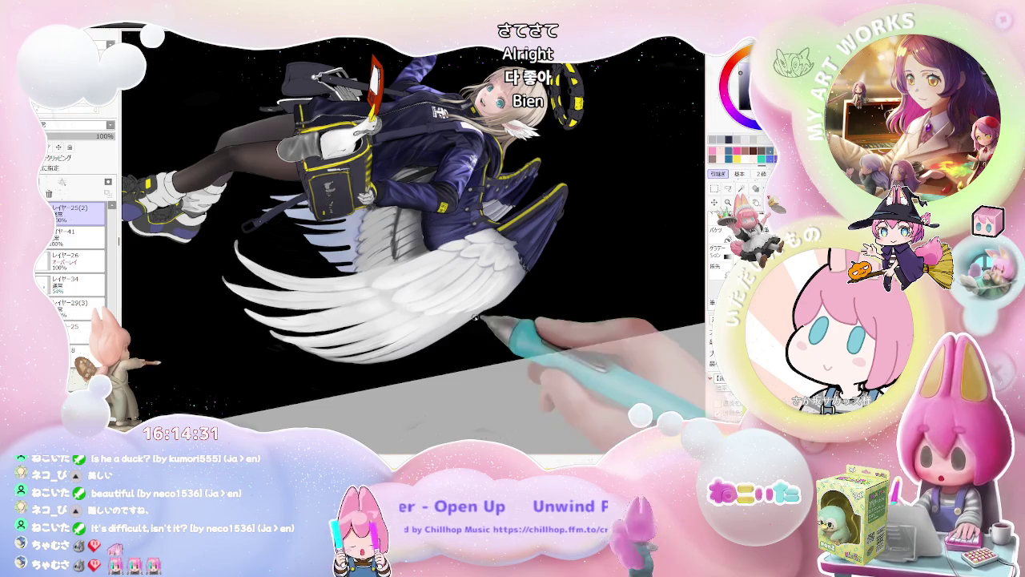
scroll(497, 274, "up", 2)
scroll(496, 274, "up", 2)
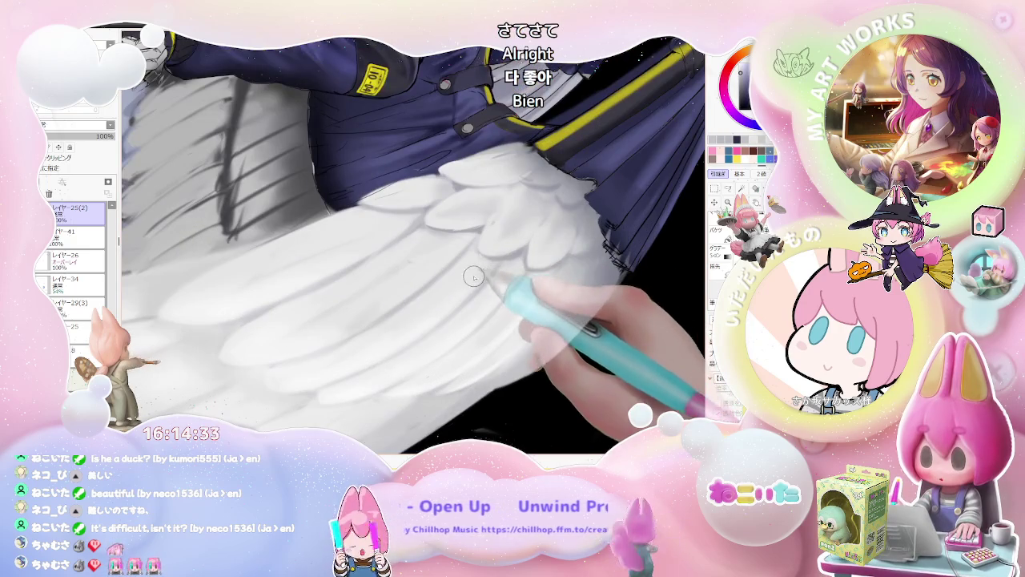
scroll(493, 273, "up", 1)
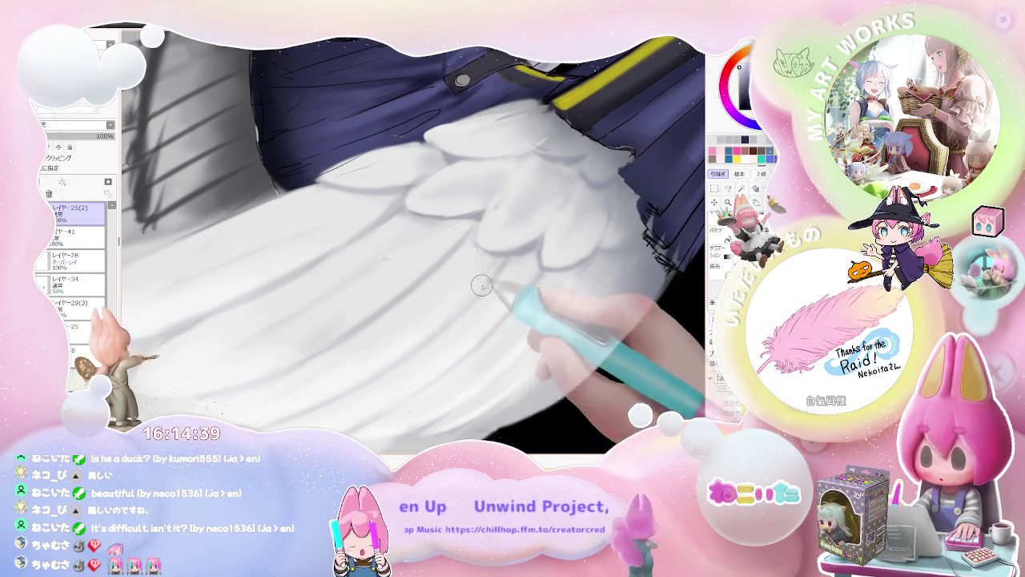
scroll(486, 270, "down", 1)
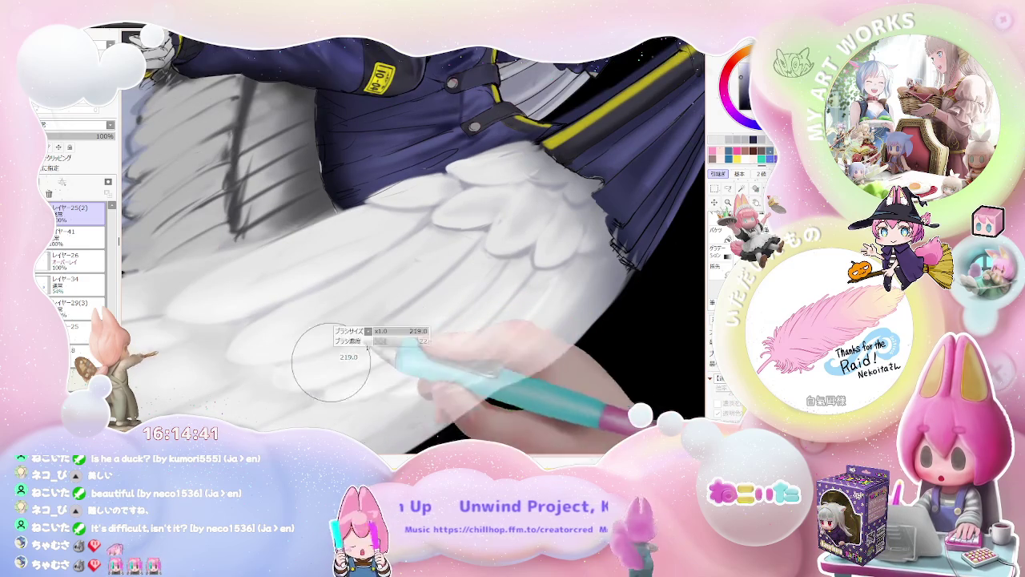
Step: Enlarge the brush and lay broad soft shading over the lower wing
key("bracketright")
key("bracketright")
key("bracketright")
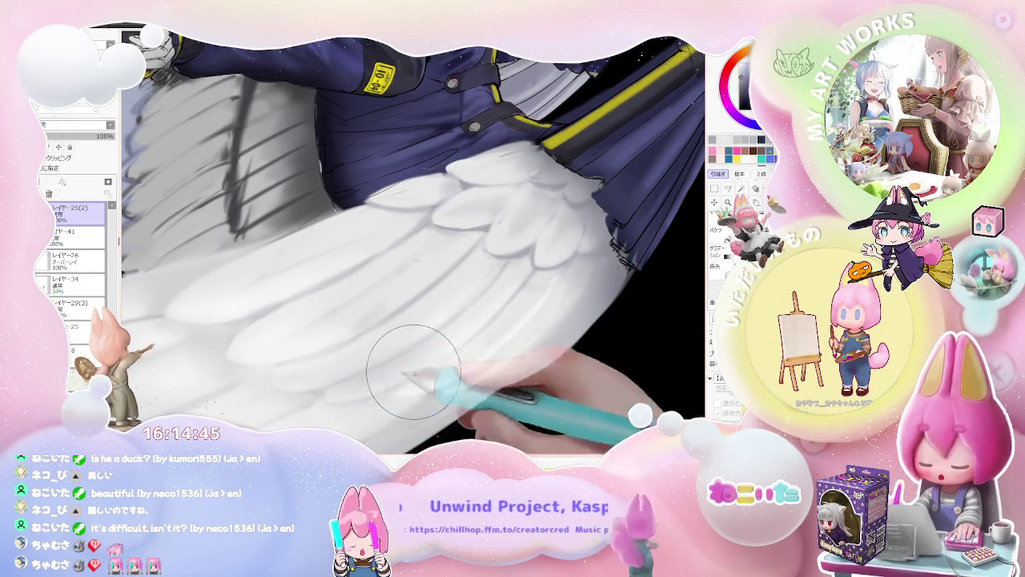
scroll(551, 334, "down", 1)
scroll(551, 334, "down", 2)
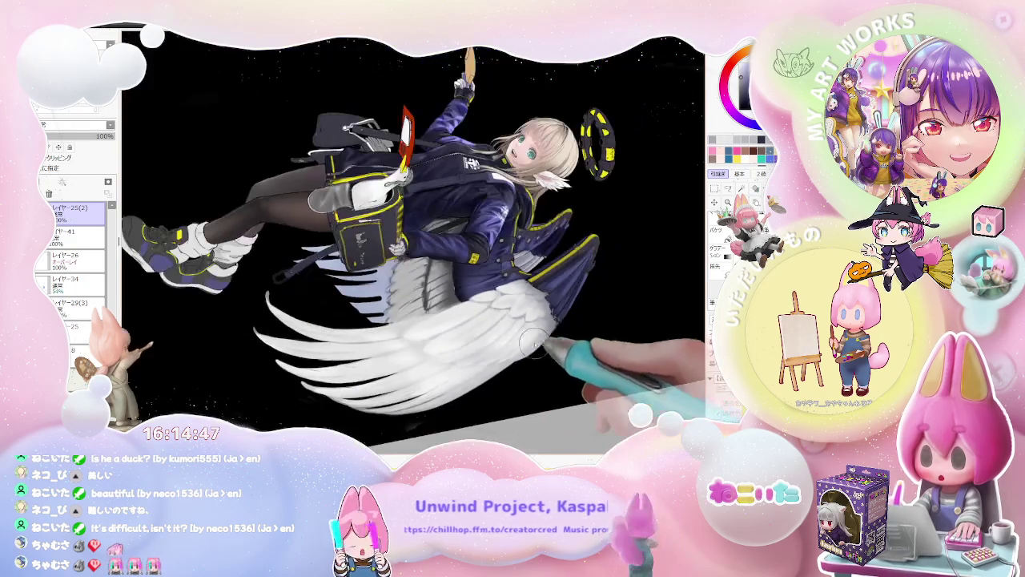
scroll(479, 359, "up", 1)
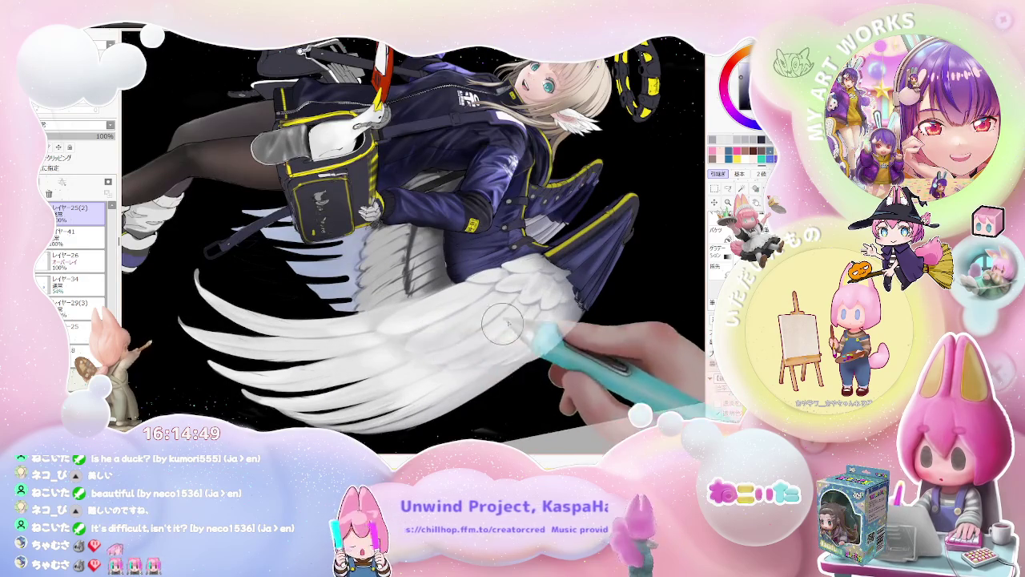
scroll(552, 336, "down", 1)
scroll(568, 341, "down", 2)
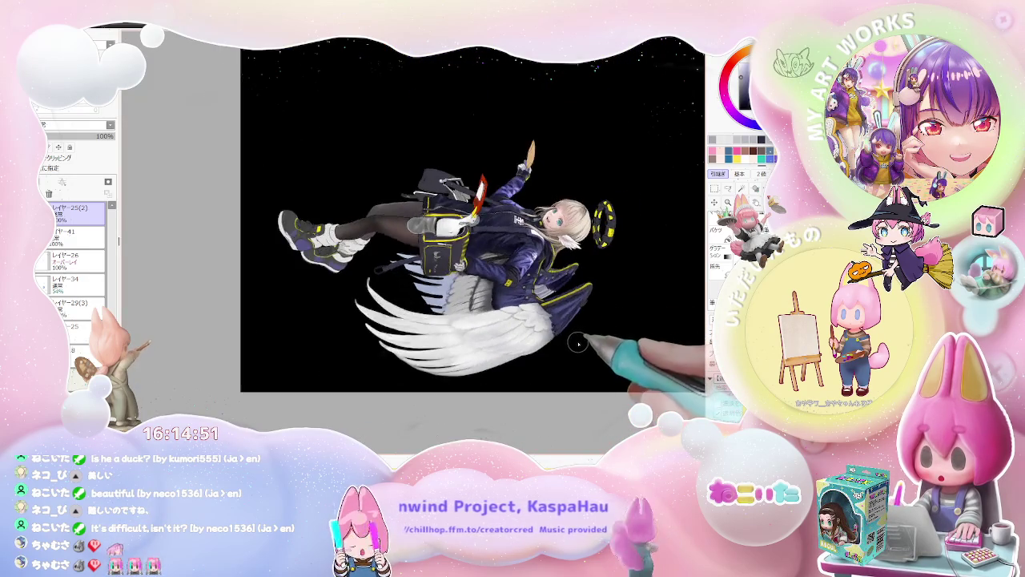
key("Home")
scroll(318, 312, "up", 3)
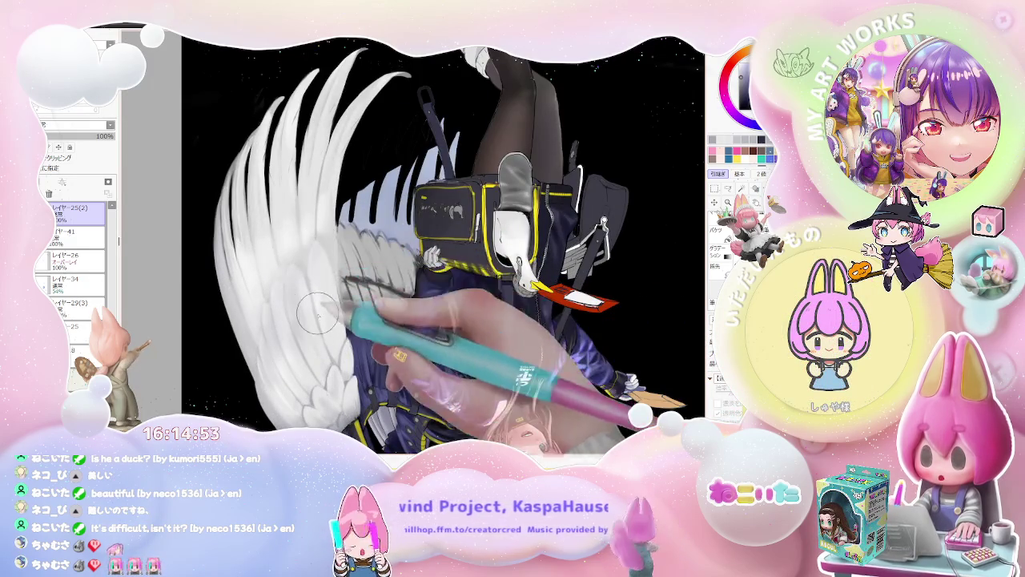
Step: Paint darker grey shading strokes across the wing at a tilted, close-up view
scroll(318, 312, "down", 3)
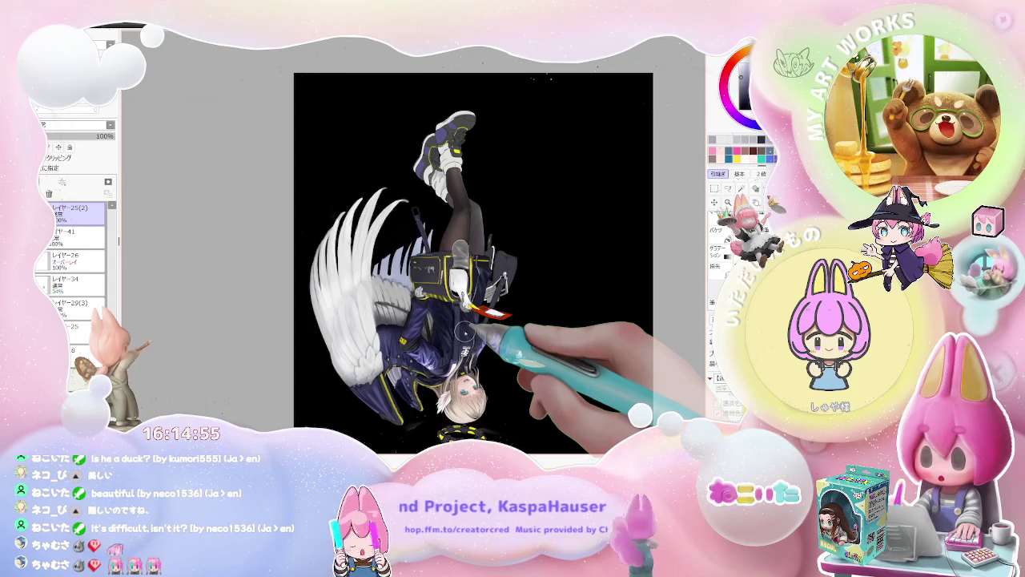
key("End")
scroll(401, 313, "up", 3)
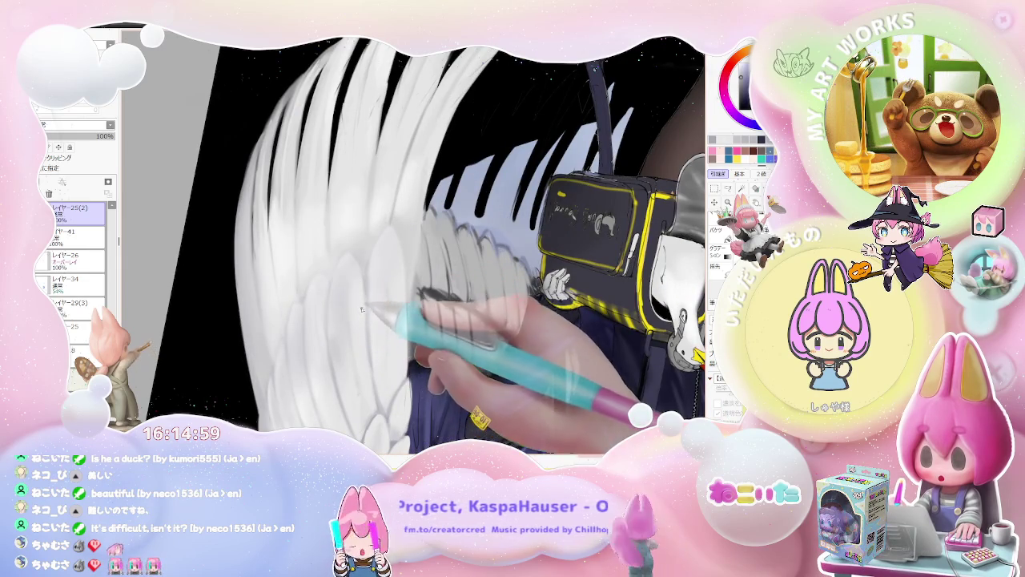
key("End")
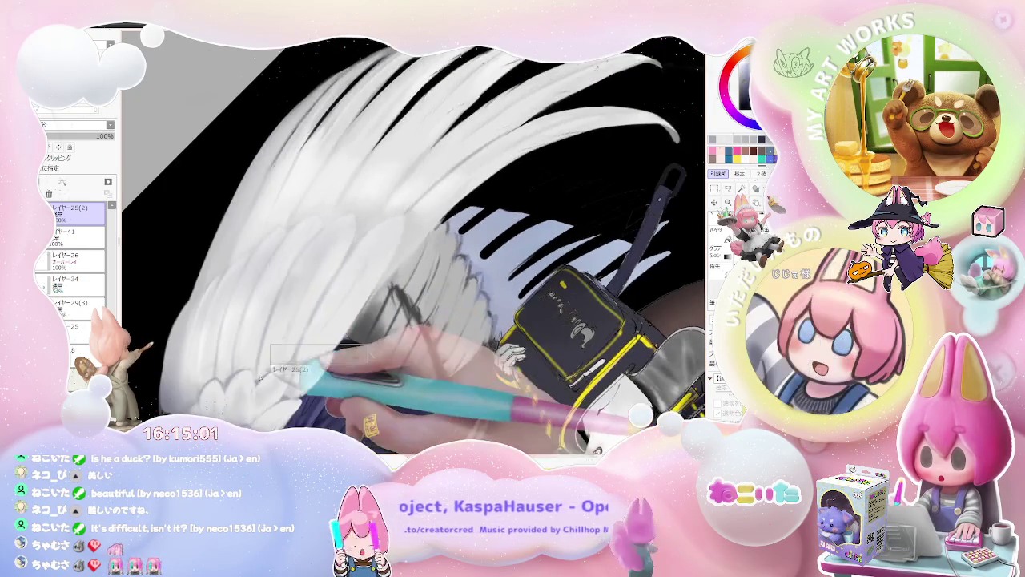
scroll(256, 374, "up", 2)
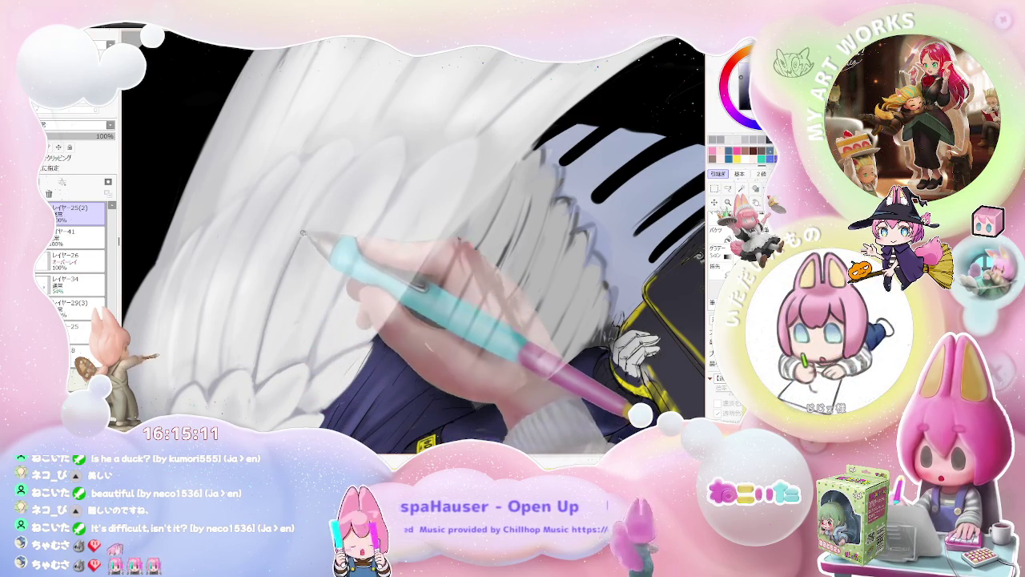
left_click_drag(303, 233, 320, 298)
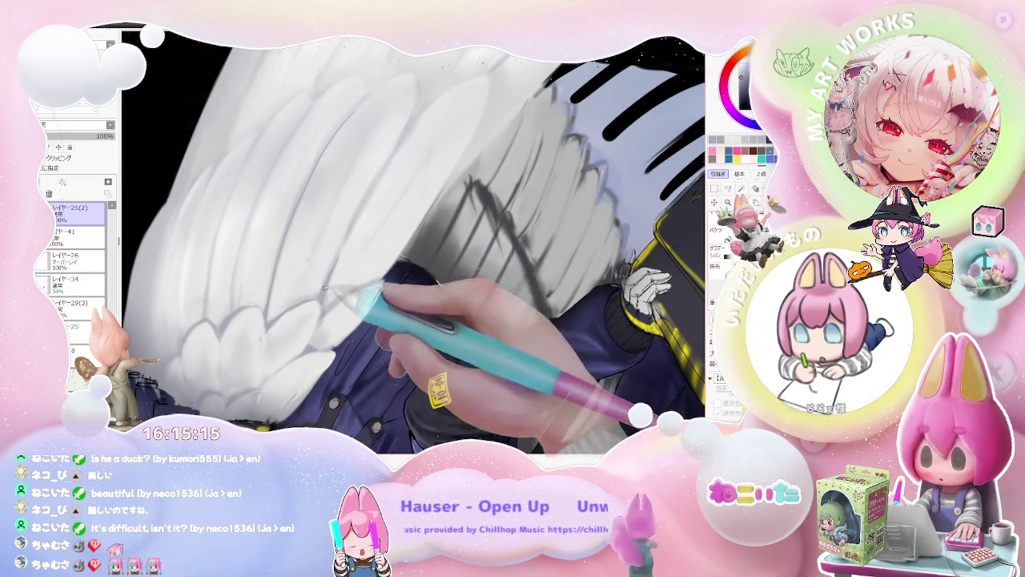
left_click_drag(337, 257, 287, 293)
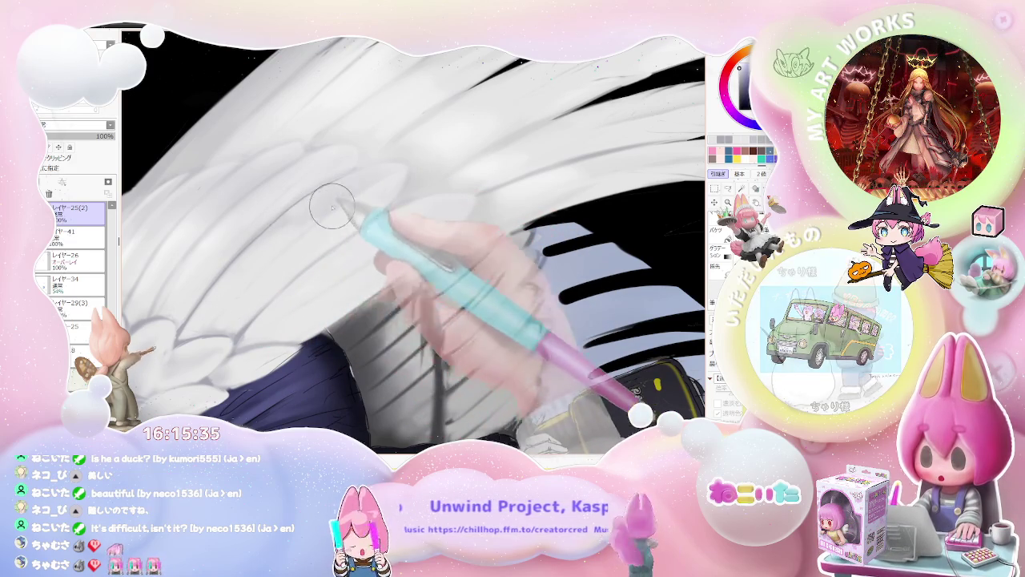
Step: Blend the upper feather layers into the long plumes, zooming out to review the figure
left_click_drag(250, 271, 205, 298)
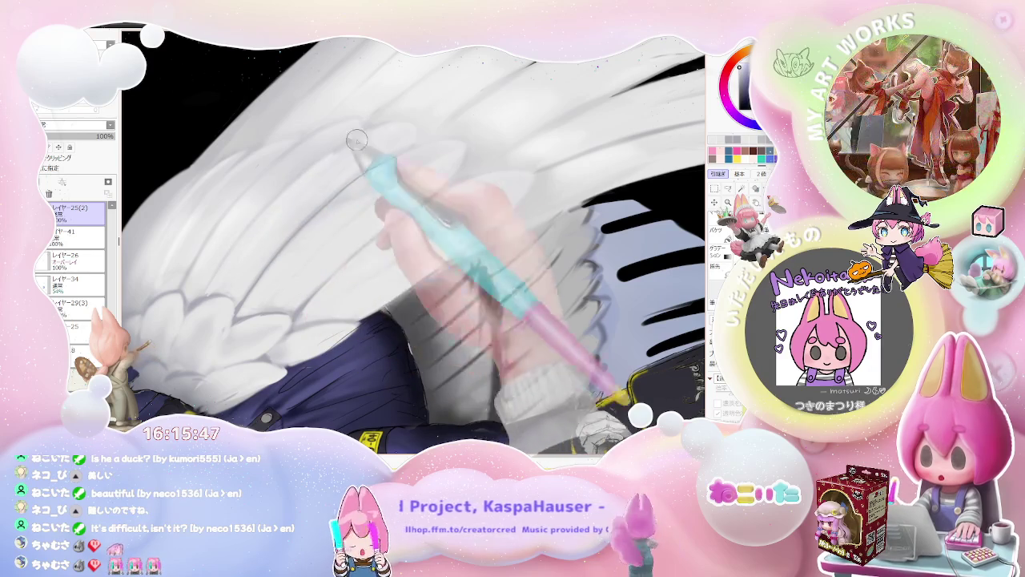
key("minus")
key("minus")
key("minus")
key("plus")
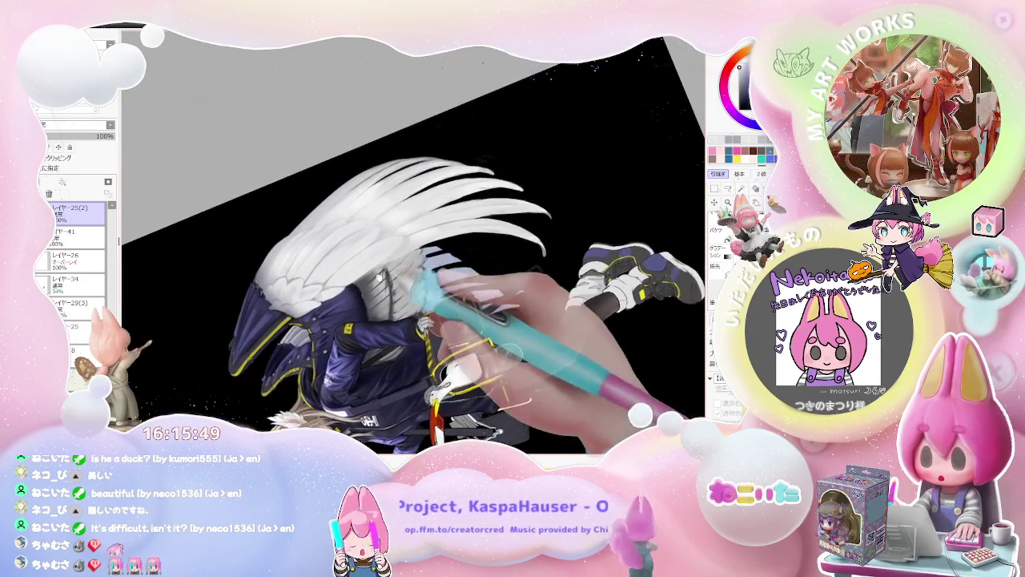
key("plus")
key("plus")
key("plus")
key("plus")
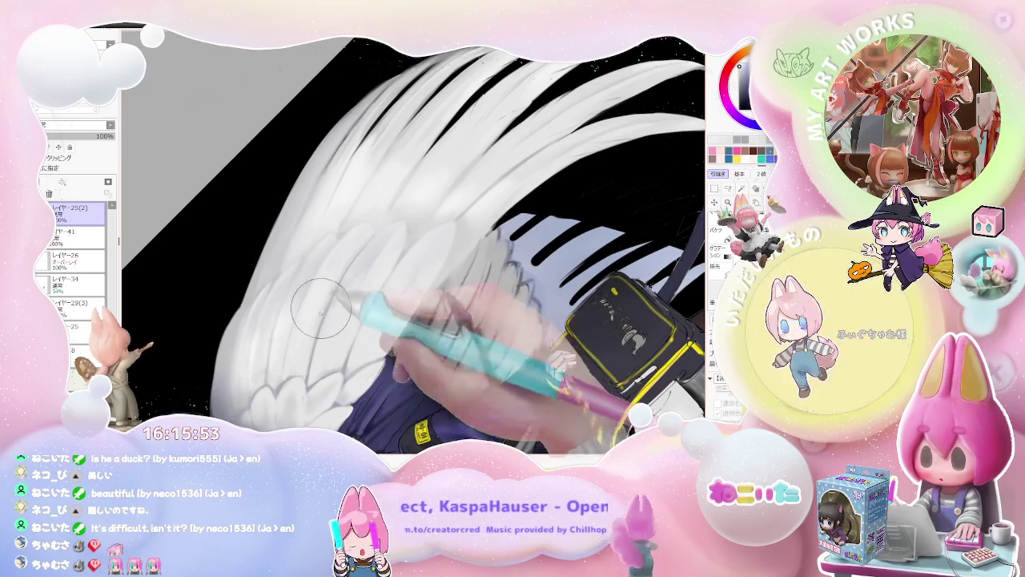
key("minus")
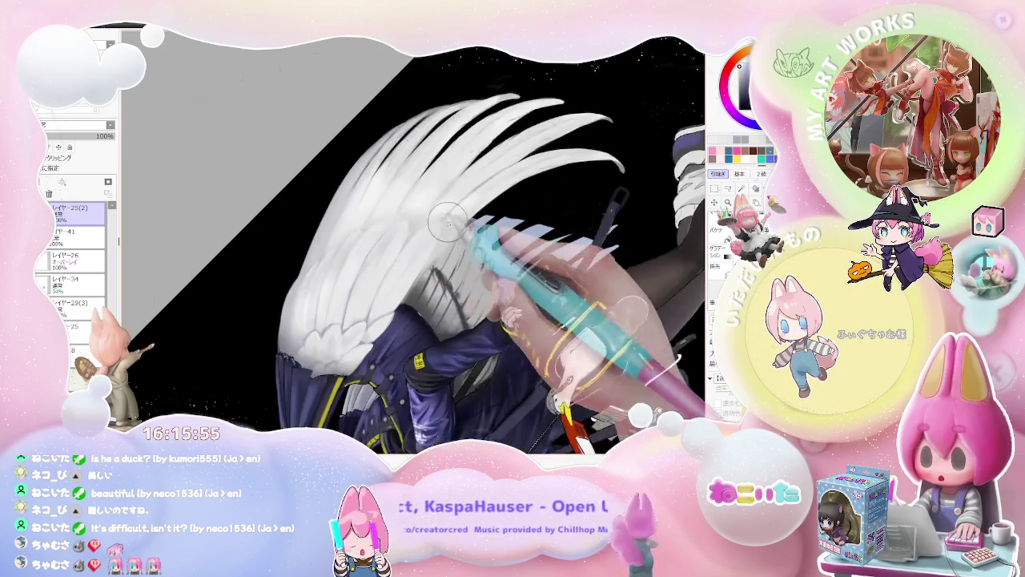
key("minus")
Step: Shrink the brush to 26 and refine the finer lower-wing feathers, checking the whole illustration
key("Home")
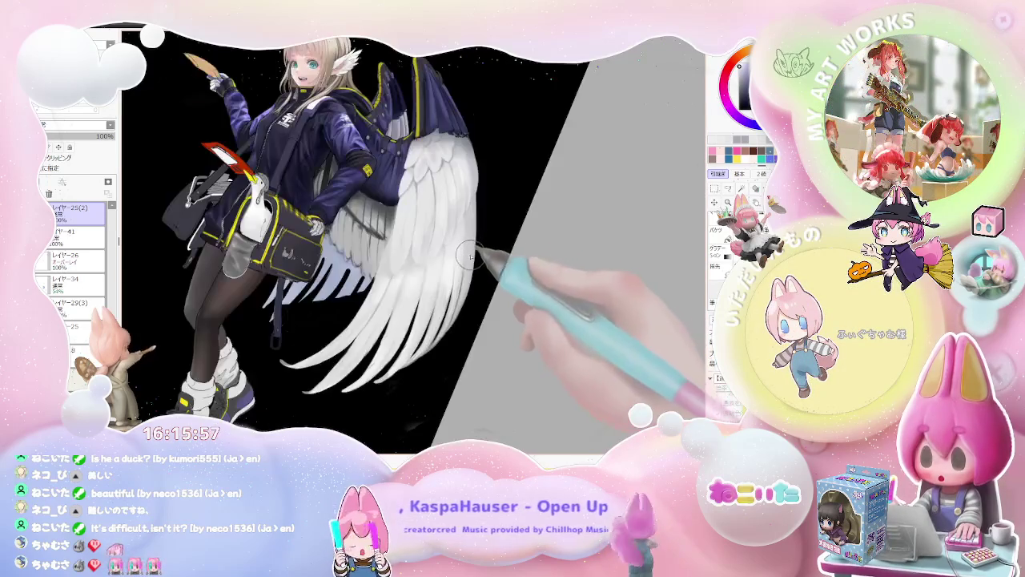
key("plus")
key("bracketleft")
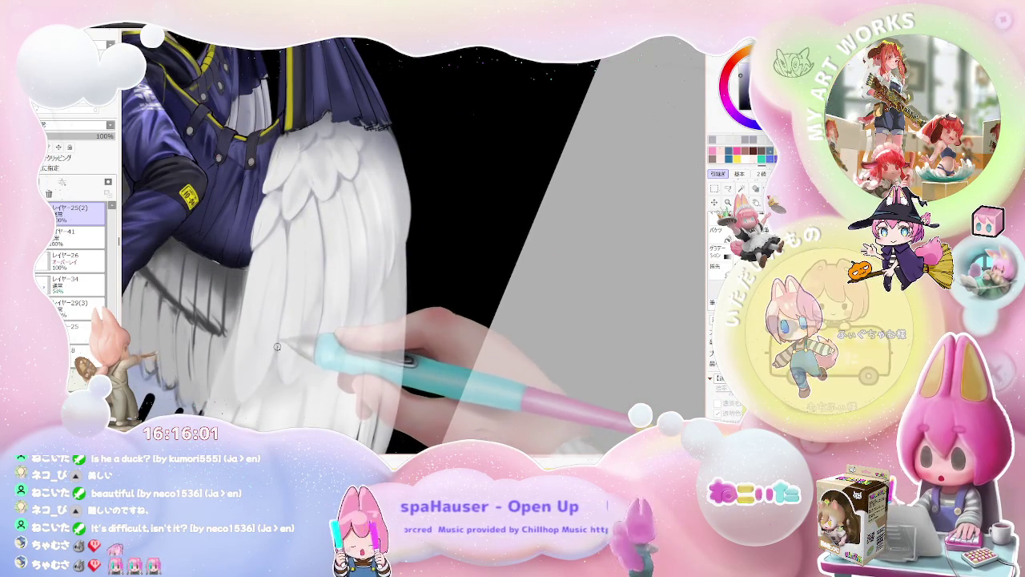
left_click_drag(276, 362, 284, 311)
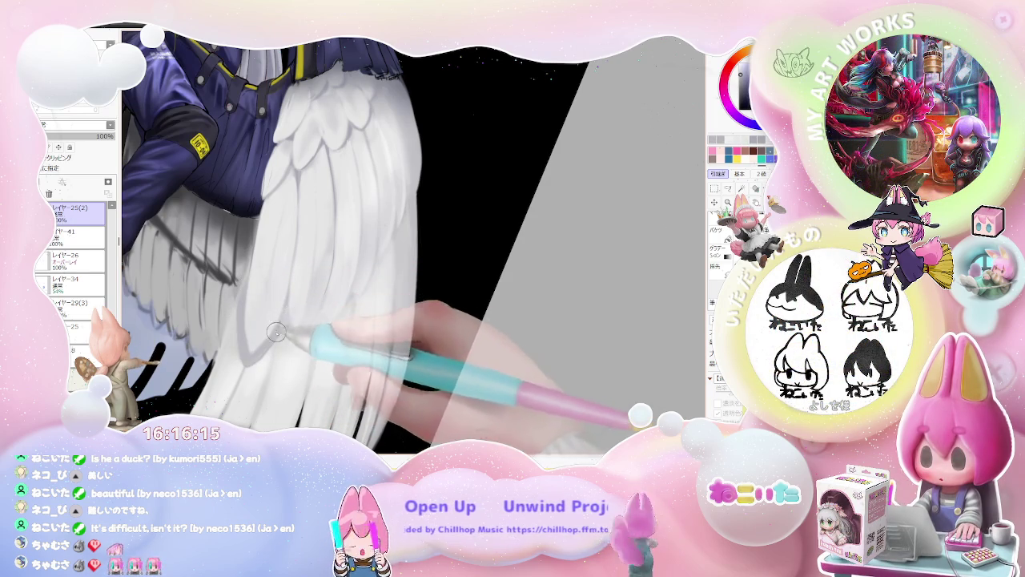
key("ctrl+minus")
key("ctrl+minus")
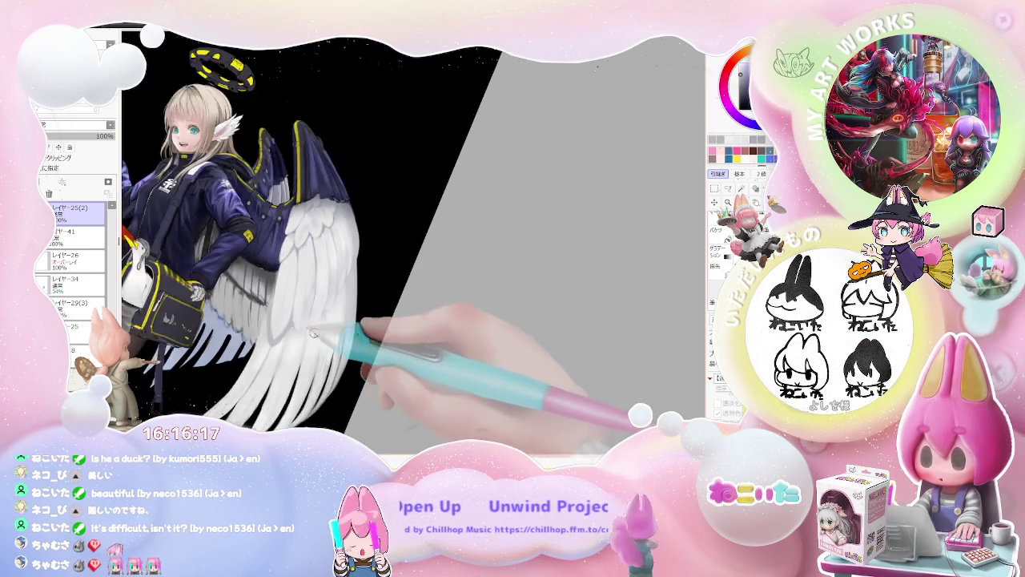
key("ctrl+minus")
key("ctrl+plus")
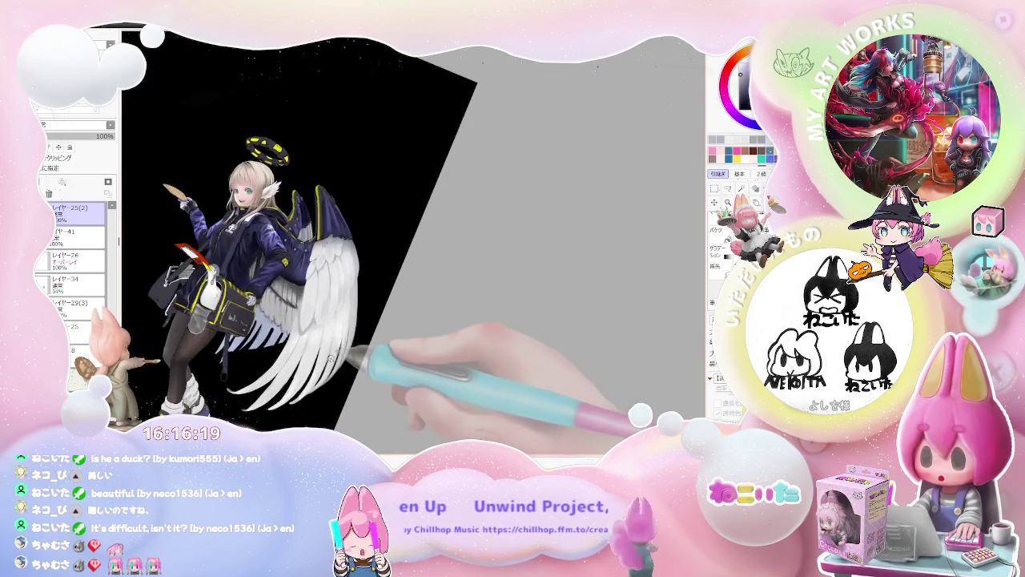
key("ctrl+plus")
key("ctrl+plus")
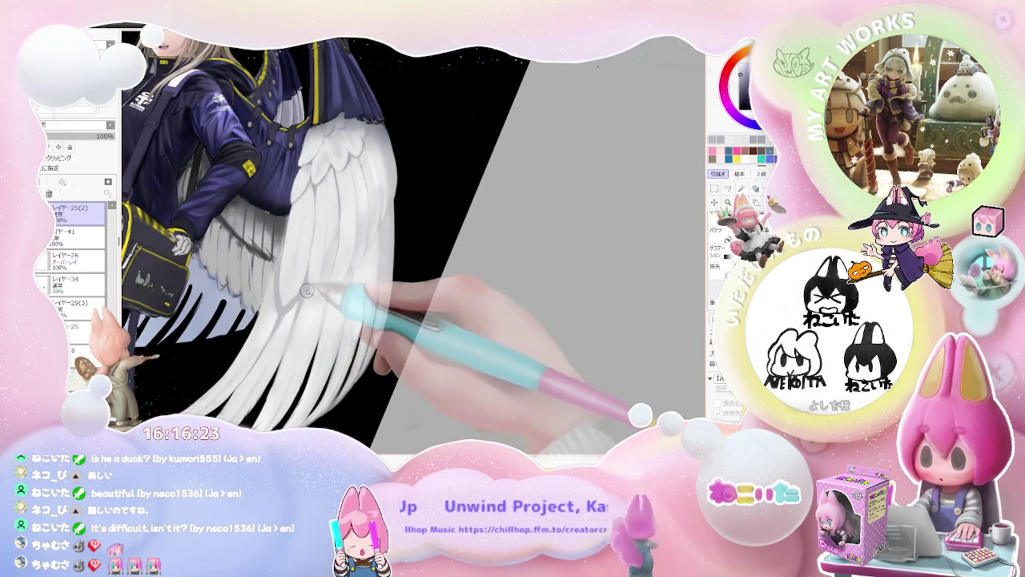
key("ctrl+minus")
key("ctrl+minus")
key("ctrl+minus")
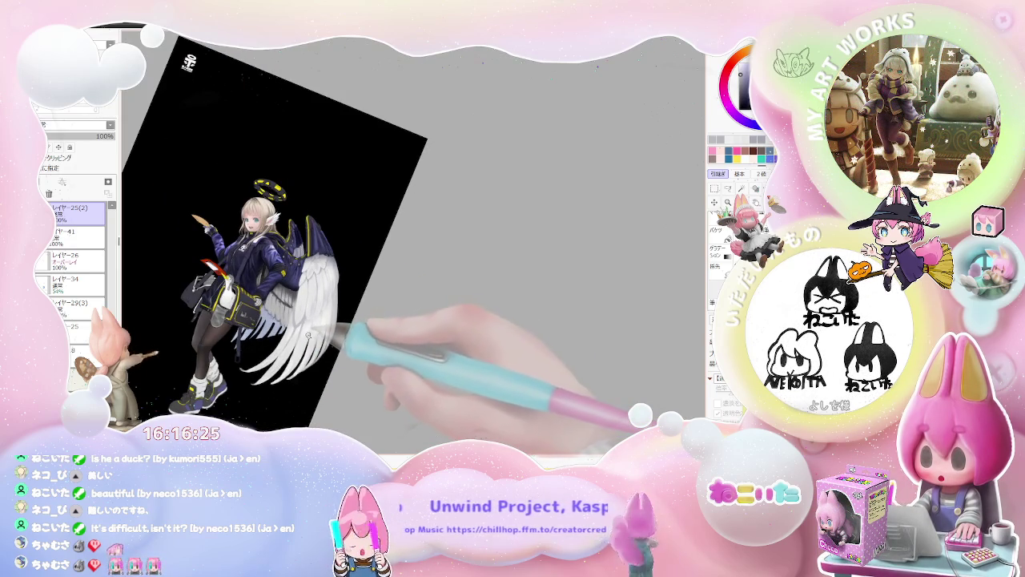
key("ctrl+plus")
key("ctrl+plus")
key("ctrl+plus")
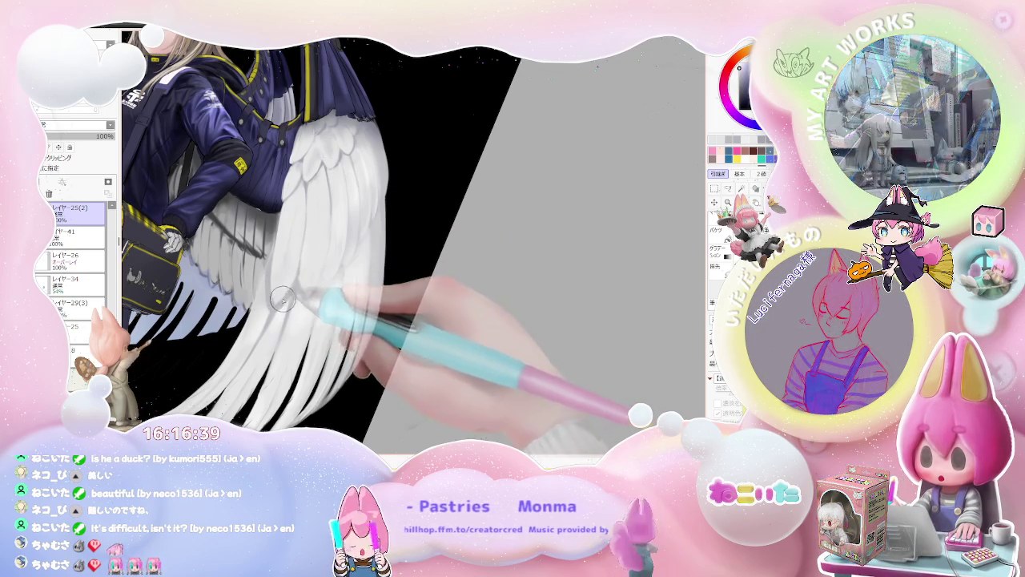
Step: Enlarge the brush to 182 and lay broad soft shading over the lower feathers
key("bracketright")
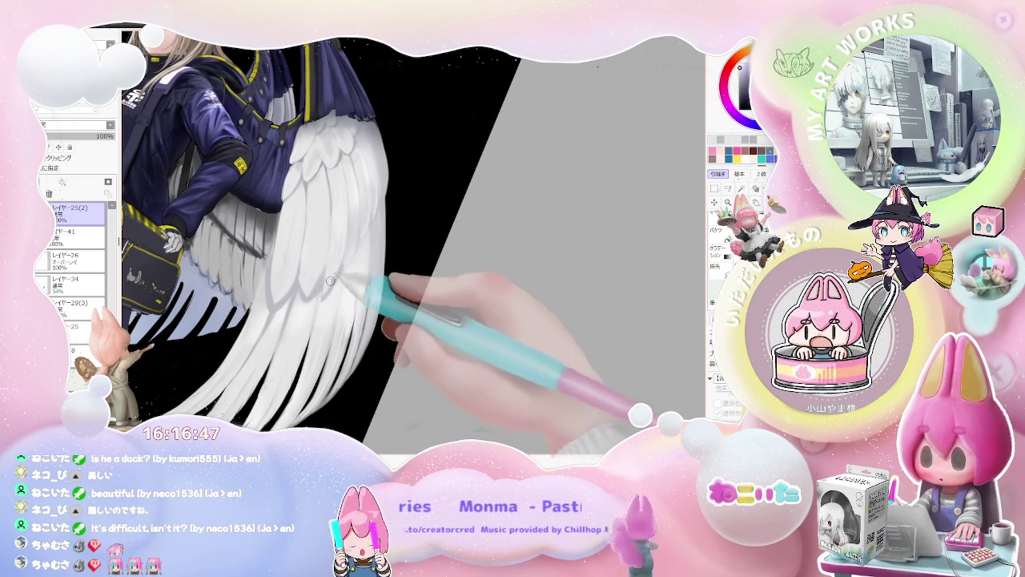
scroll(327, 286, "down", 3)
scroll(344, 283, "down", 1)
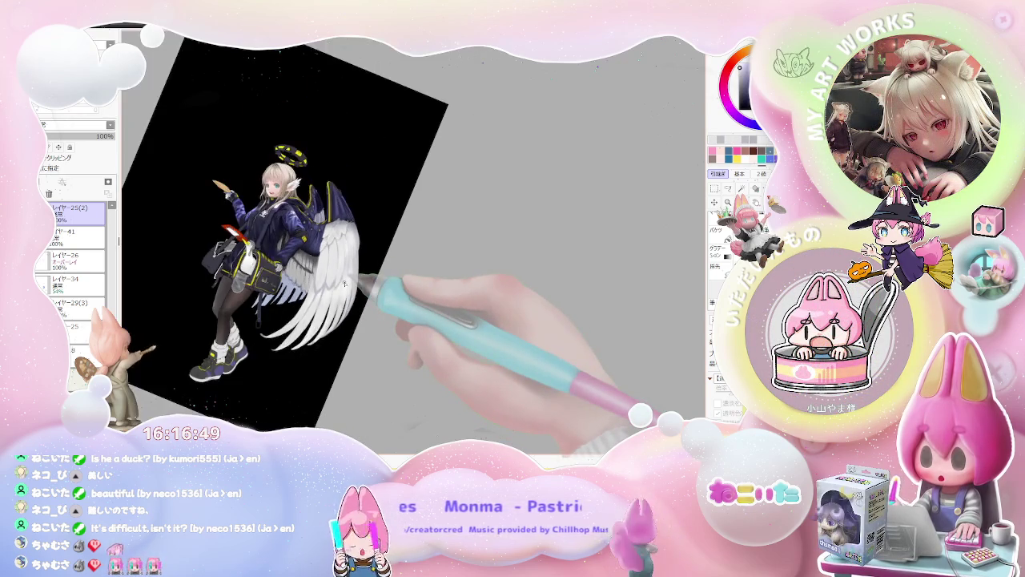
scroll(345, 284, "up", 2)
scroll(305, 254, "up", 2)
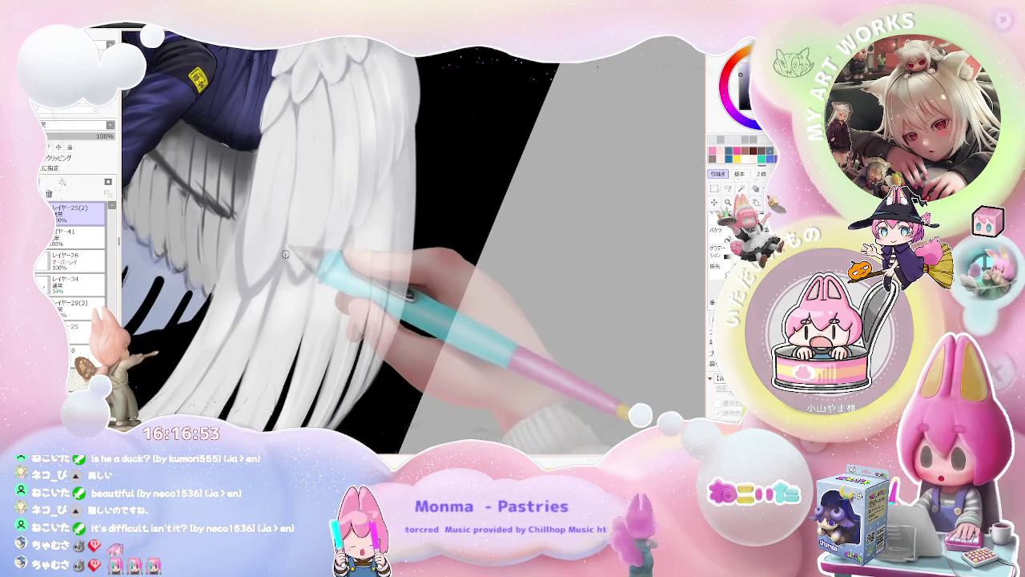
scroll(305, 296, "down", 1)
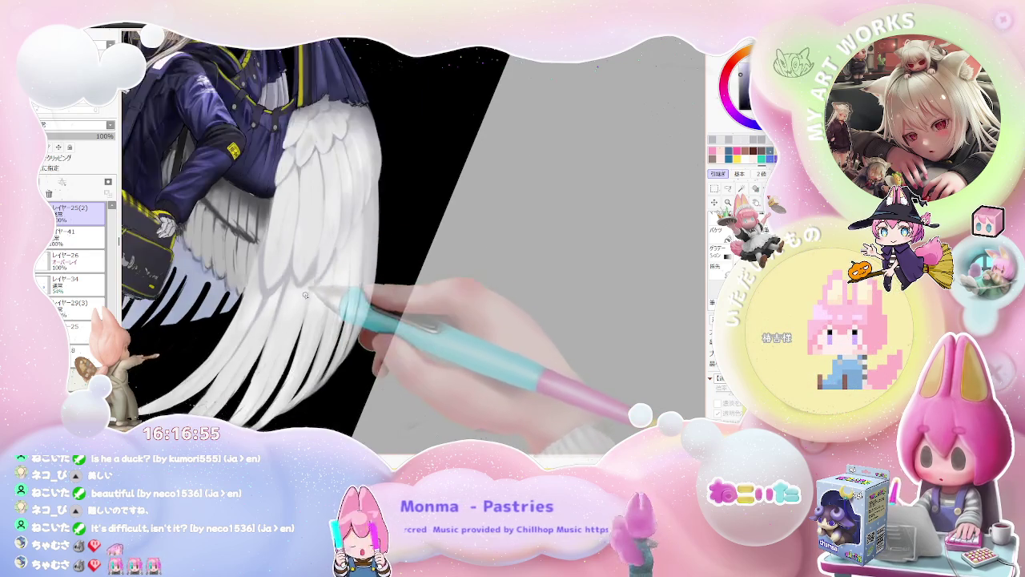
scroll(305, 295, "down", 1)
scroll(306, 295, "down", 1)
scroll(305, 296, "down", 1)
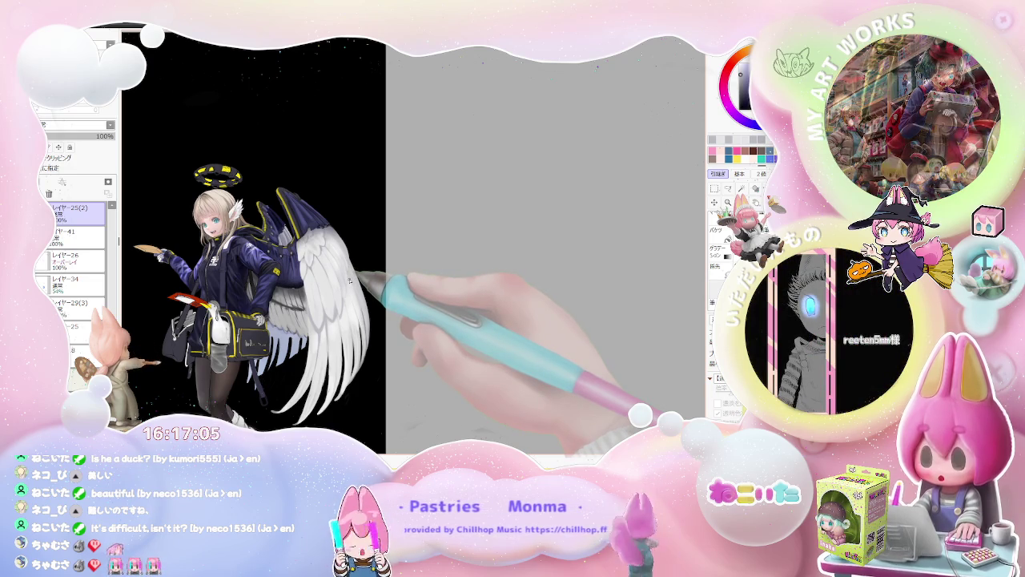
Step: Keep blending the lower feather shading, then mirror the canvas to check balance
scroll(350, 278, "up", 2)
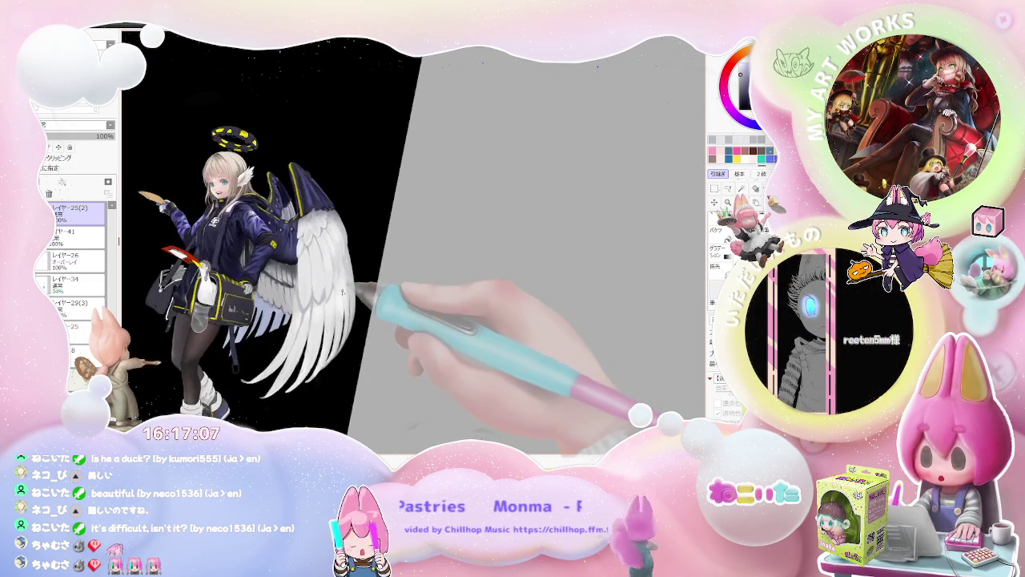
scroll(321, 264, "up", 2)
scroll(297, 256, "up", 2)
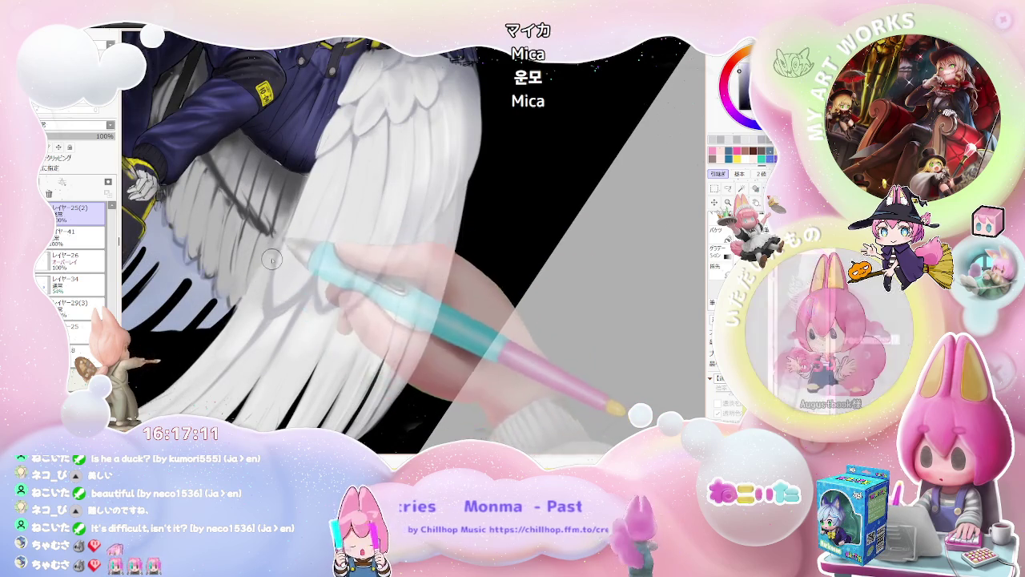
scroll(273, 309, "down", 1)
scroll(272, 309, "down", 1)
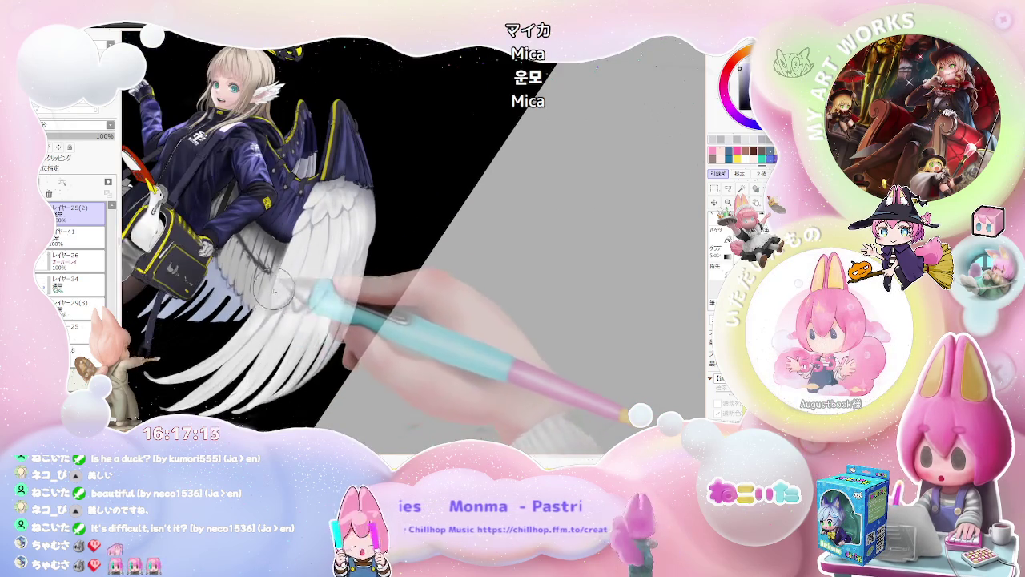
scroll(273, 290, "up", 2)
scroll(272, 328, "down", 2)
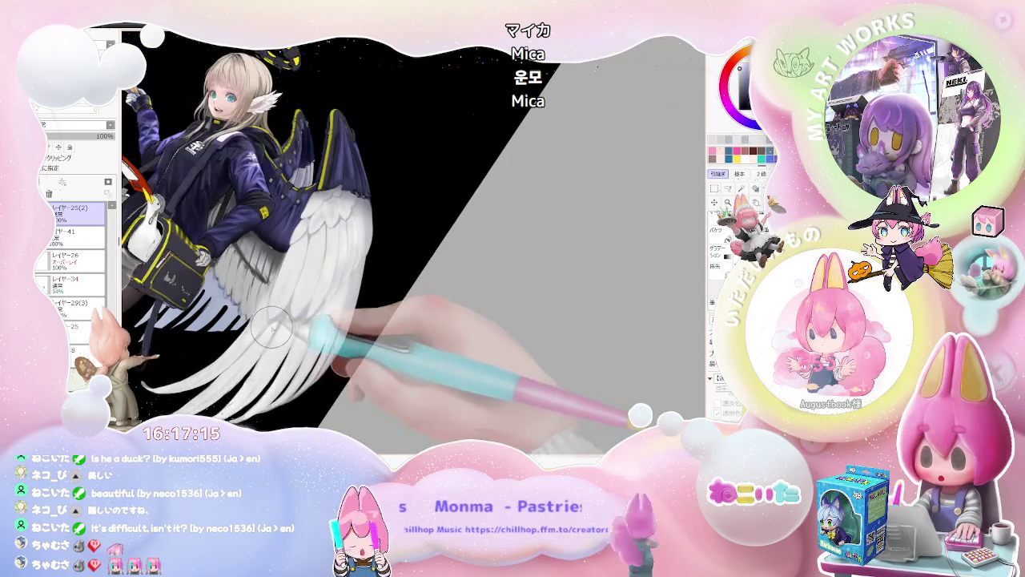
scroll(304, 320, "down", 1)
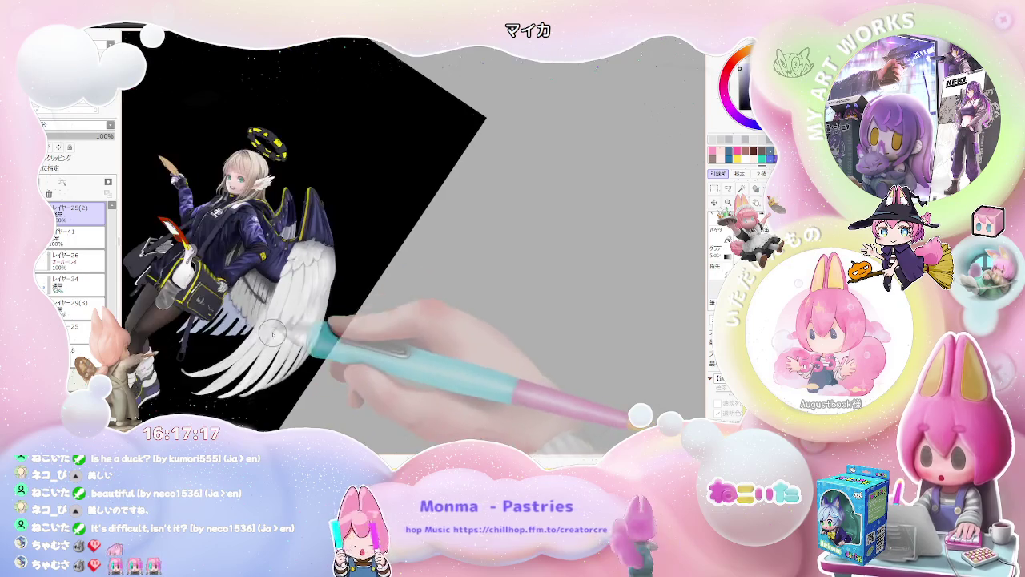
scroll(345, 289, "down", 1)
left_click_drag(345, 288, 423, 336)
key("Insert")
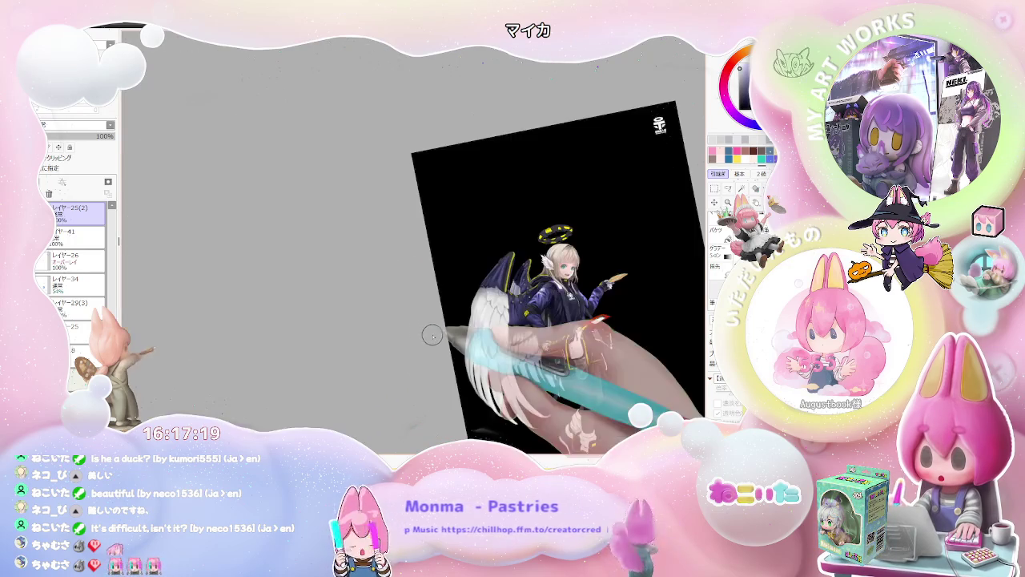
Step: Compare the shaded wing against the whole figure by zooming out and back in
scroll(309, 335, "up", 1)
scroll(309, 335, "up", 1)
scroll(310, 334, "up", 1)
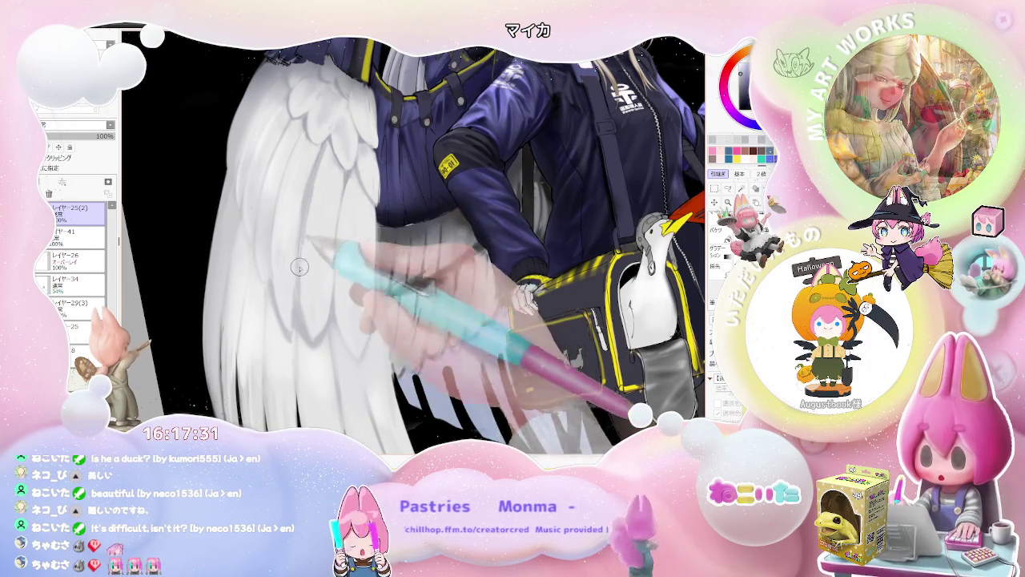
key("ctrl+minus")
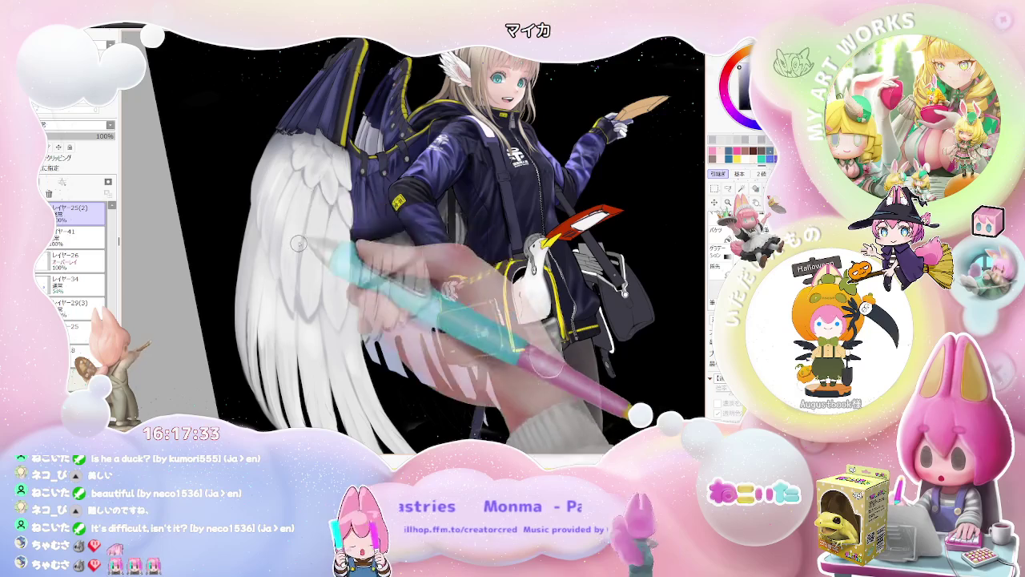
key("ctrl+minus")
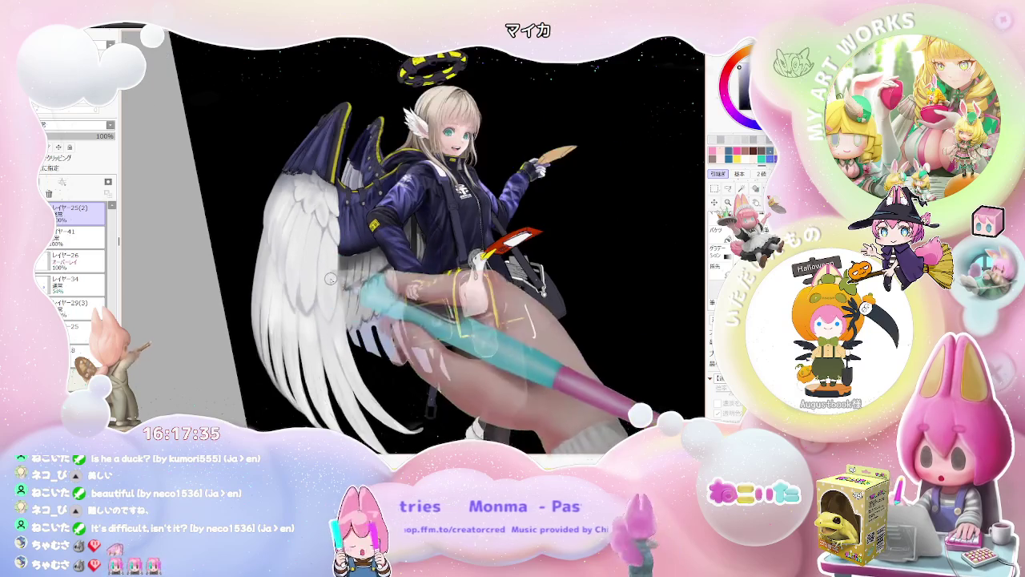
key("ctrl+minus")
key("ctrl+plus")
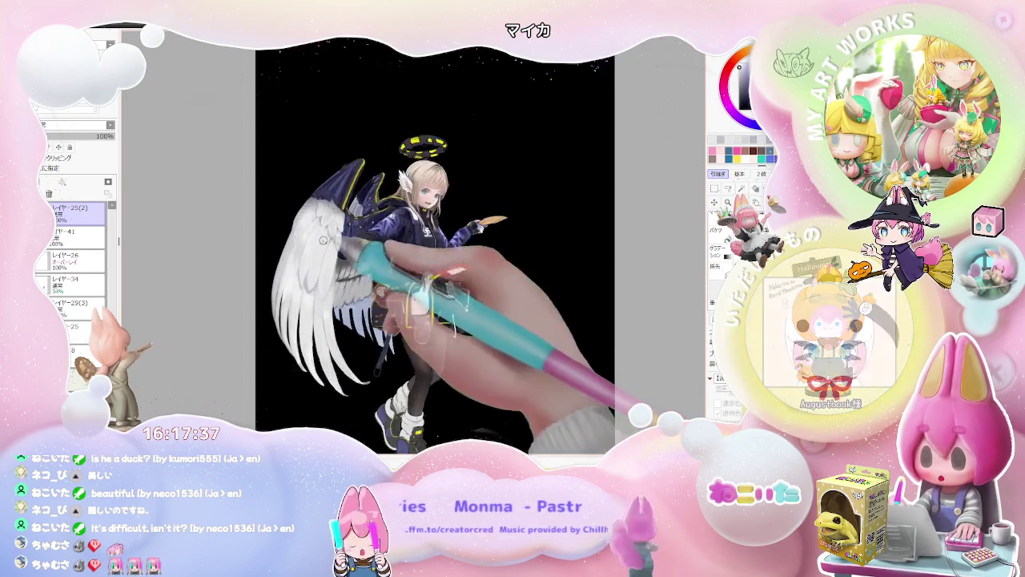
key("ctrl+plus")
key("ctrl+plus")
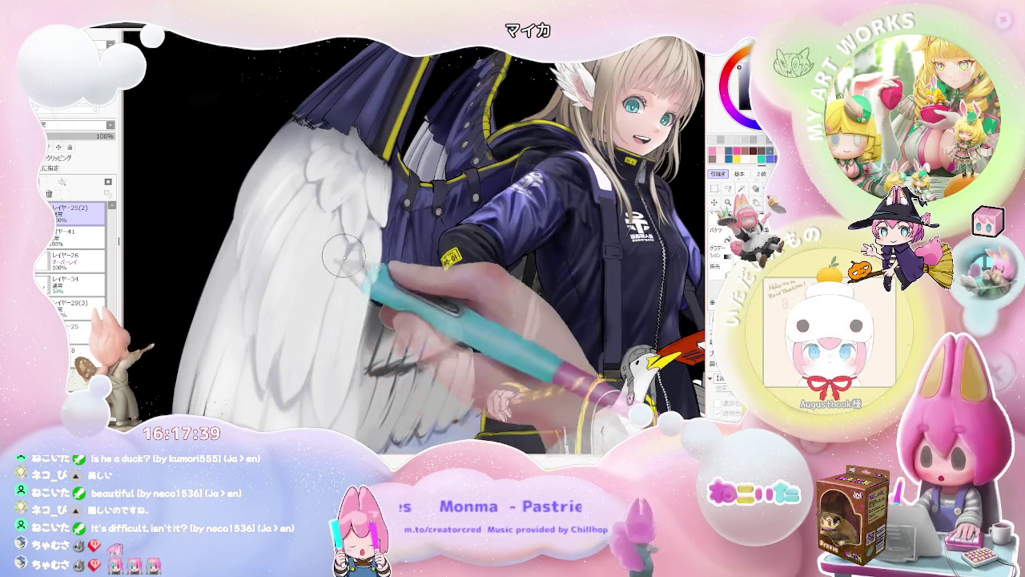
key("ctrl+minus")
key("ctrl+minus")
key("ctrl+minus")
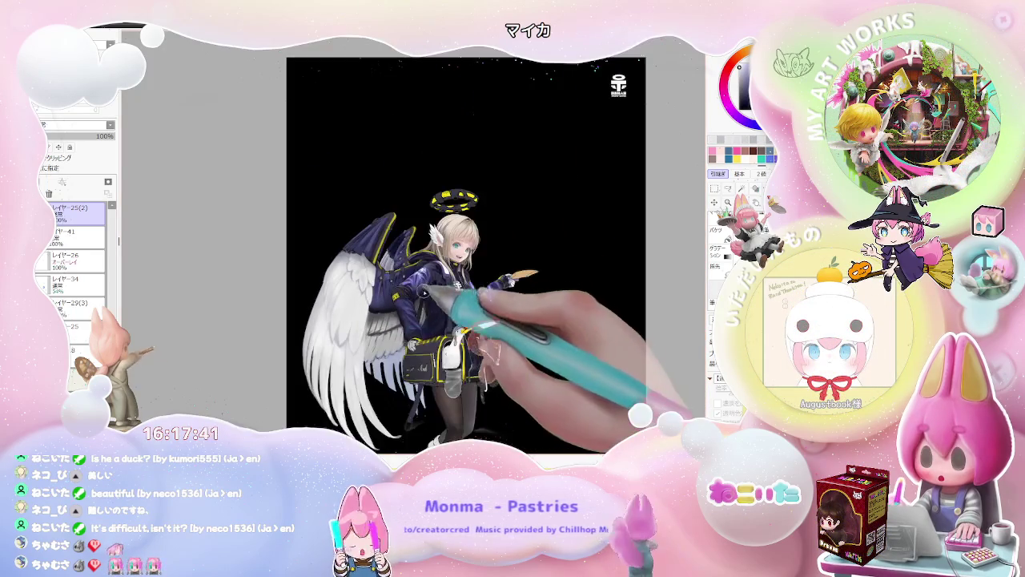
Step: Extend soft grey shading across the lower feathers with the page tilted
key("Delete")
key("ctrl+plus")
key("ctrl+plus")
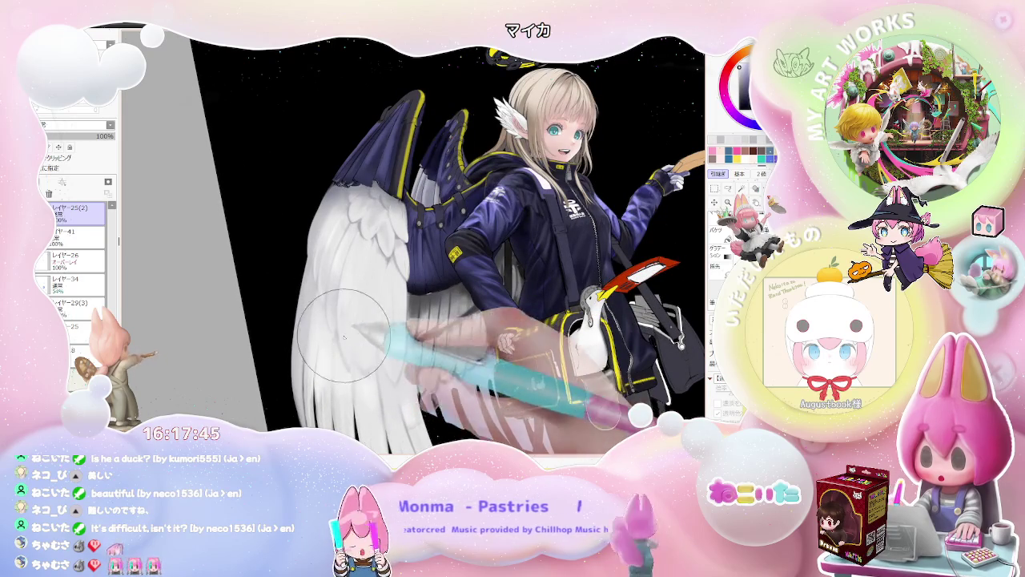
key("ctrl+minus")
key("ctrl+minus")
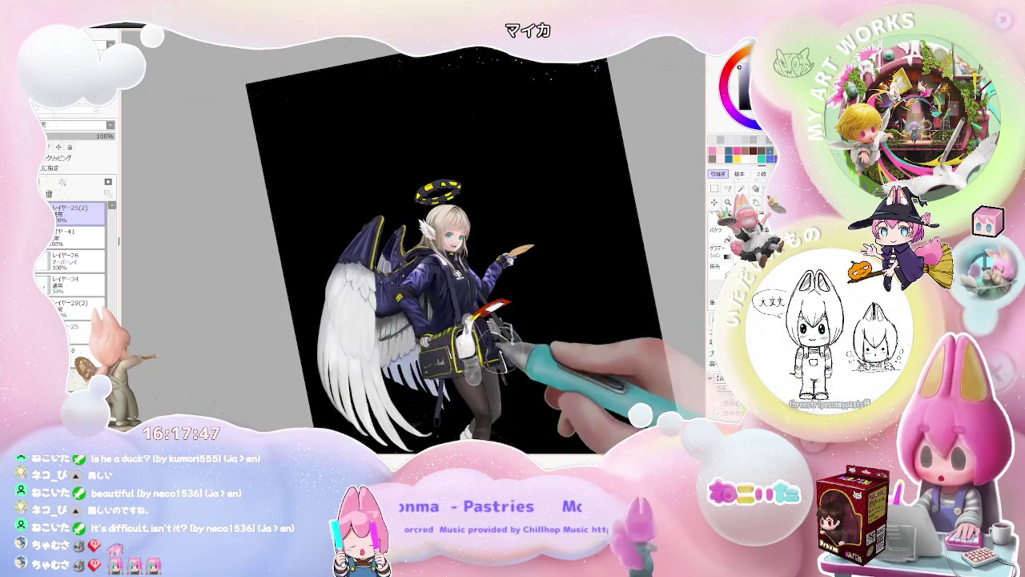
key("End")
key("End")
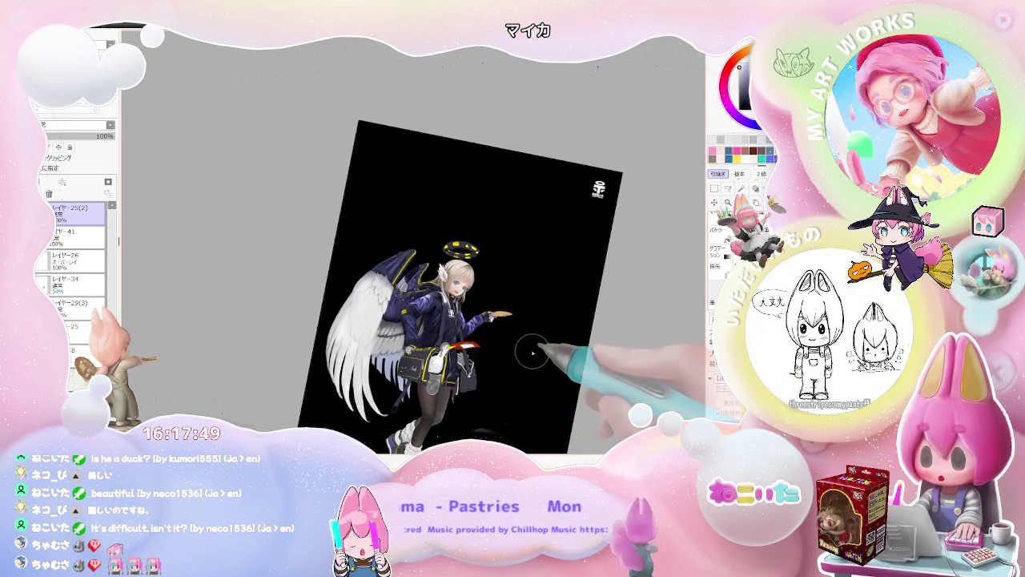
key("ctrl+plus")
scroll(355, 319, "up", 3)
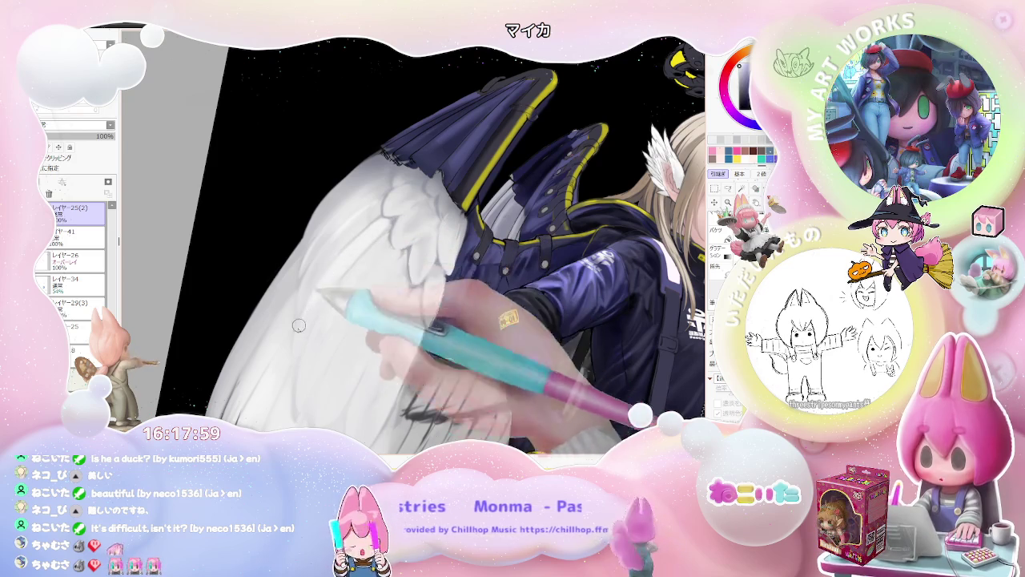
scroll(301, 346, "down", 3)
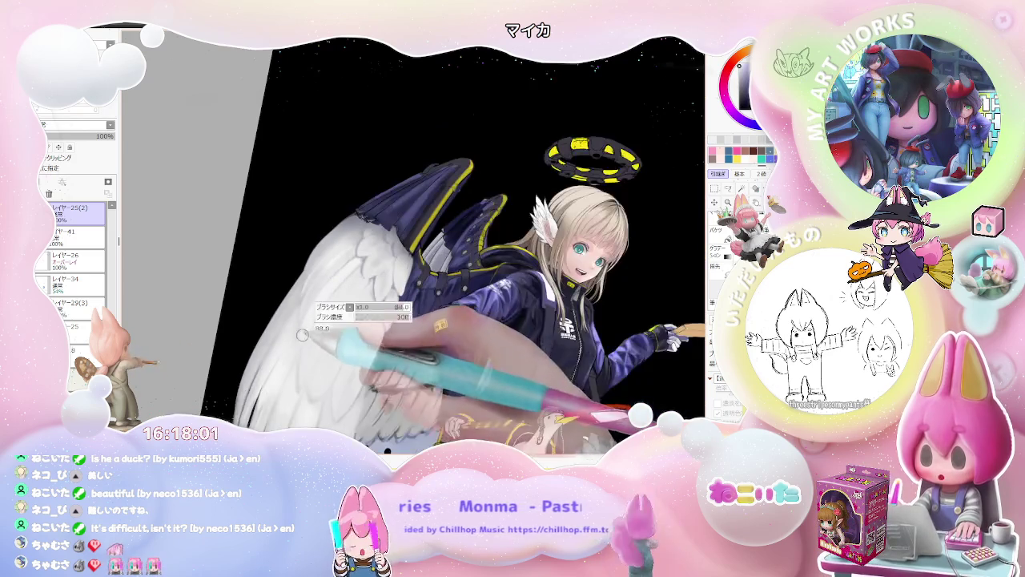
scroll(297, 326, "up", 3)
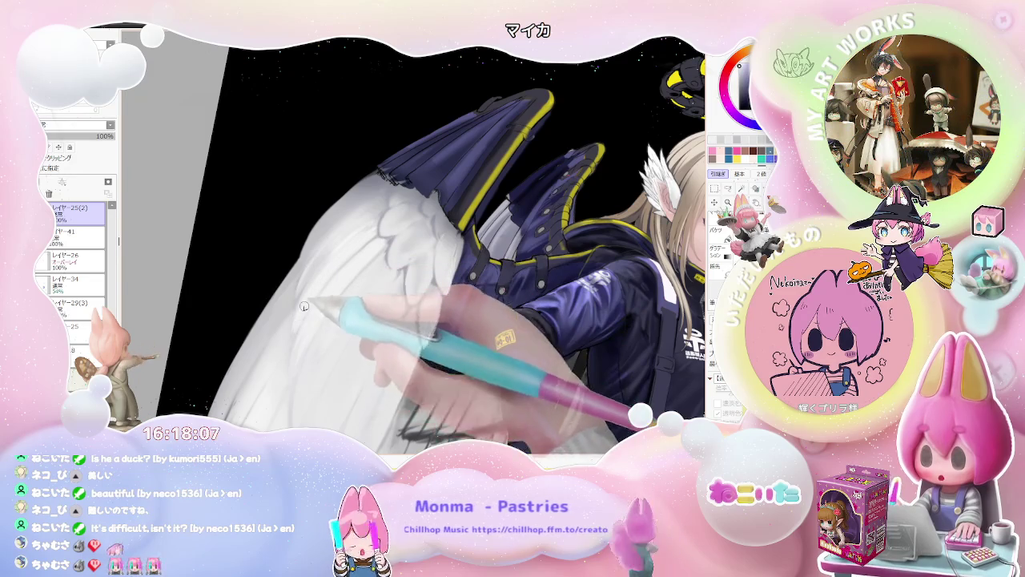
Step: Zoom out to review the whole artboard, then angle the view back onto the wing
key("minus")
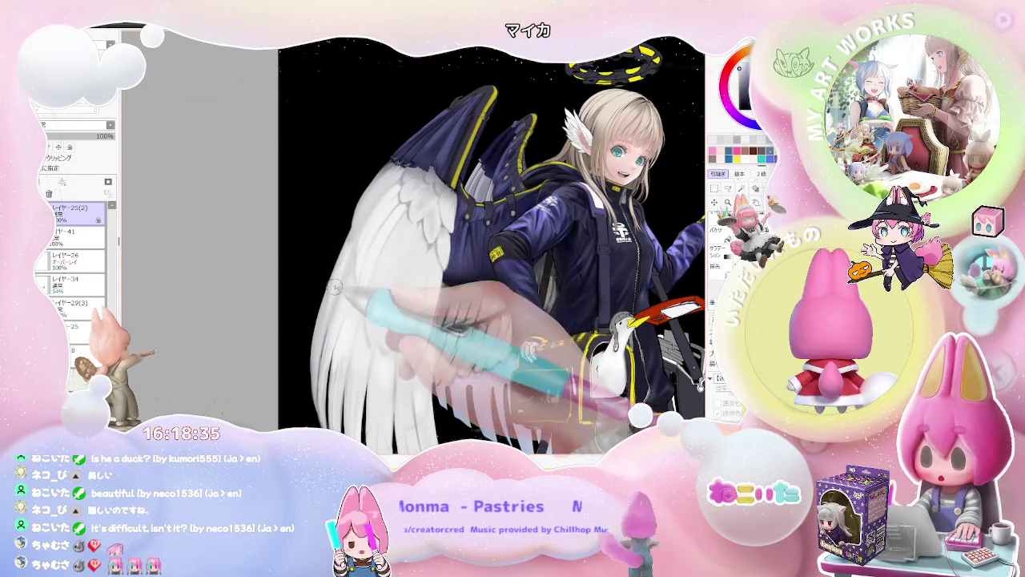
key("minus")
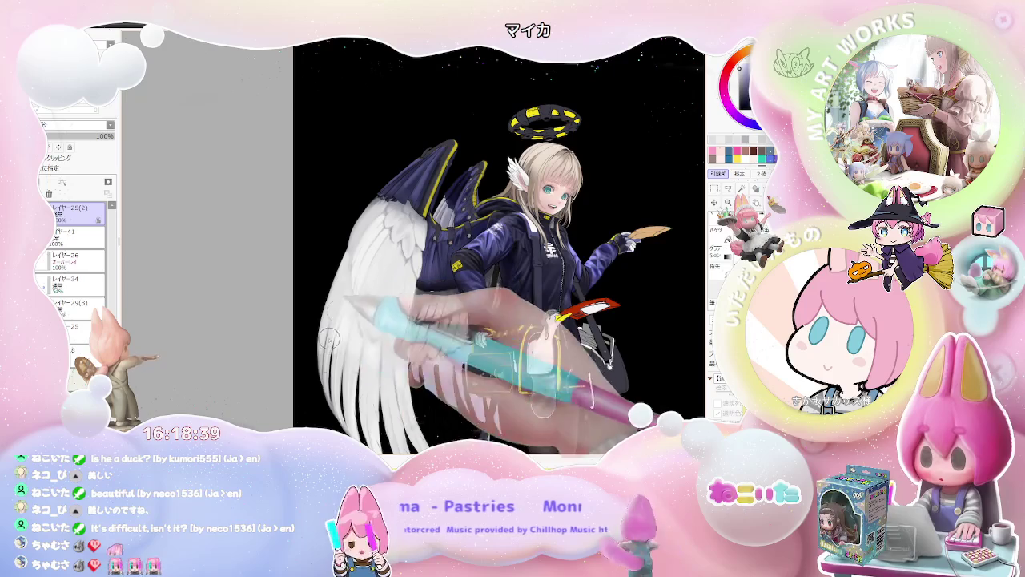
key("minus")
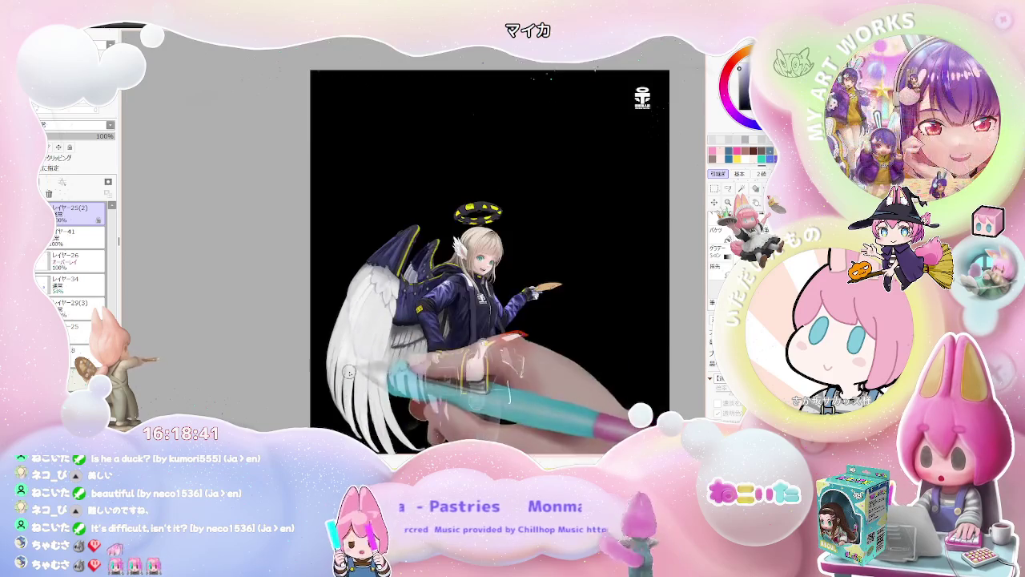
key("minus")
key("End")
key("End")
key("plus")
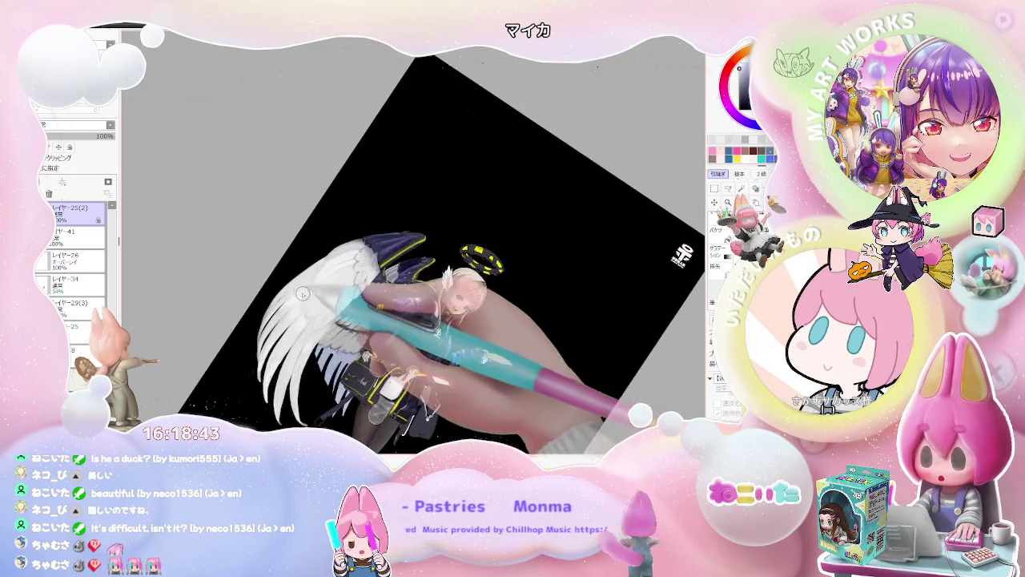
Step: Soften and brighten the wing feathers with smooth strokes along their length
key("plus")
key("plus")
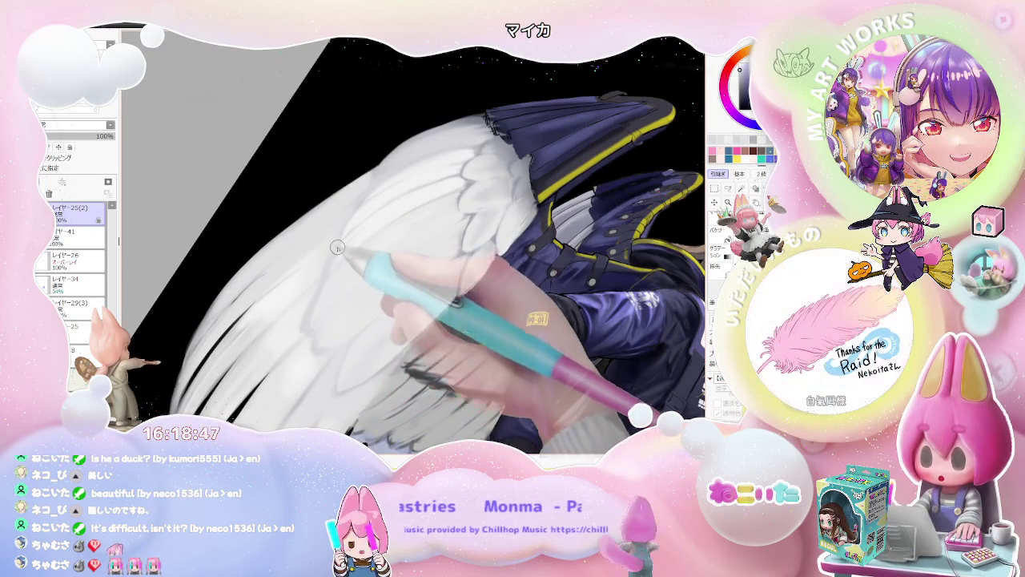
key("minus")
key("plus")
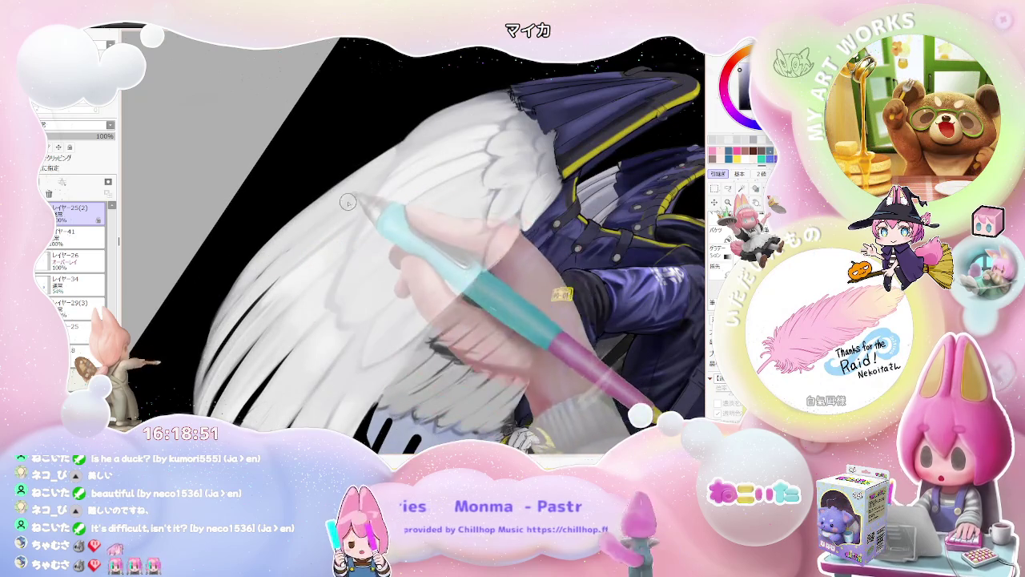
key("minus")
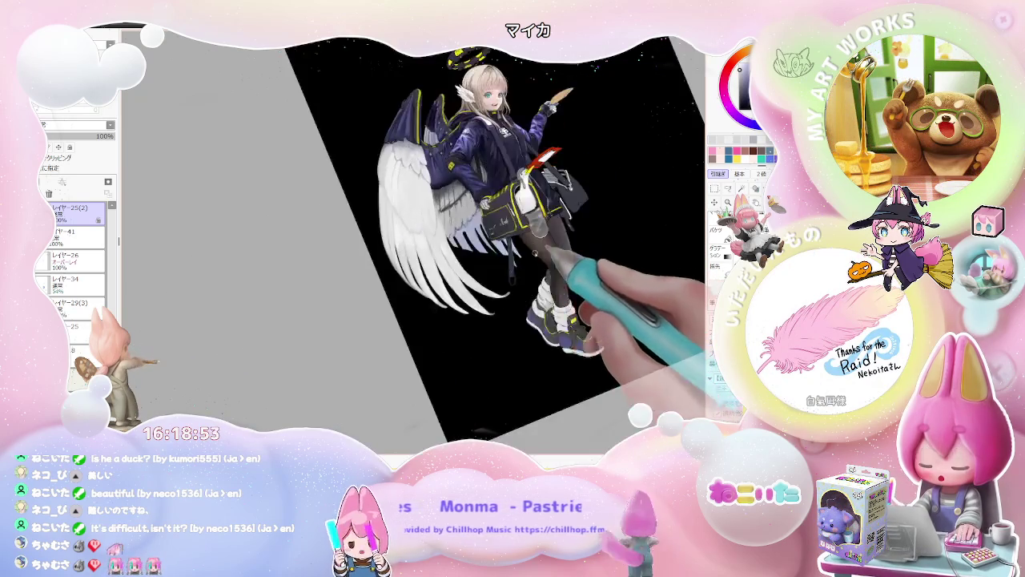
key("plus")
key("plus")
left_click_drag(397, 206, 410, 242)
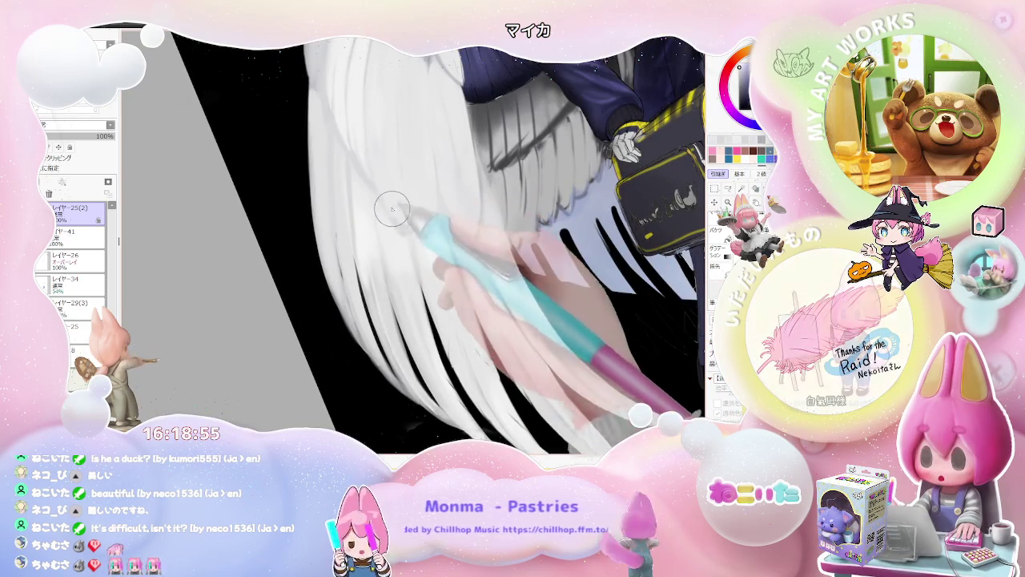
left_click_drag(377, 185, 404, 242)
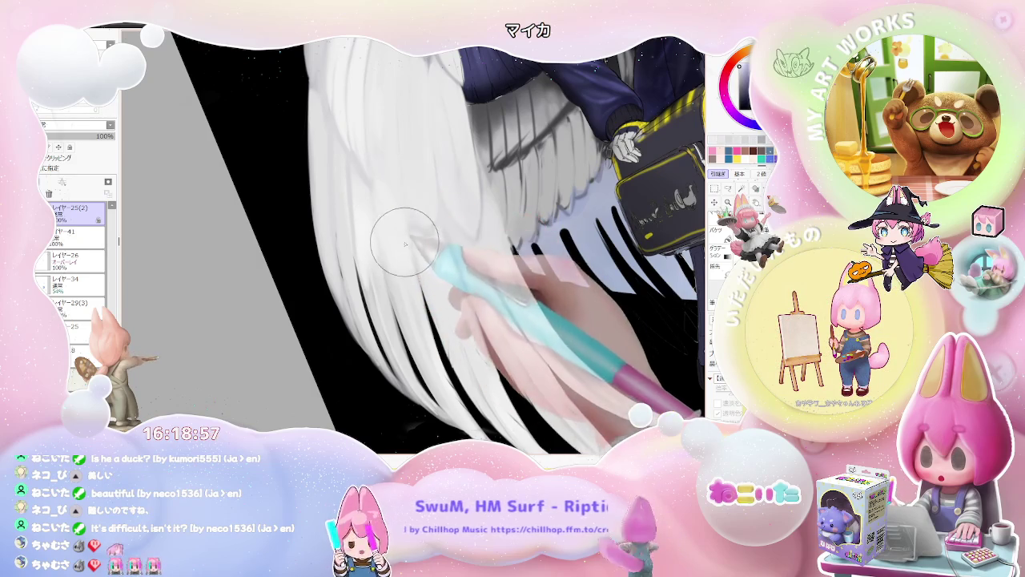
Step: Straighten the view to review the upper body and wings together
key("minus")
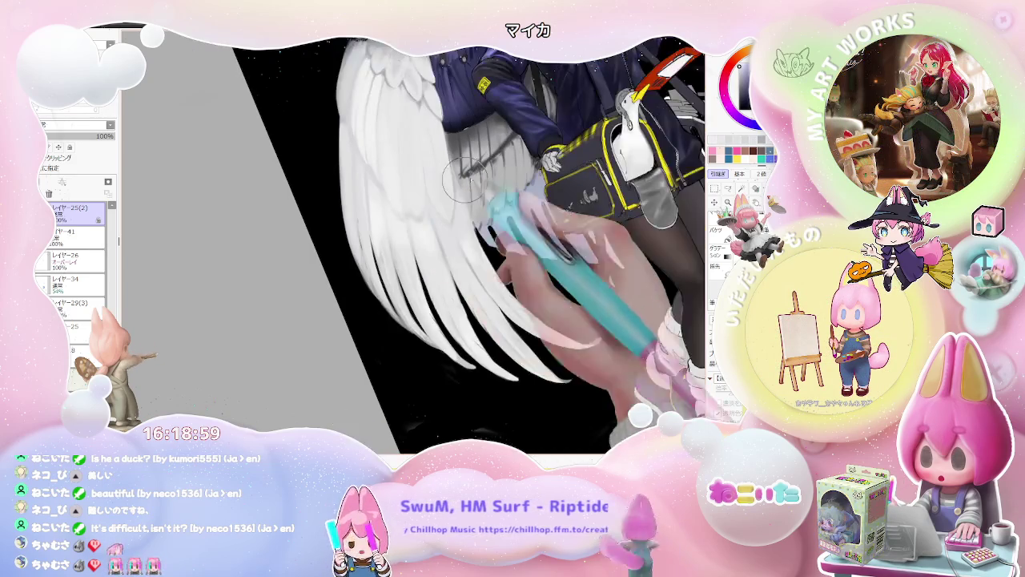
key("Home")
key("minus")
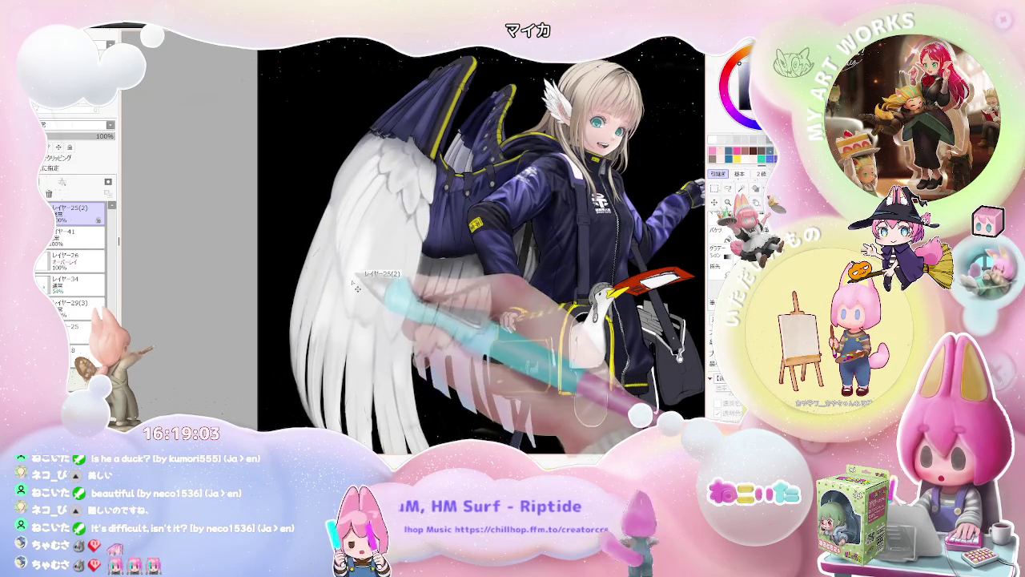
scroll(350, 286, "up", 2)
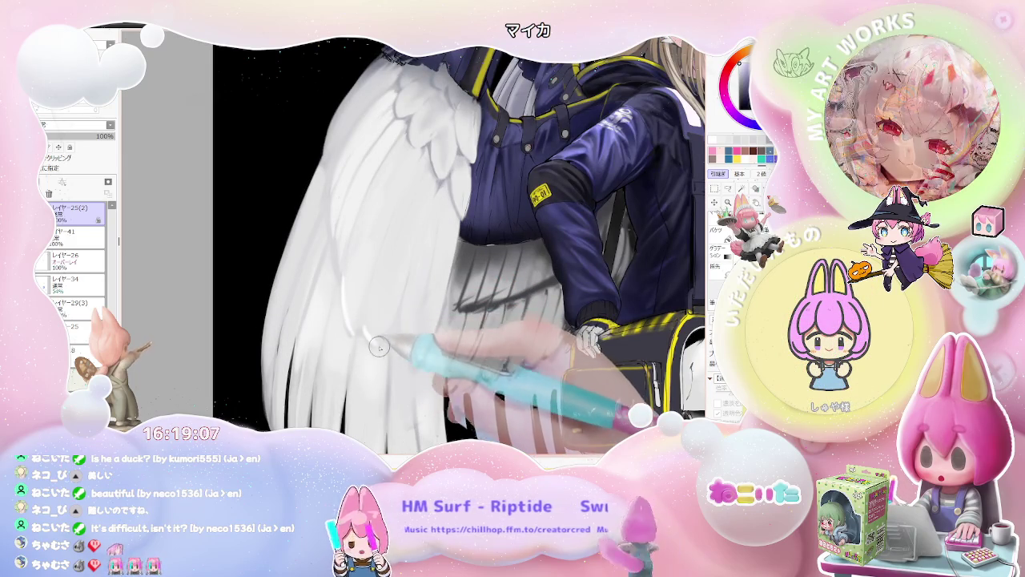
scroll(401, 290, "down", 2)
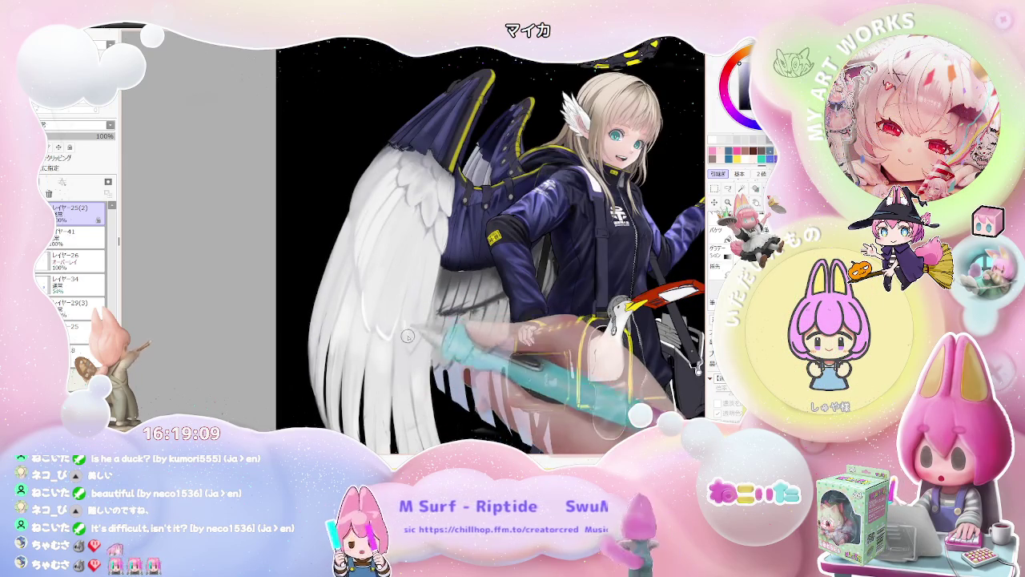
scroll(416, 346, "down", 3)
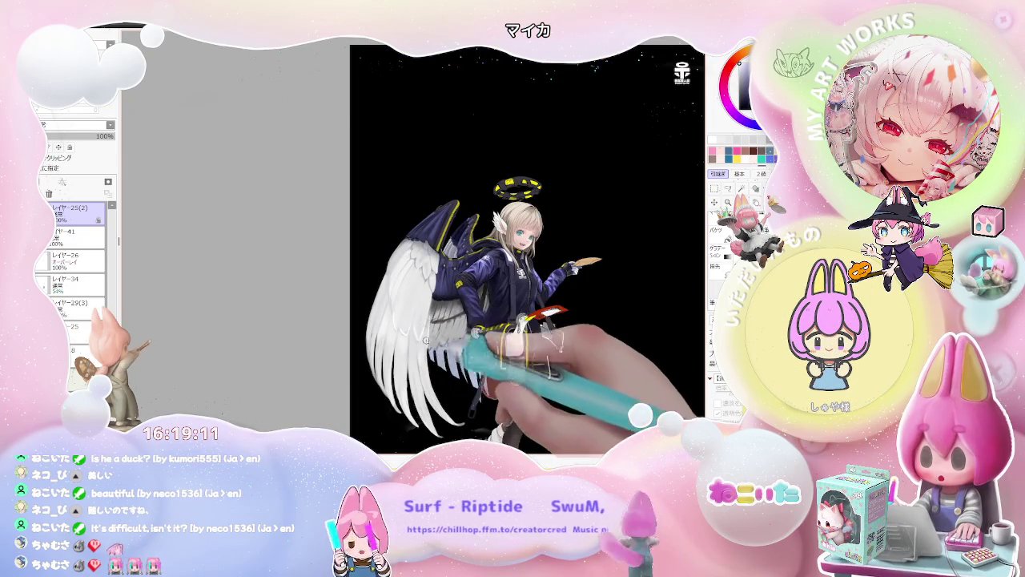
scroll(468, 376, "down", 2)
Step: Enlarge the brush to about 329 and smooth white-grey shading over the upper feather rows
key("End")
key("End")
key("End")
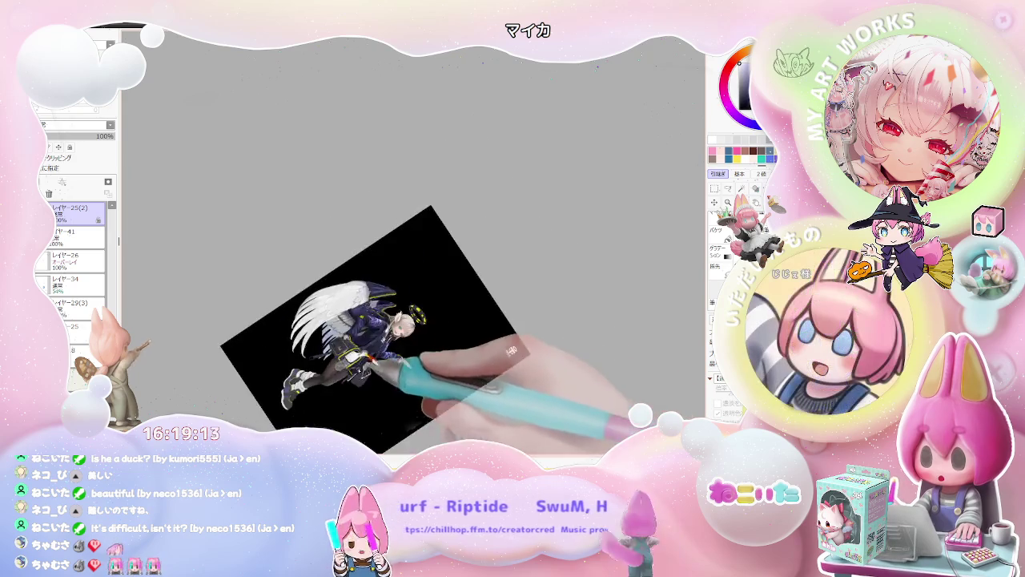
scroll(360, 304, "up", 4)
key("End")
scroll(353, 254, "up", 2)
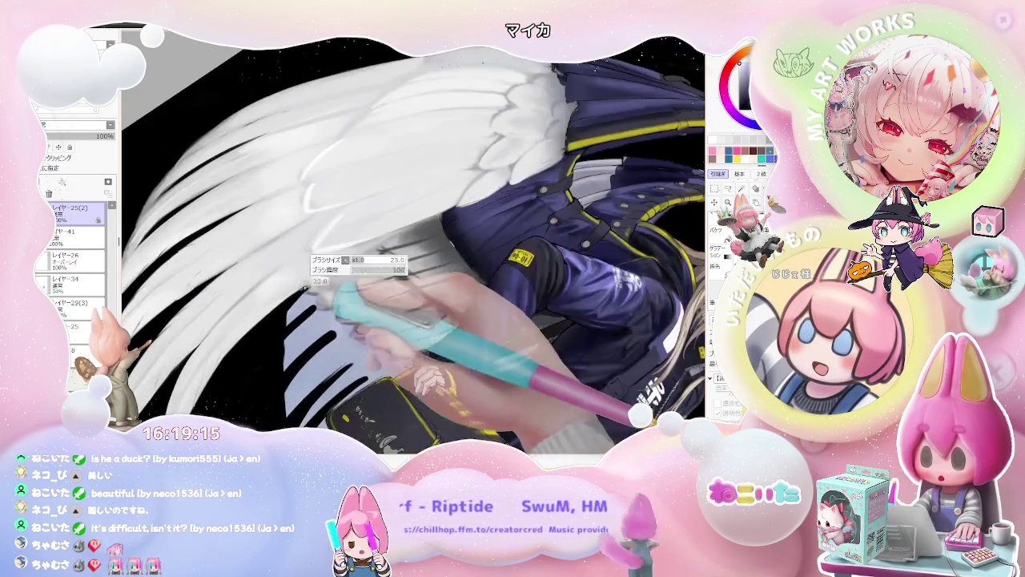
left_click_drag(352, 254, 246, 322)
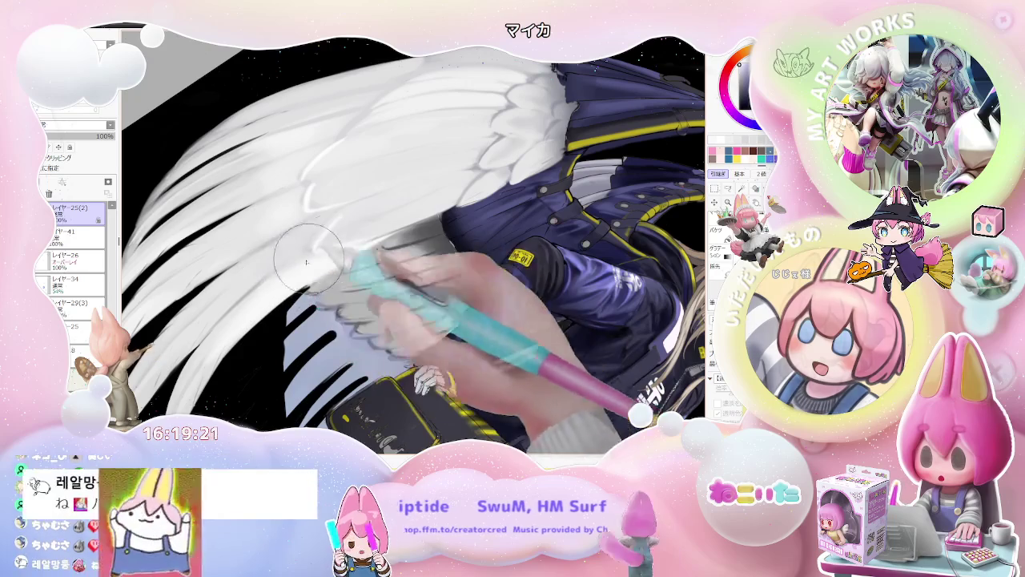
scroll(340, 251, "down", 2)
scroll(447, 214, "down", 2)
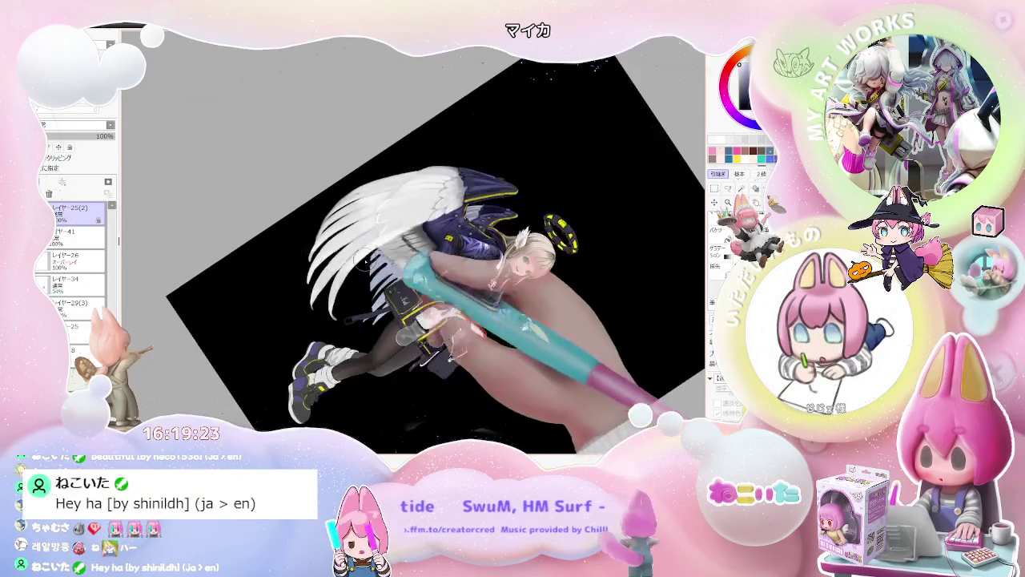
scroll(338, 232, "up", 3)
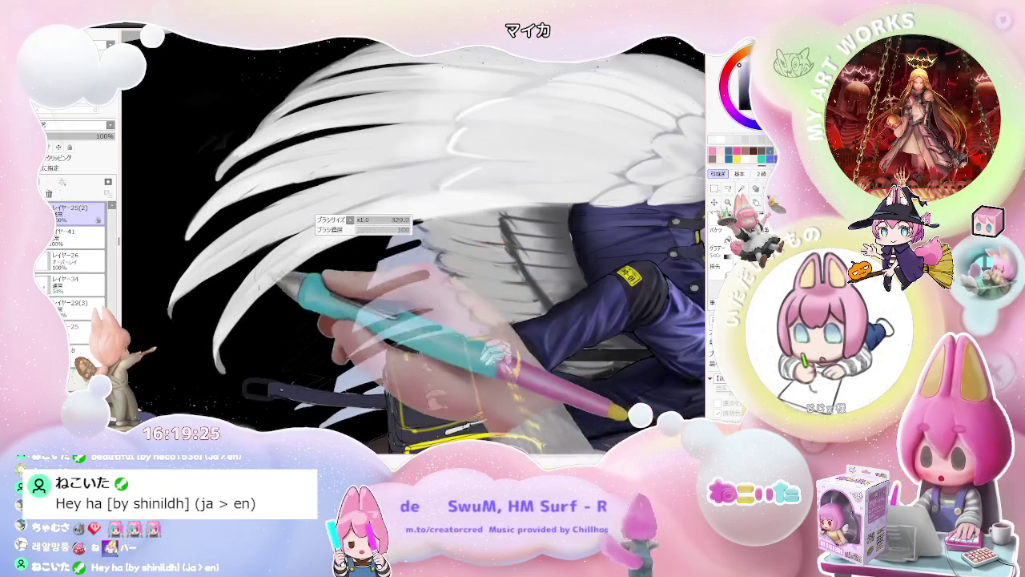
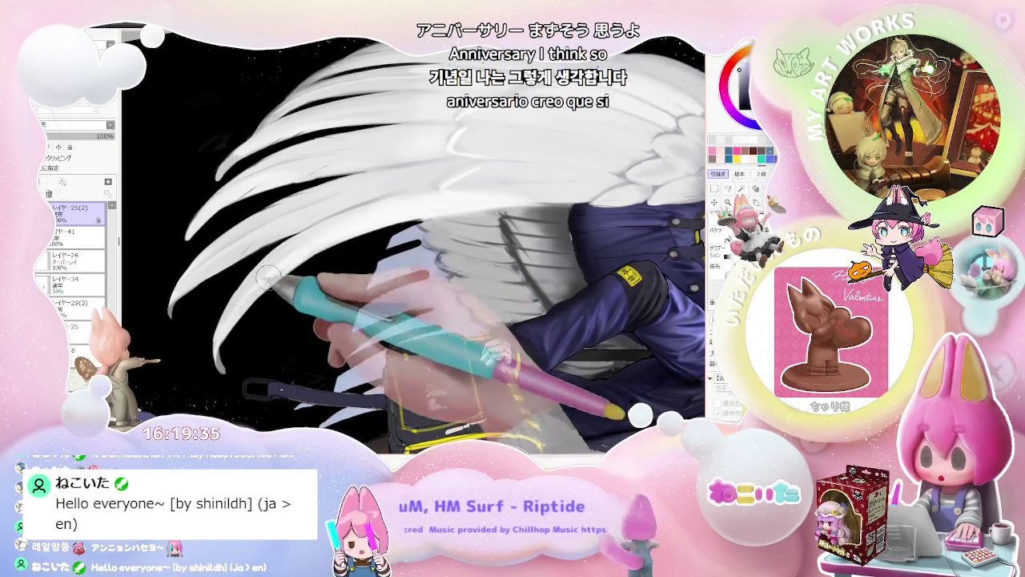
Step: Rotate the view so the wing feathers lie flatter and zoom in on them
key("Delete")
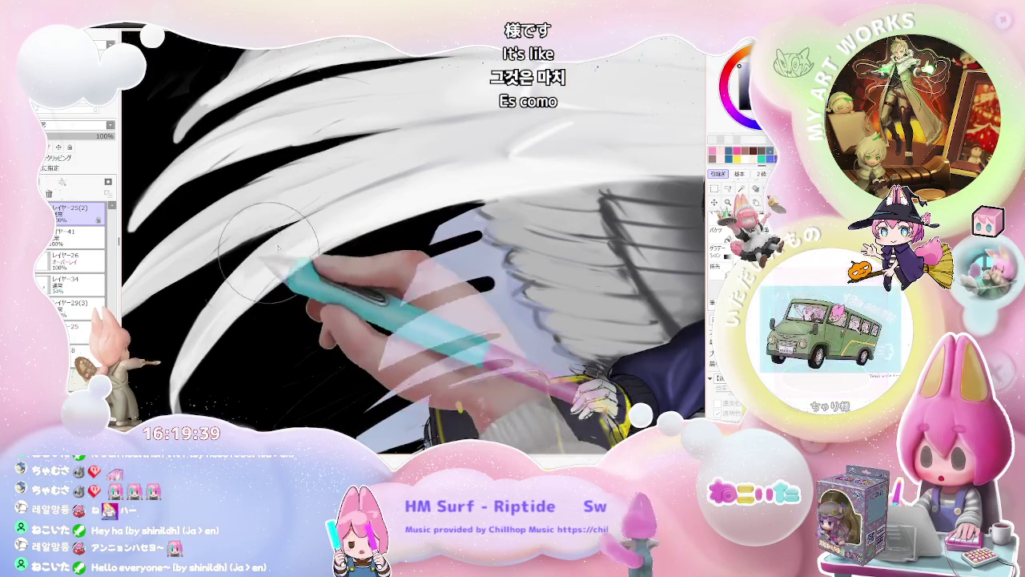
scroll(303, 193, "down", 1)
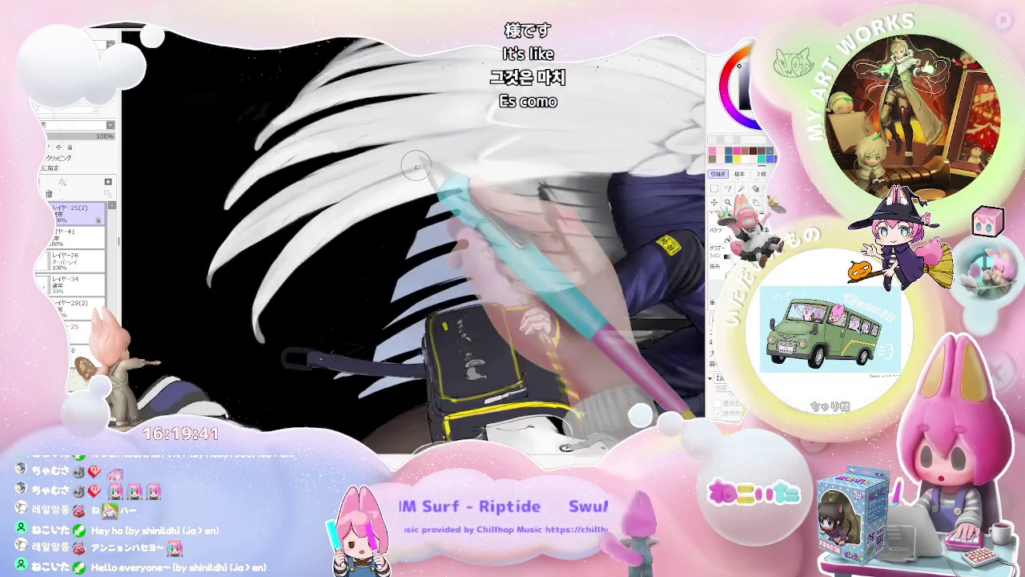
scroll(361, 181, "down", 2)
scroll(416, 166, "down", 1)
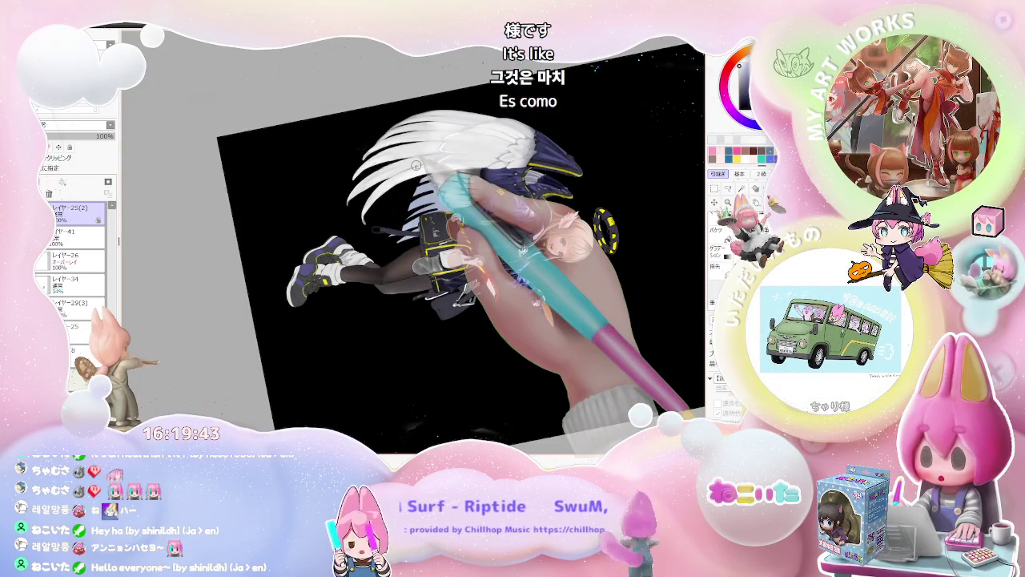
scroll(415, 166, "up", 1)
scroll(360, 201, "up", 1)
scroll(311, 232, "up", 1)
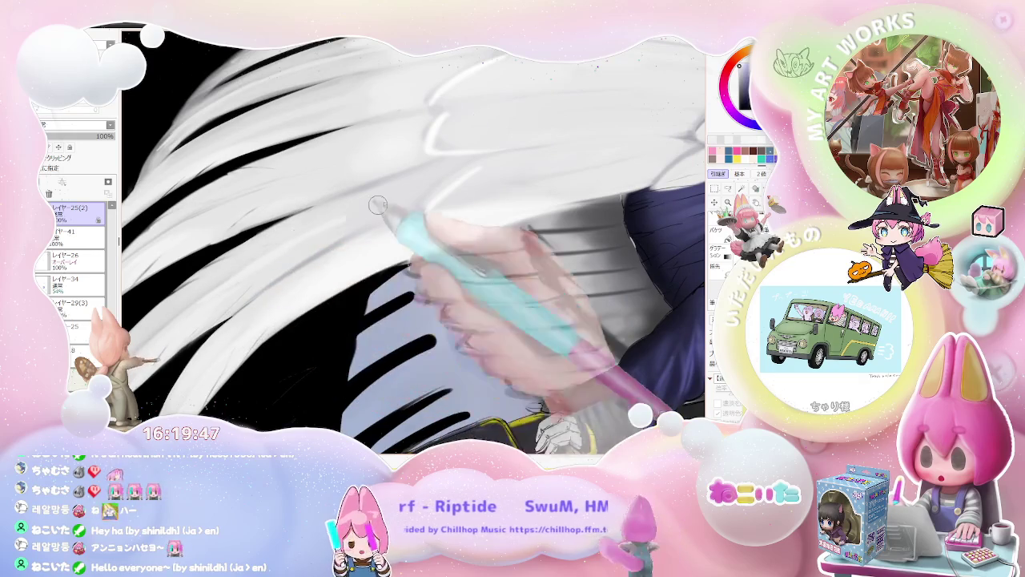
scroll(373, 214, "down", 1)
scroll(345, 233, "up", 1)
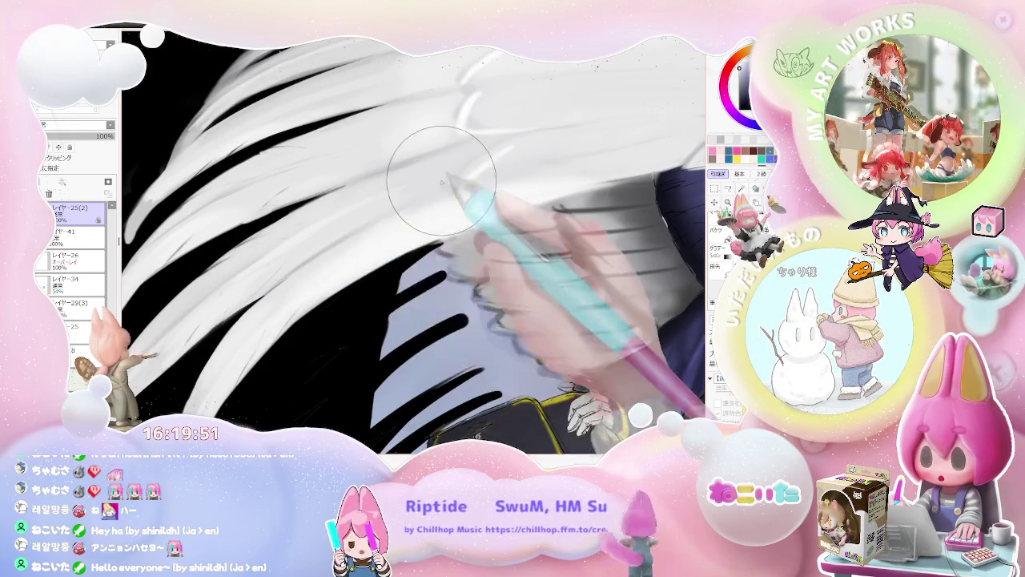
Step: Shrink the brush very small for fine feather strokes, checking the whole wing
key("bracketleft")
key("bracketleft")
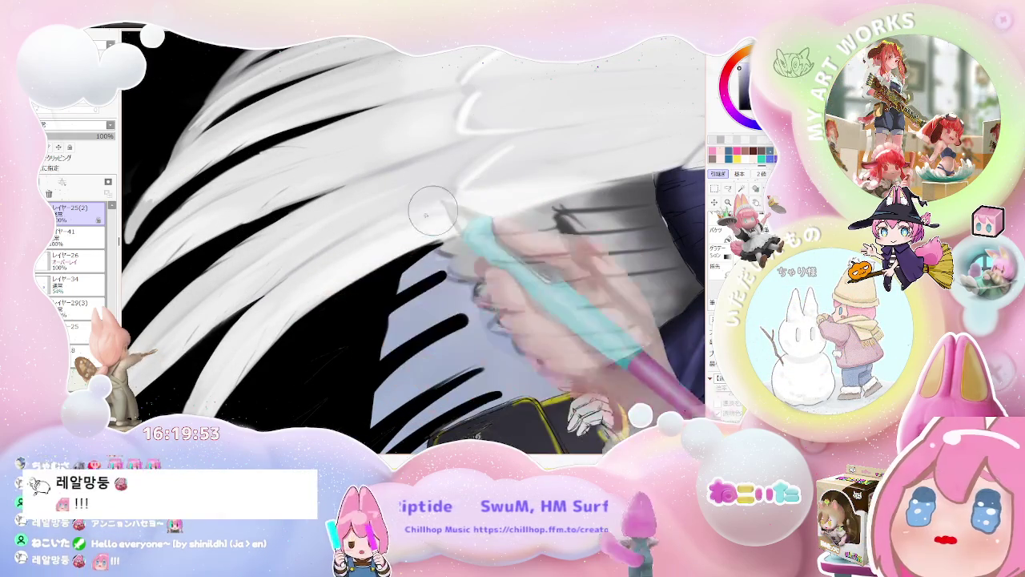
key("bracketleft")
key("bracketleft")
key("bracketleft")
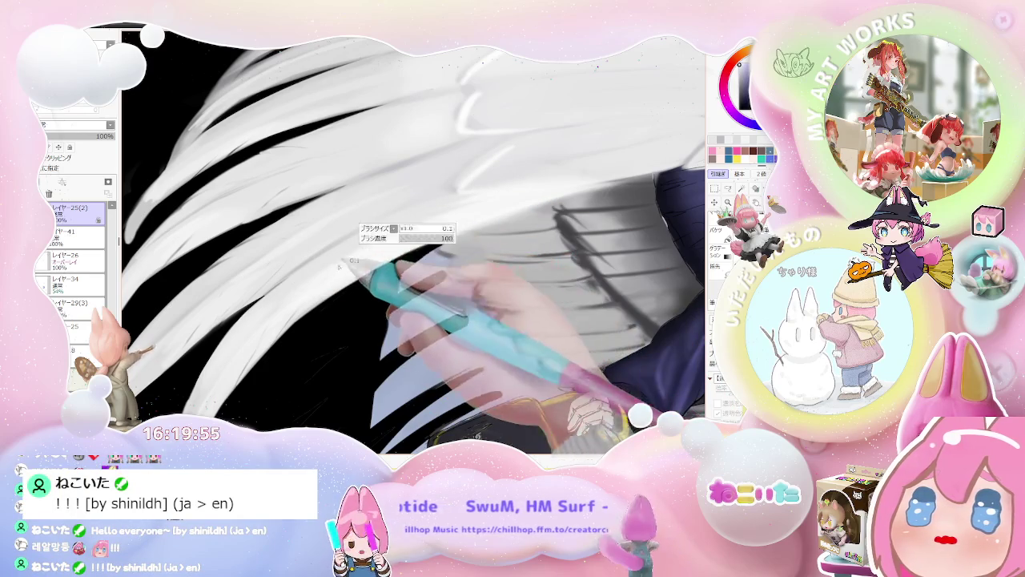
key("ctrl+minus")
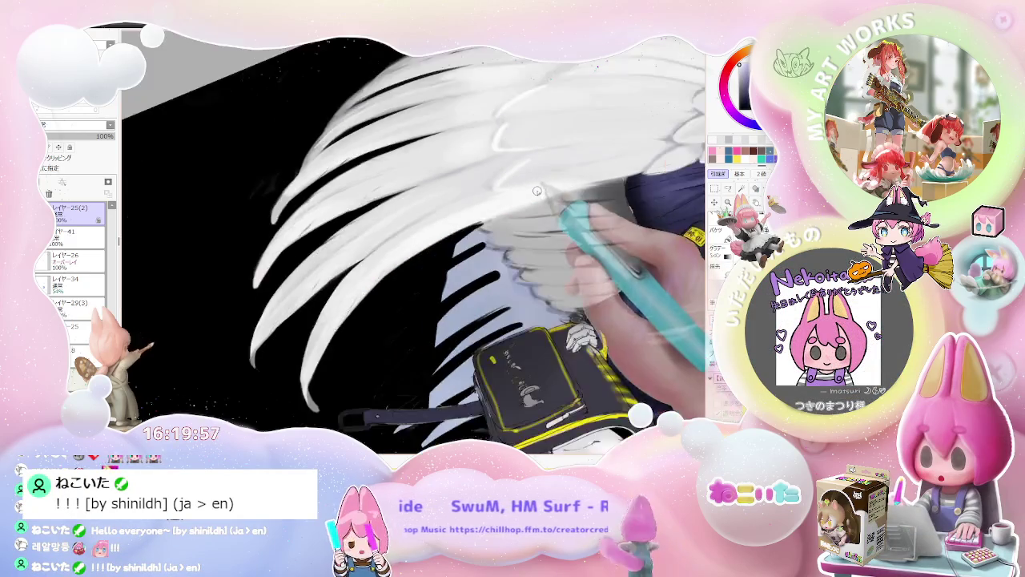
key("ctrl+minus")
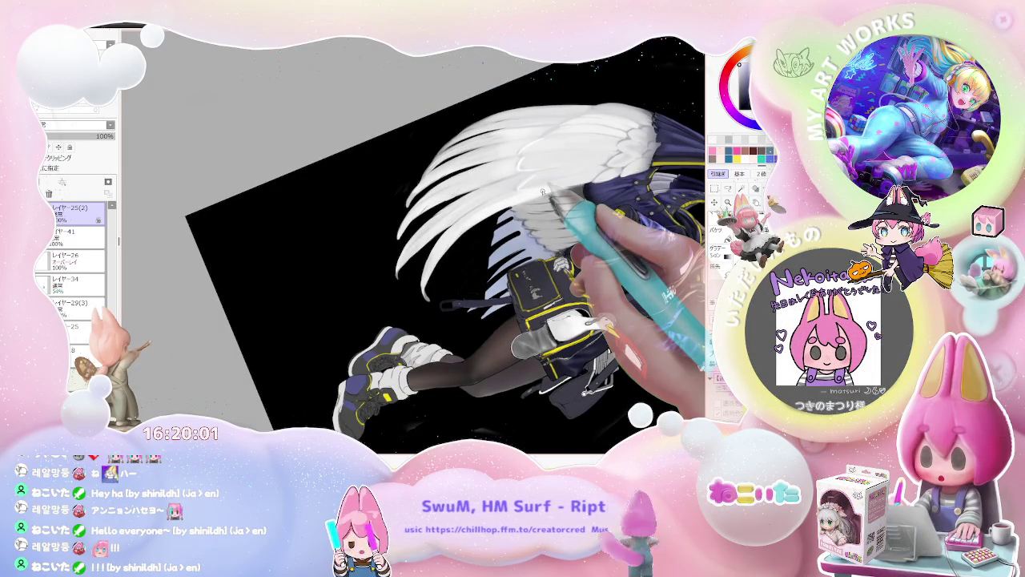
key("ctrl+plus")
key("ctrl+plus")
key("ctrl+plus")
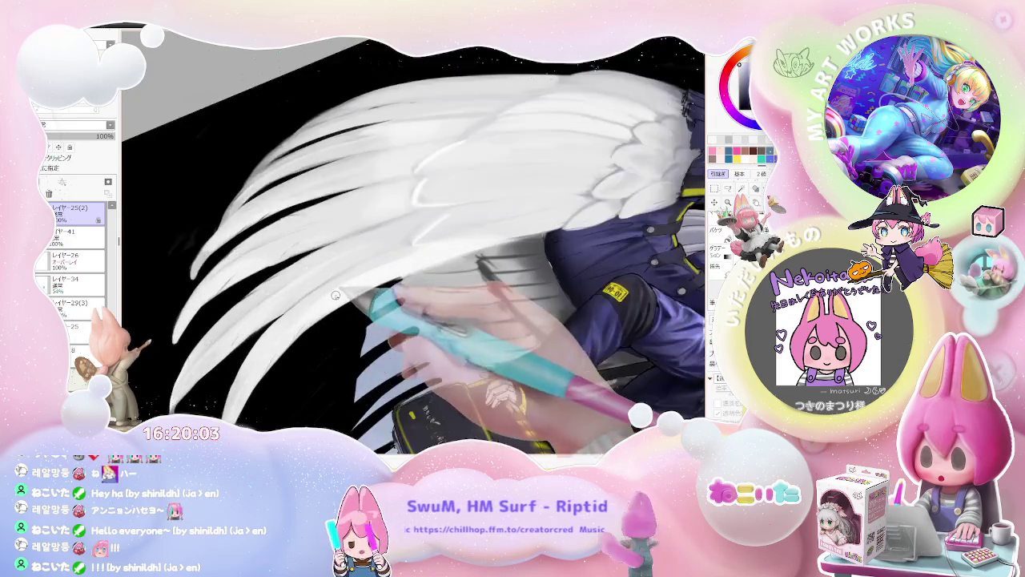
key("ctrl+plus")
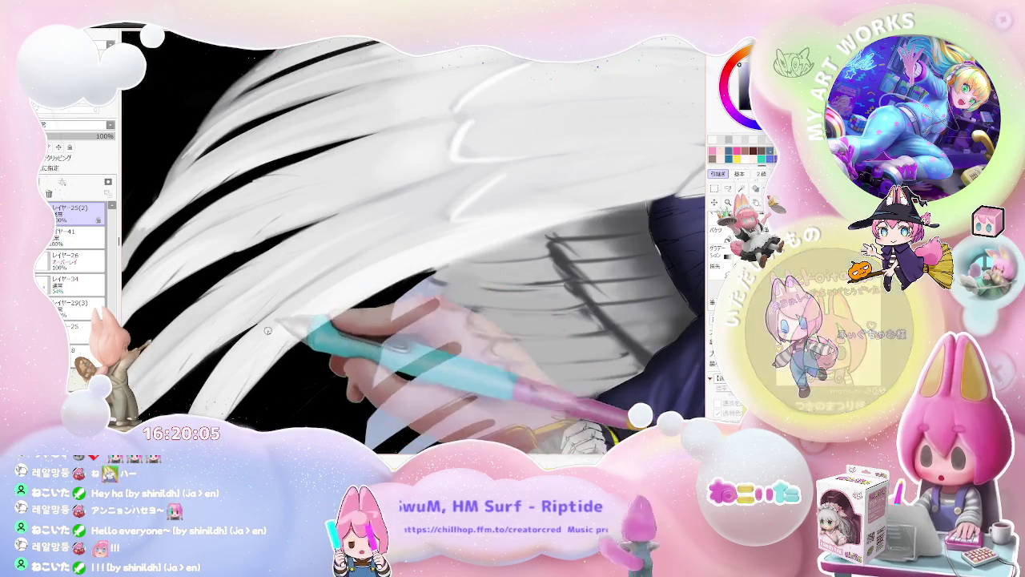
Step: Tilt the view slightly clockwise and paint the white feathers up close, checking against the jacket
key("ctrl+minus")
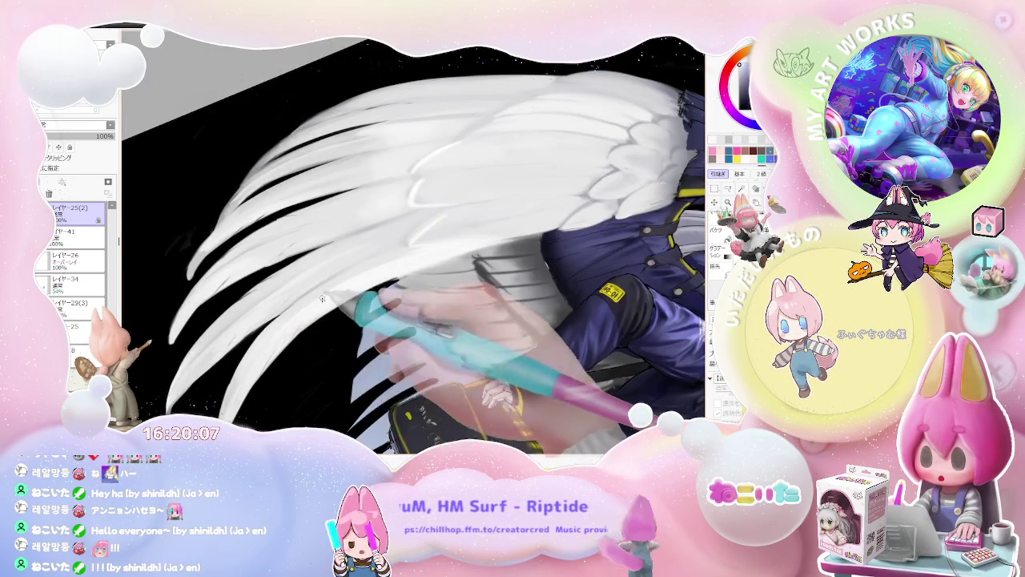
key("ctrl+minus")
key("End")
key("ctrl+plus")
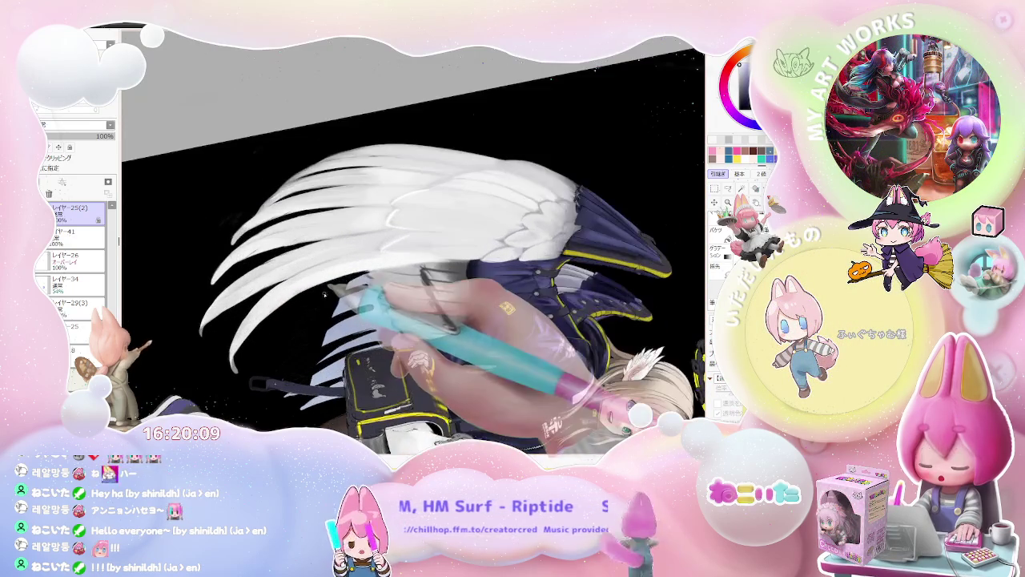
key("ctrl+plus")
key("ctrl+plus")
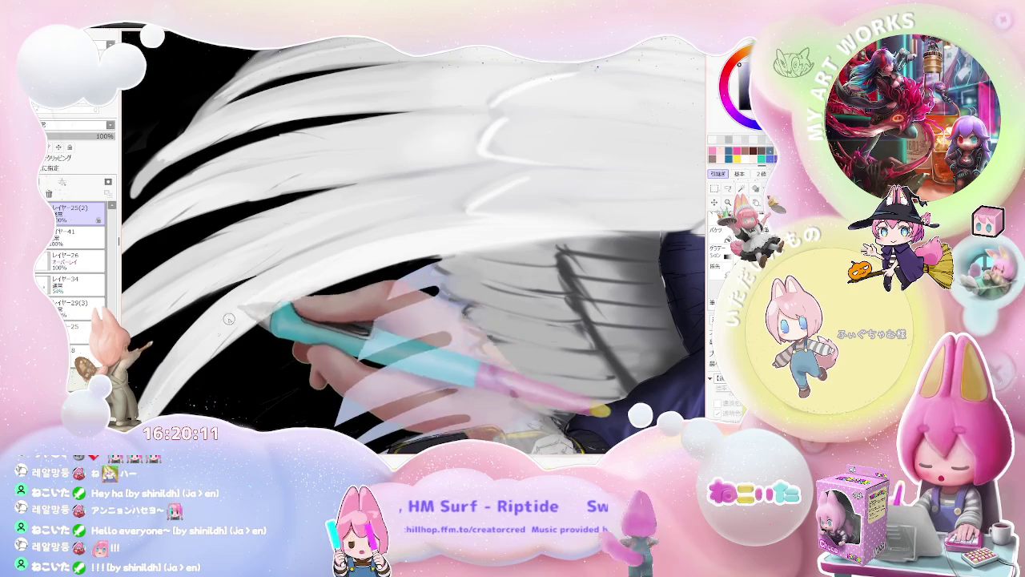
key("ctrl+minus")
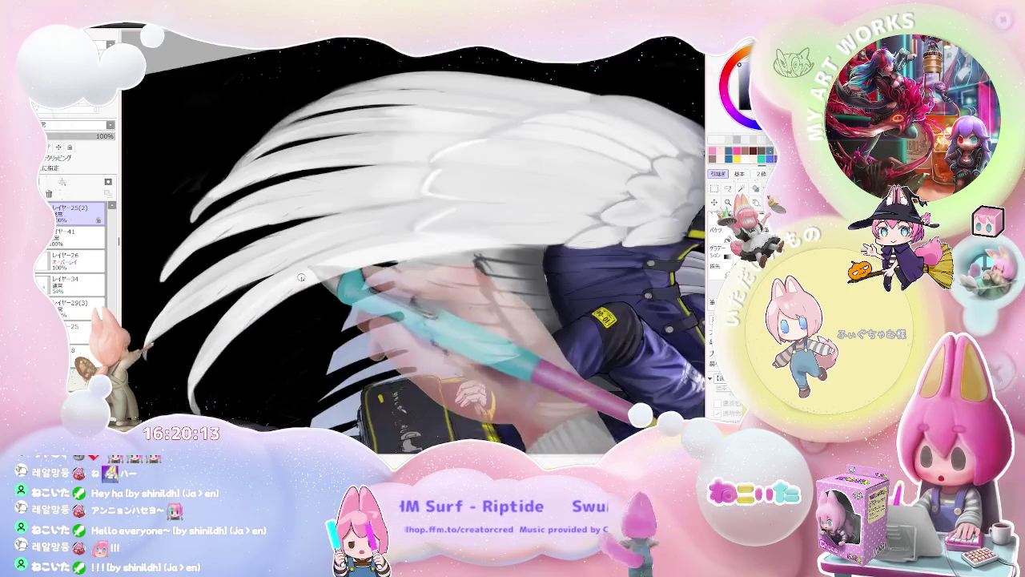
key("ctrl+plus")
key("ctrl+plus")
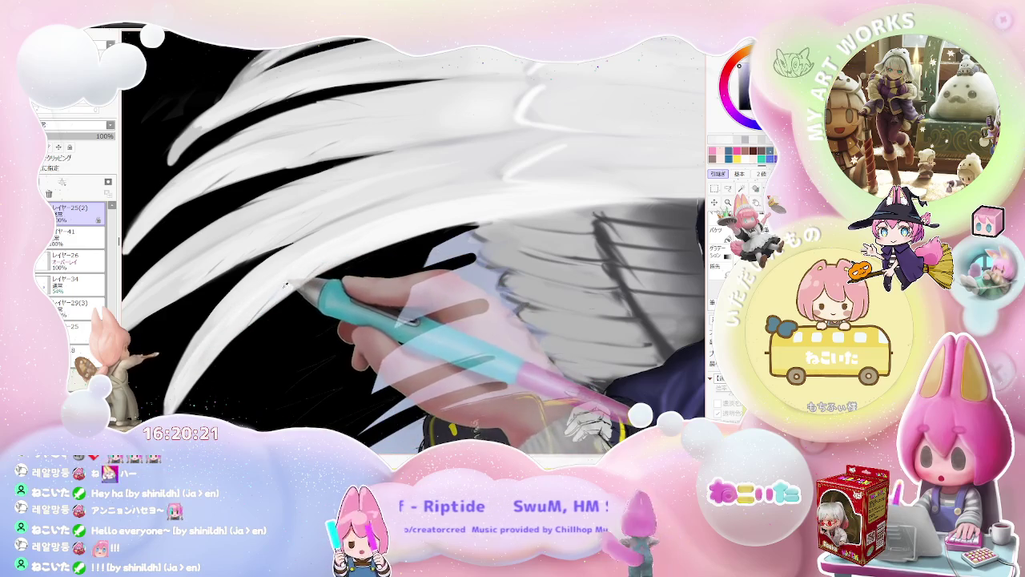
Step: Zoom out to fit the whole canvas and reset the rotation upright
key("ctrl+minus")
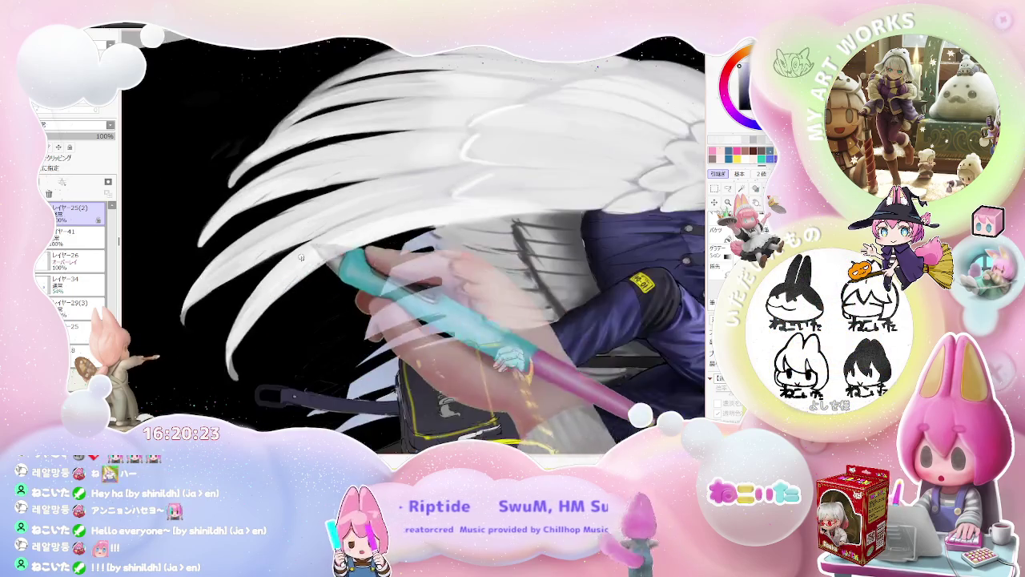
key("ctrl+minus")
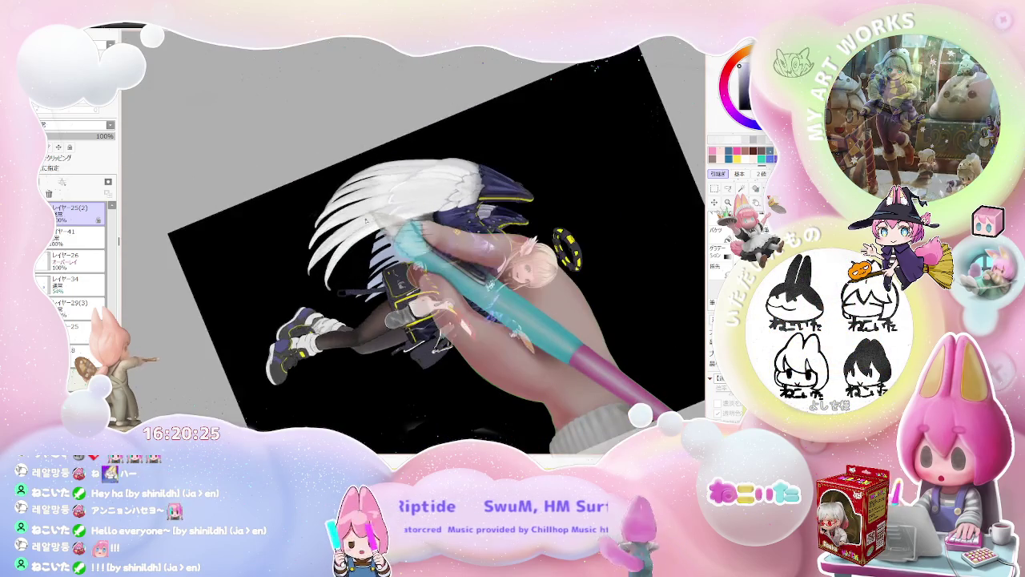
key("Delete")
scroll(366, 220, "up", 2)
scroll(377, 240, "up", 2)
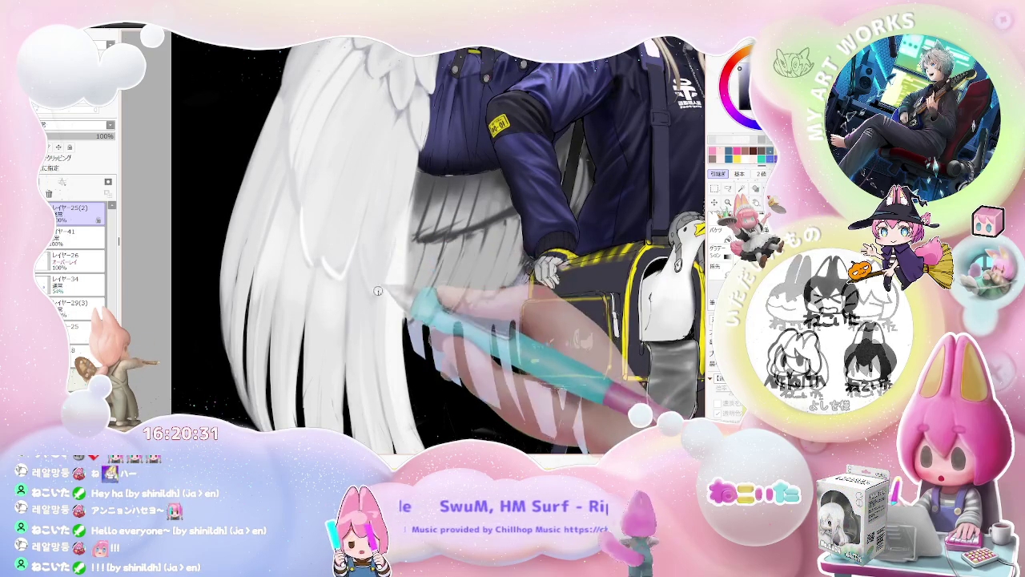
Step: Rotate the canvas clockwise and zoom in on the wing beside the navy jacket
scroll(382, 275, "down", 2)
scroll(377, 258, "up", 2)
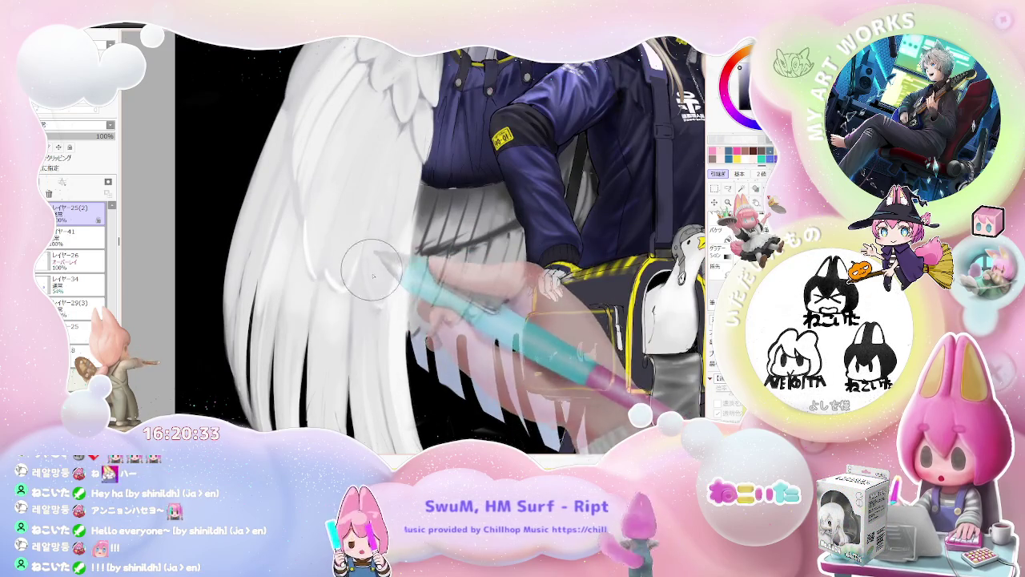
scroll(384, 264, "down", 2)
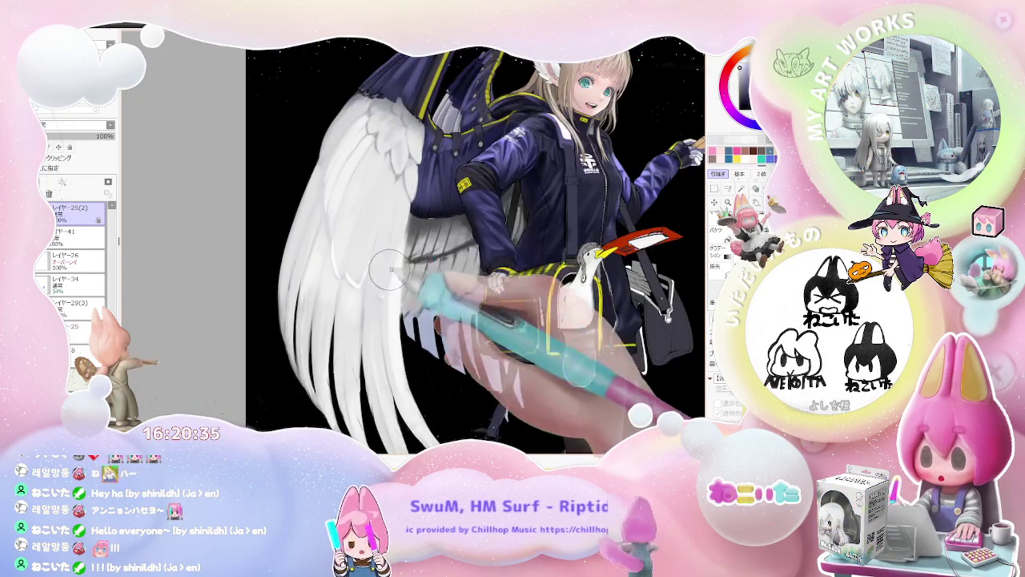
scroll(390, 270, "down", 2)
scroll(388, 277, "down", 1)
scroll(386, 286, "down", 1)
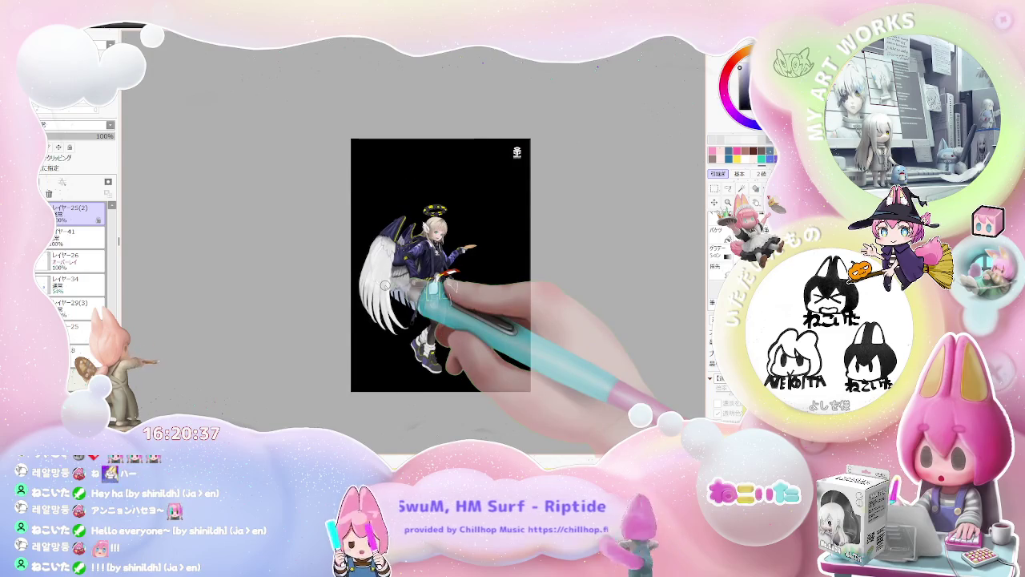
key("End")
key("End")
scroll(376, 272, "up", 2)
scroll(364, 261, "up", 2)
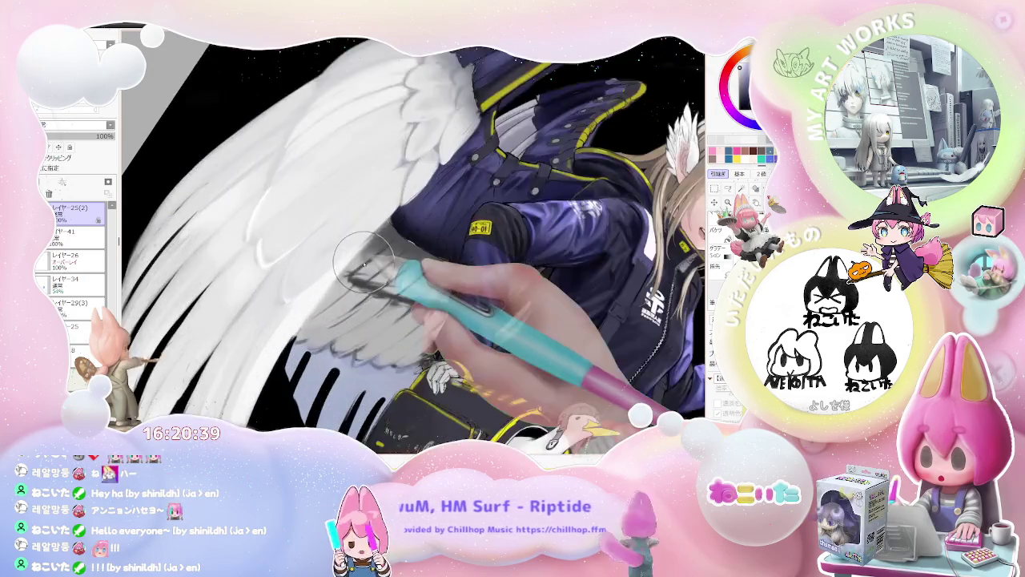
scroll(365, 261, "up", 1)
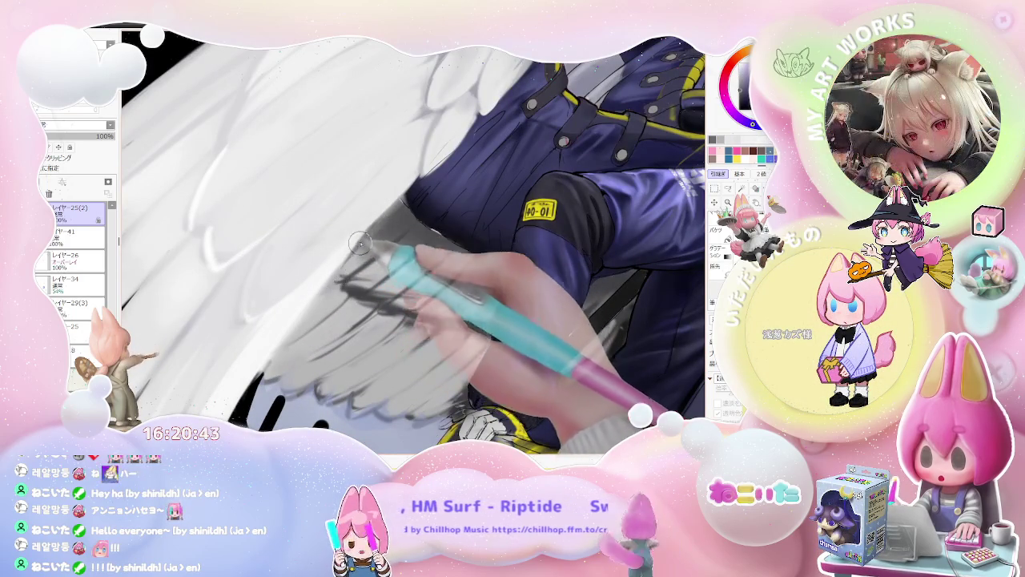
Step: Paint darker grey strokes separating the white wing's upper feathers
scroll(382, 222, "down", 1)
scroll(356, 252, "down", 1)
scroll(352, 258, "down", 1)
scroll(355, 268, "down", 1)
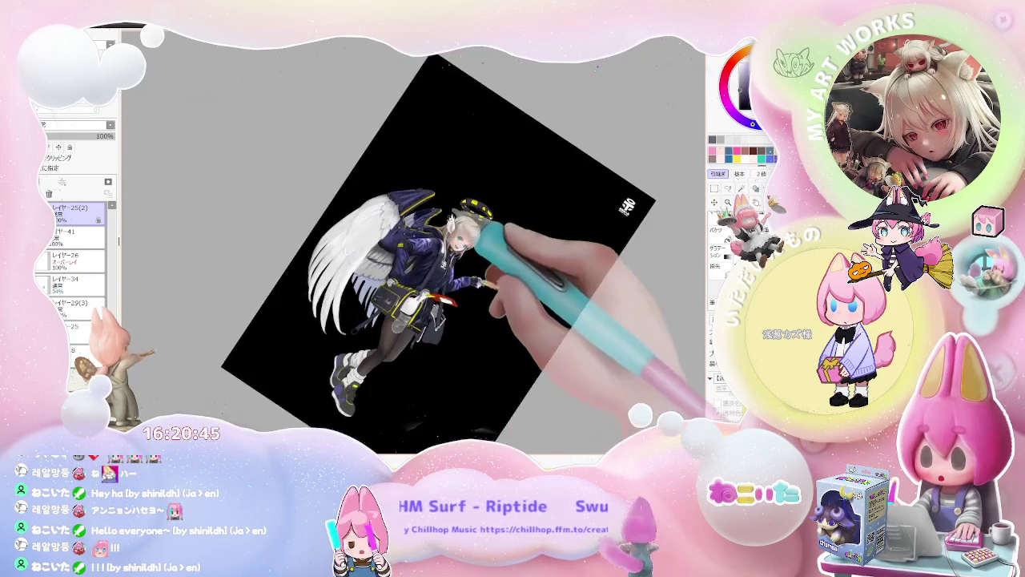
scroll(355, 269, "up", 1)
scroll(354, 257, "up", 2)
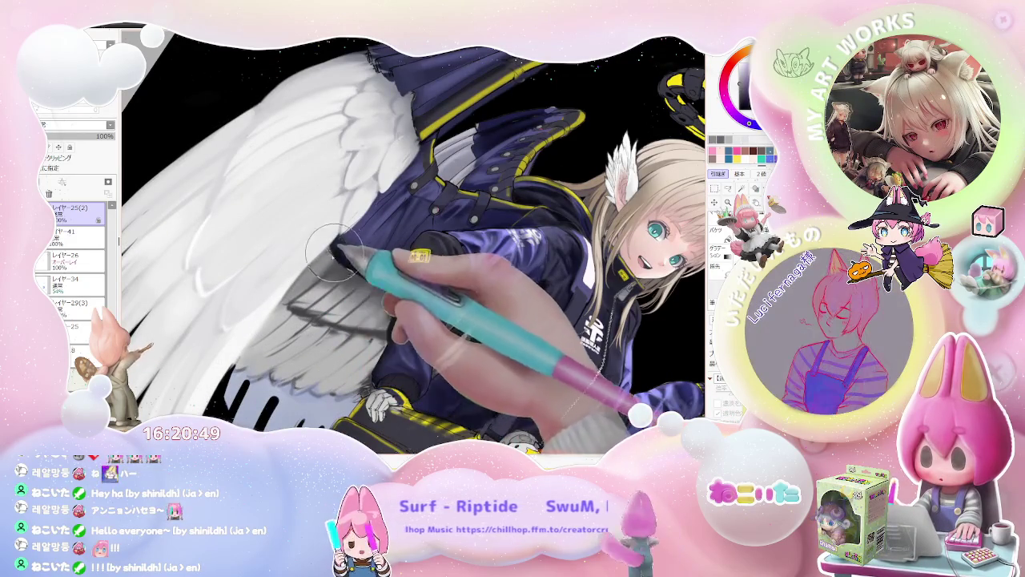
scroll(326, 256, "down", 1)
scroll(328, 257, "down", 1)
scroll(329, 258, "down", 1)
scroll(329, 258, "down", 1)
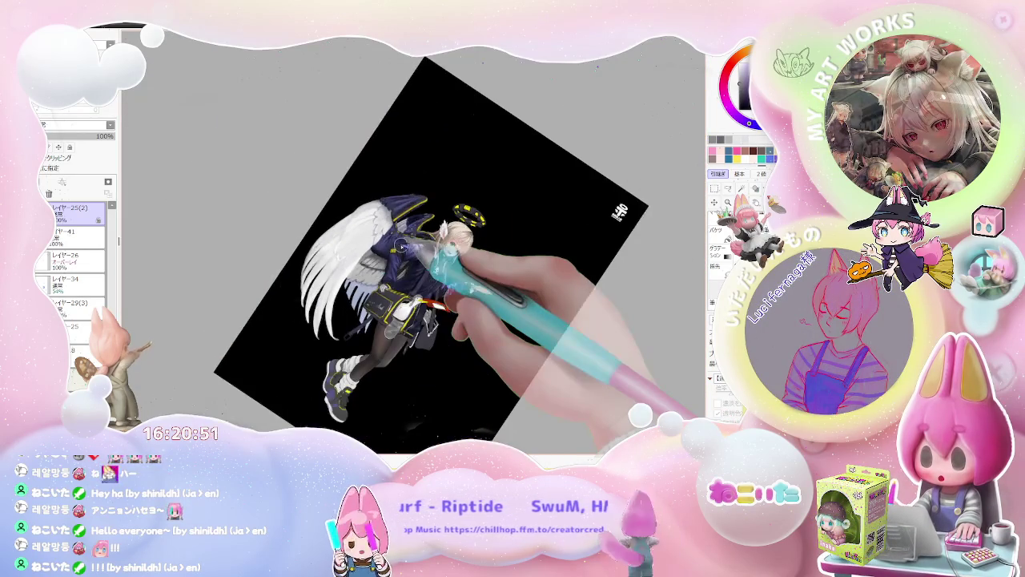
scroll(329, 258, "down", 1)
Step: Keep defining the upper feather shapes with grey strokes at closer zoom
scroll(290, 315, "up", 1)
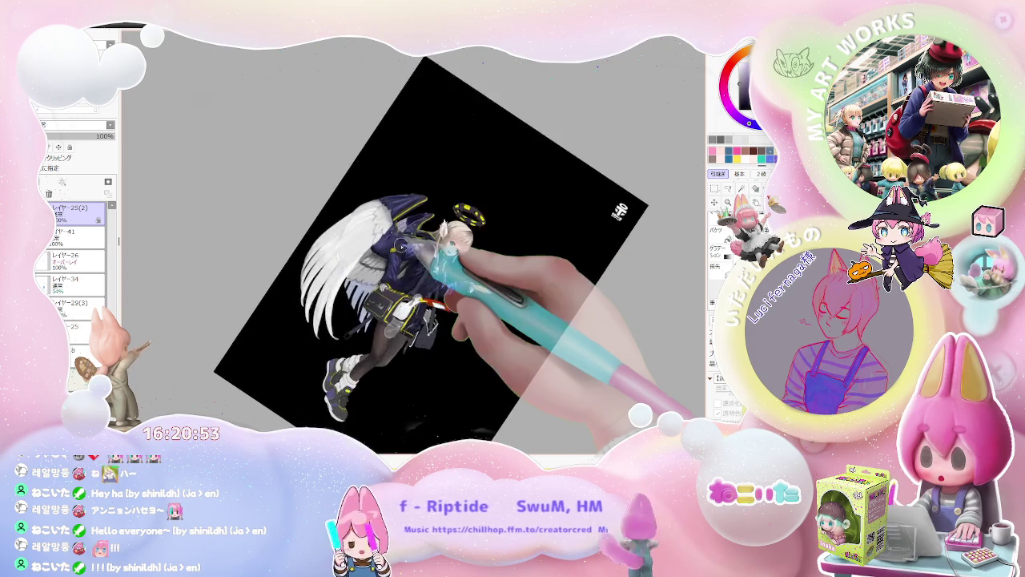
scroll(290, 314, "up", 1)
scroll(290, 315, "up", 1)
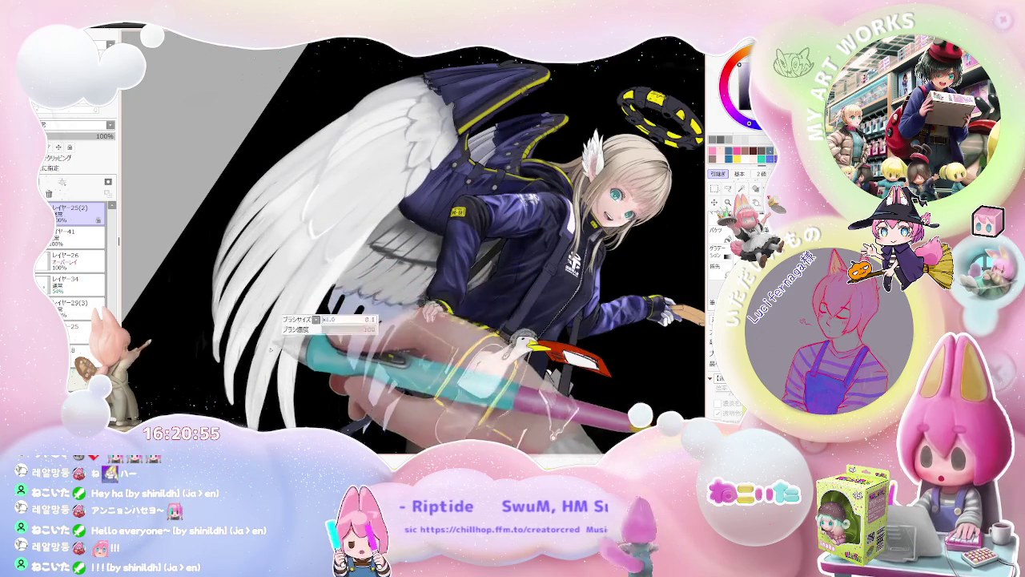
scroll(288, 316, "up", 1)
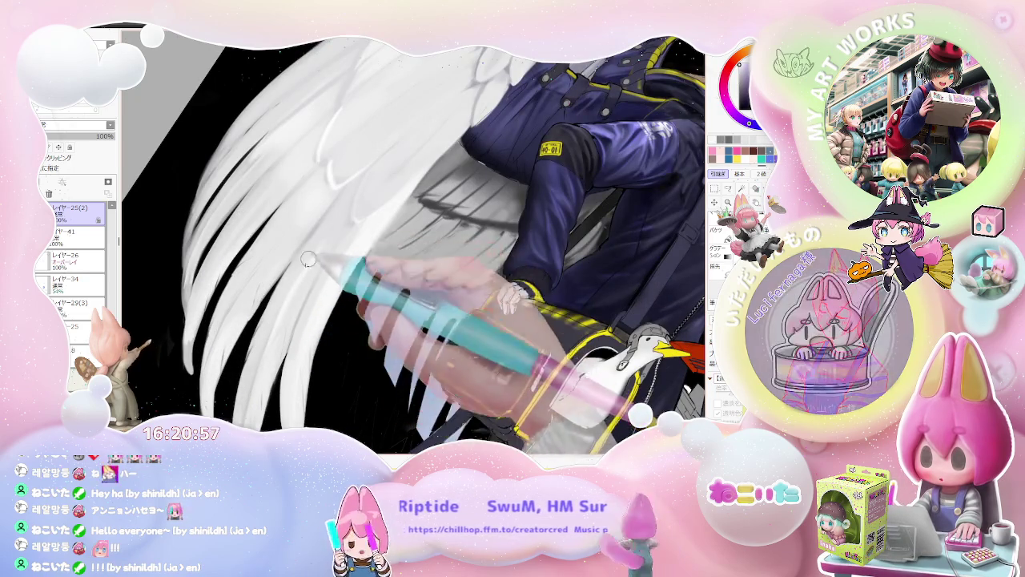
scroll(287, 301, "down", 1)
scroll(321, 277, "down", 1)
scroll(344, 257, "down", 1)
scroll(320, 268, "up", 1)
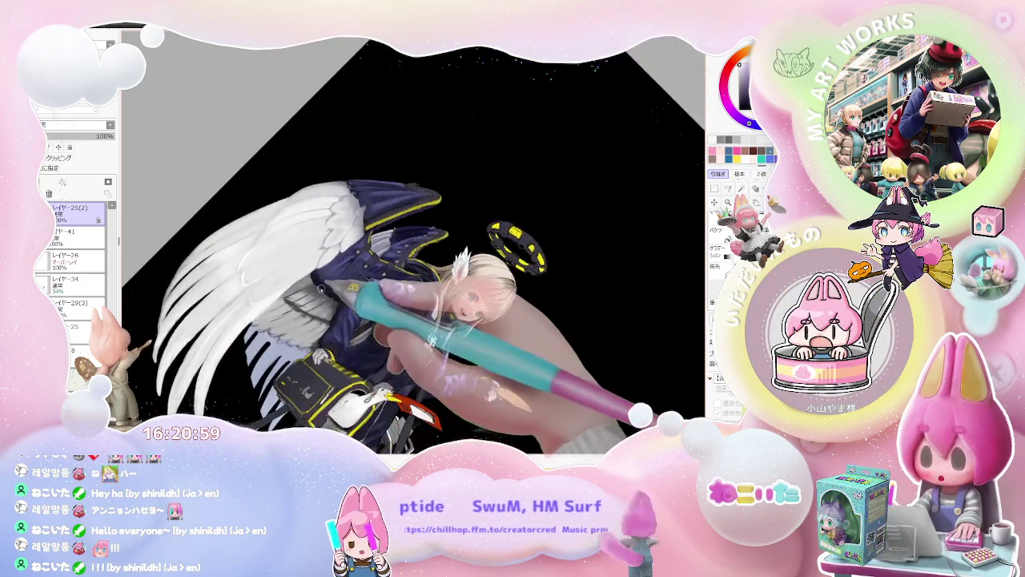
scroll(280, 285, "up", 1)
scroll(240, 300, "up", 1)
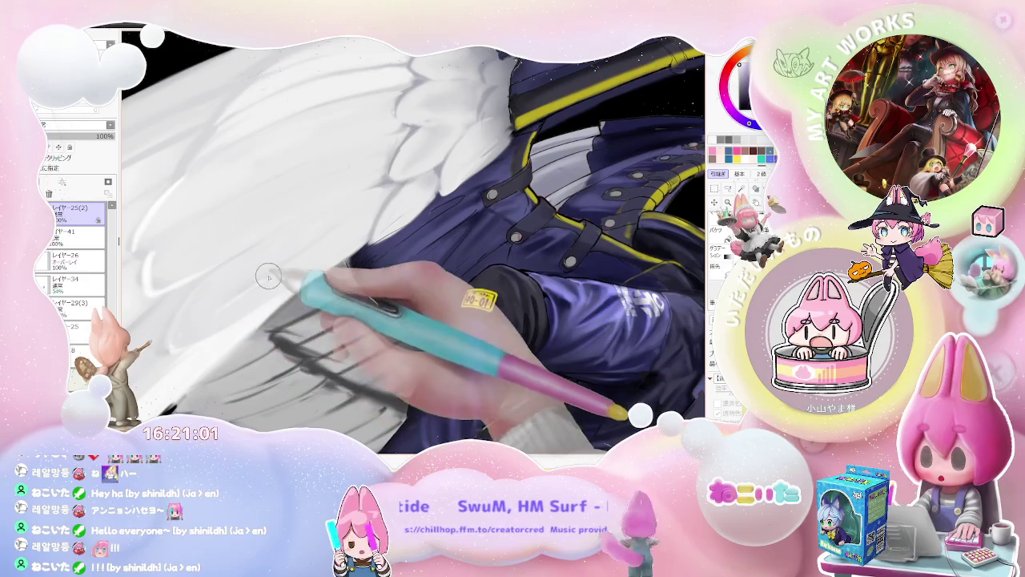
Step: Shrink the brush for finer feather strokes, then check the whole angel figure
left_click_drag(326, 244, 227, 307)
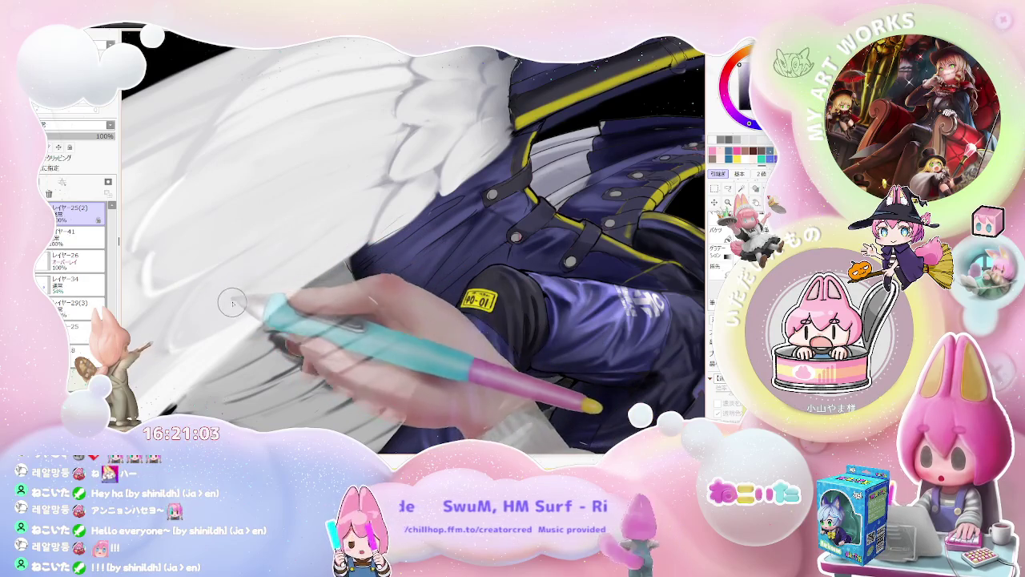
scroll(332, 233, "down", 3)
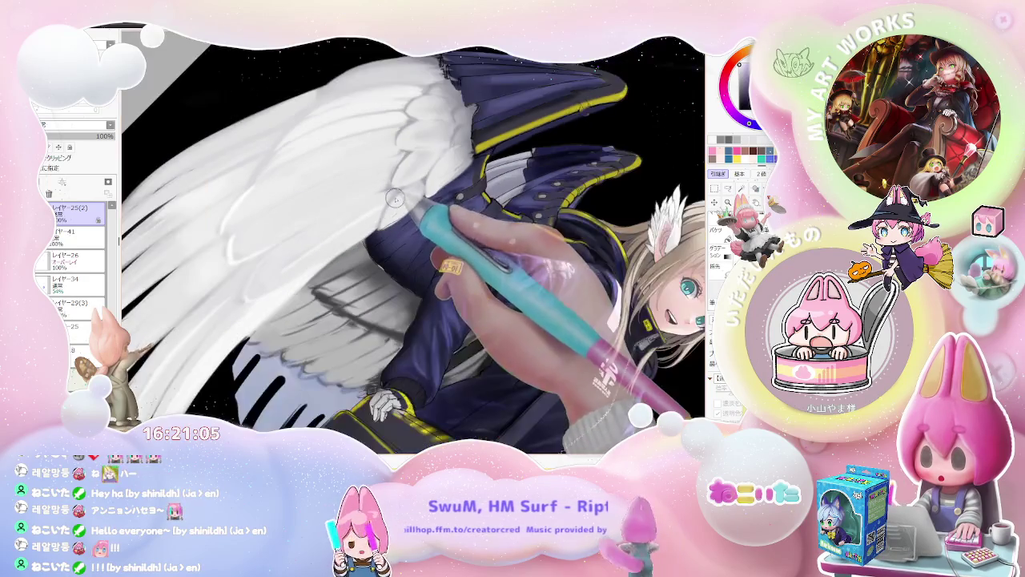
scroll(387, 206, "up", 3)
left_click_drag(400, 193, 387, 206)
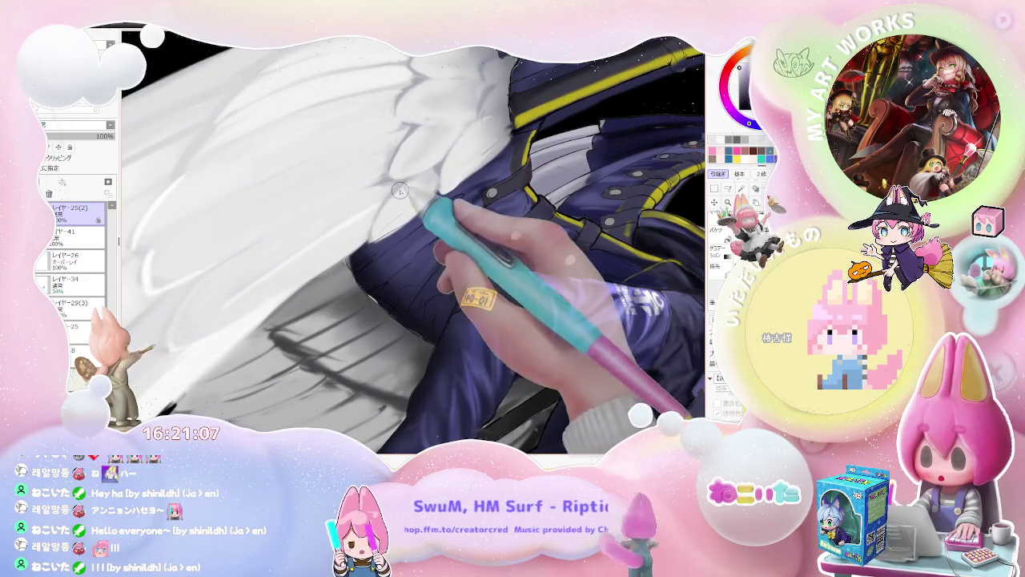
key("ctrl+minus")
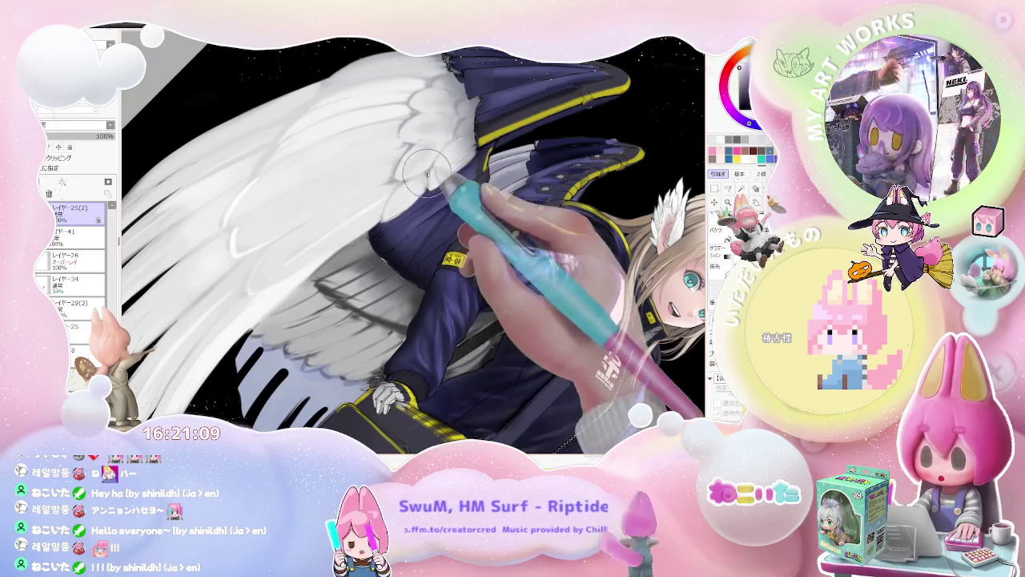
key("ctrl+minus")
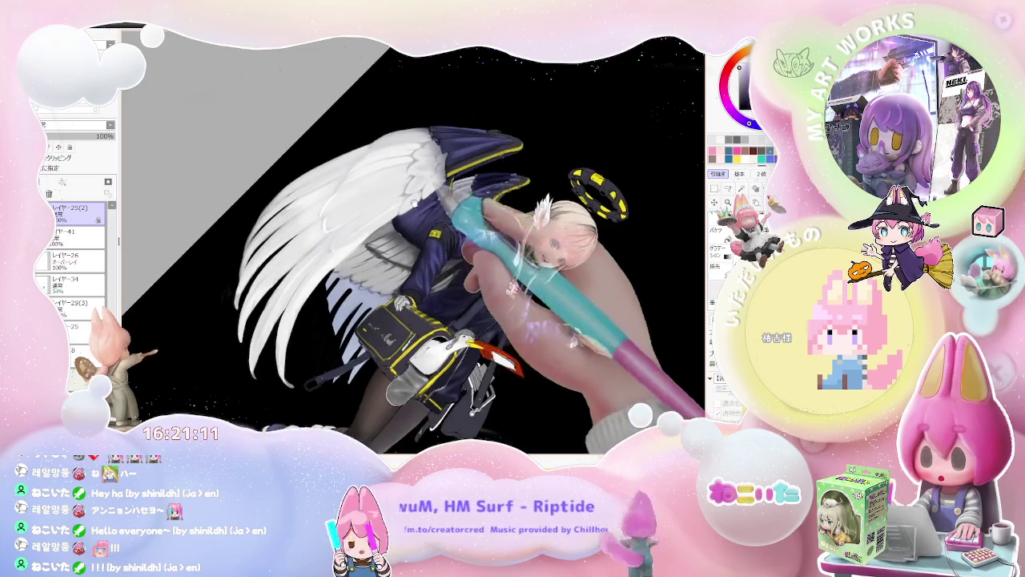
key("ctrl+plus")
key("ctrl+plus")
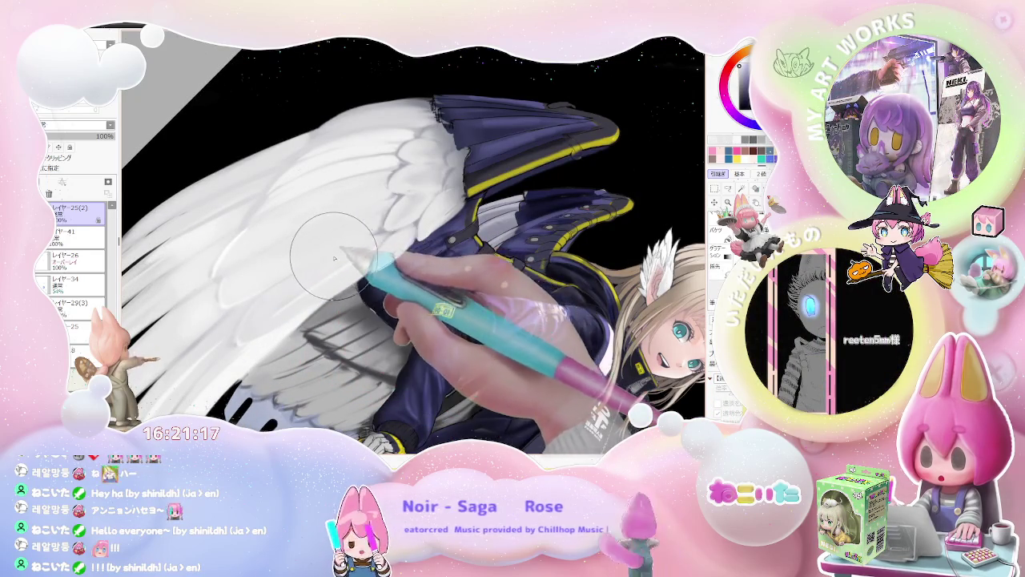
Step: Tilt the canvas counter-clockwise and zoom onto the wing's lower feathers
key("Delete")
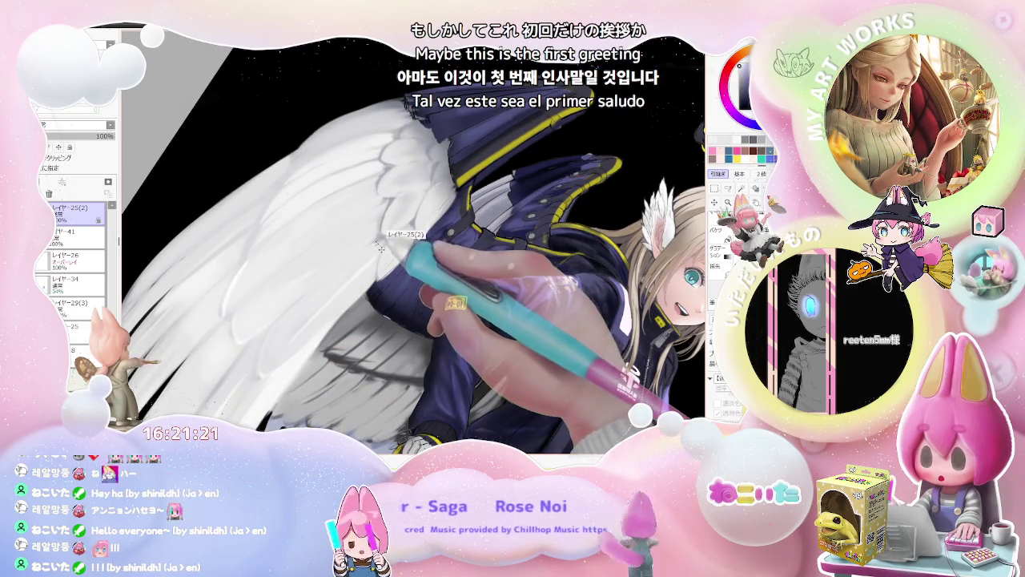
key("Delete")
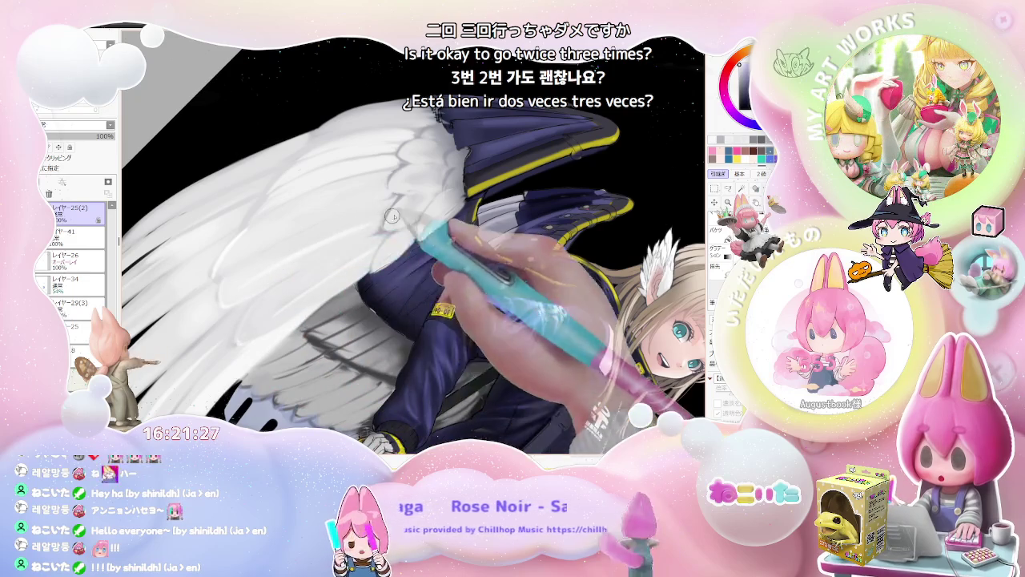
key("End")
key("Delete")
scroll(361, 220, "up", 2)
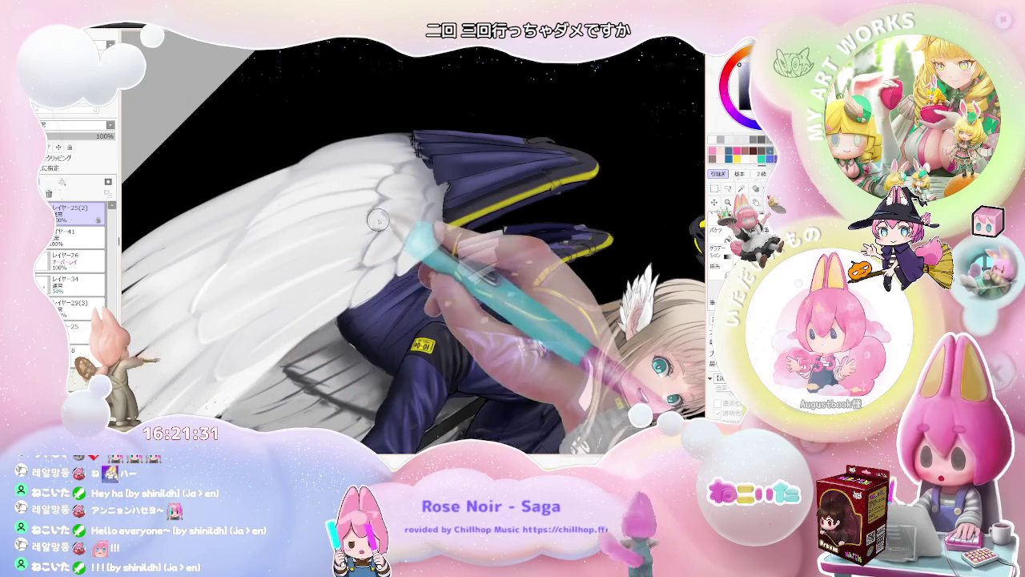
scroll(365, 221, "down", 2)
scroll(480, 249, "down", 2)
Step: Return the view upright and add grey shading between the lower feathers
key("Delete")
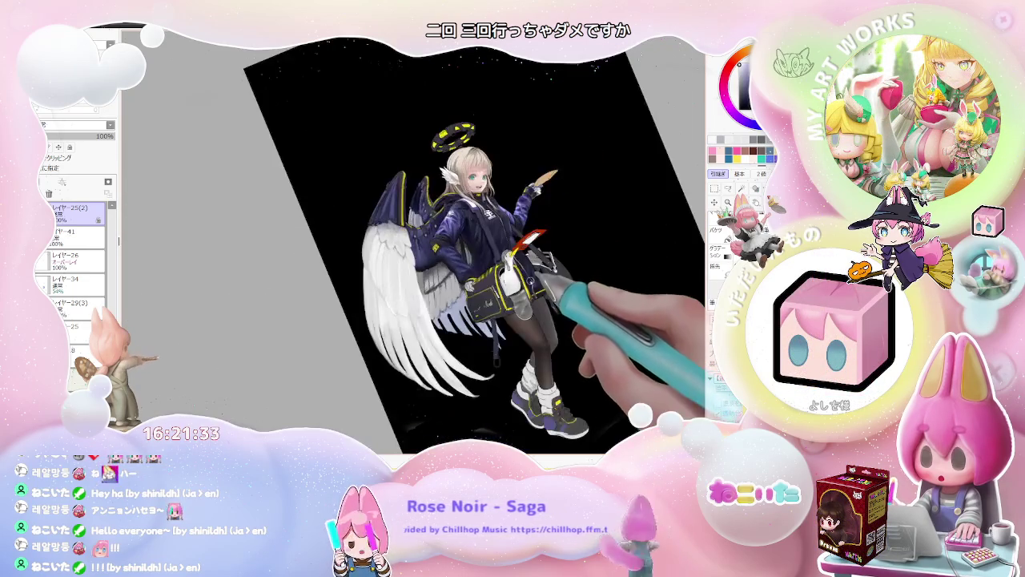
scroll(457, 264, "down", 1)
scroll(457, 264, "up", 3)
scroll(334, 271, "up", 2)
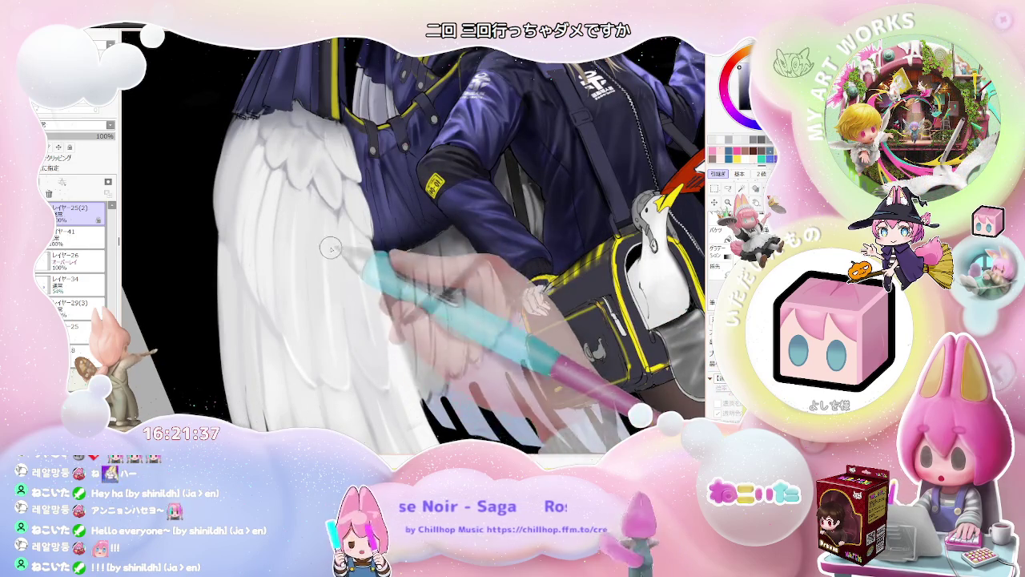
scroll(335, 318, "down", 2)
scroll(352, 354, "down", 1)
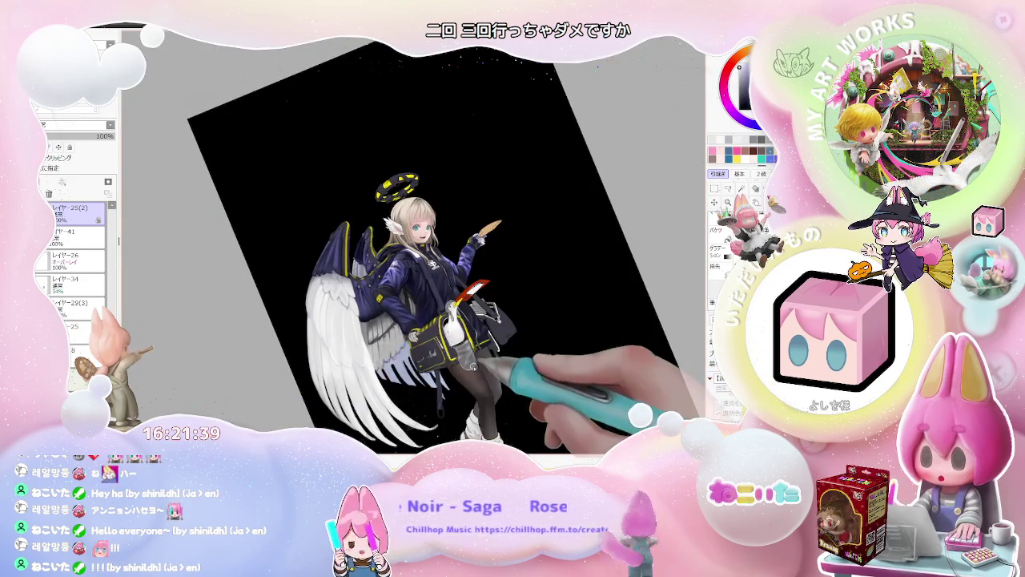
key("Delete")
scroll(279, 312, "up", 1)
scroll(279, 311, "up", 1)
scroll(279, 312, "up", 1)
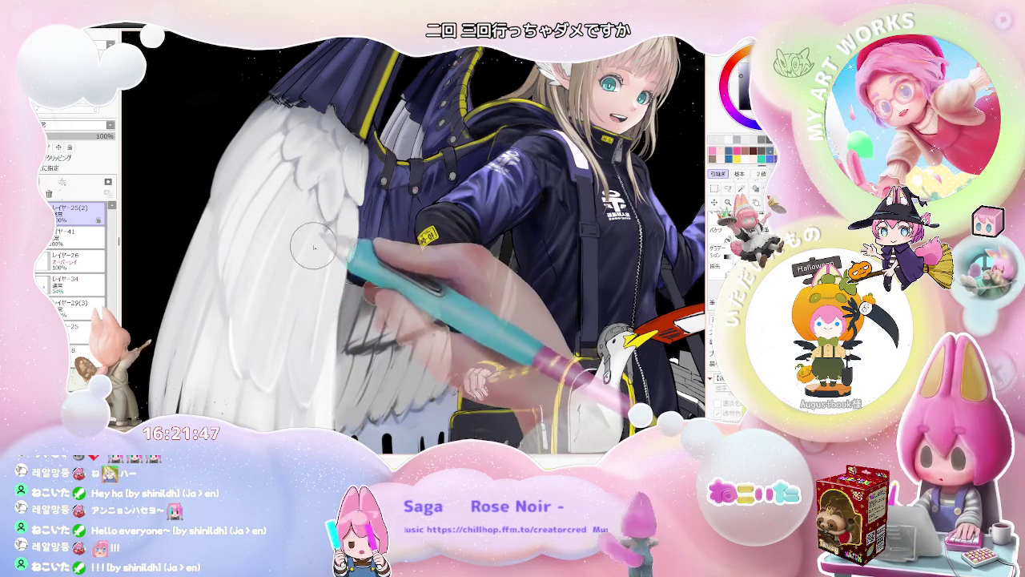
Step: Turn the canvas sideways to paint shading along the wing
scroll(315, 249, "down", 2)
scroll(321, 272, "down", 2)
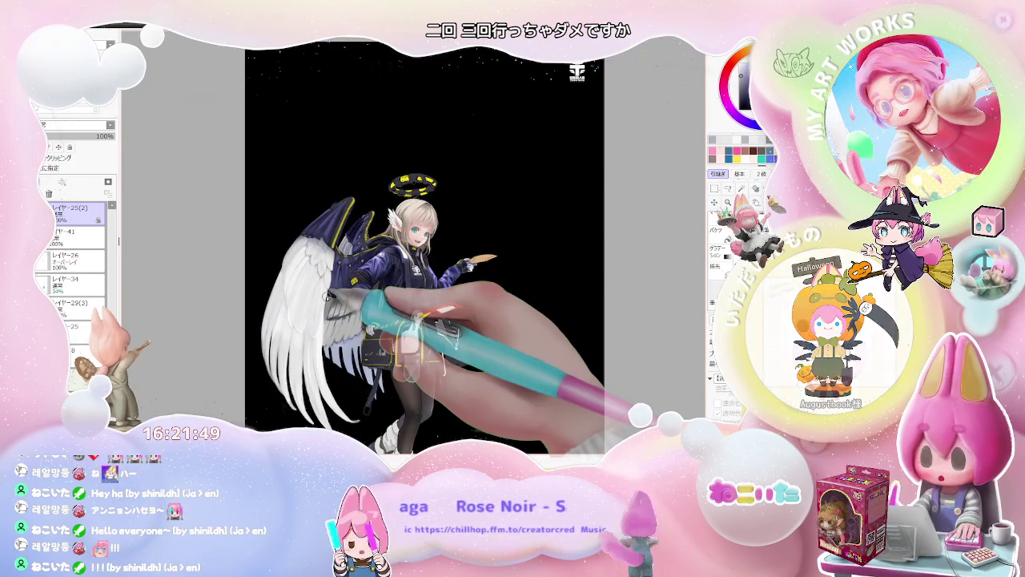
left_click_drag(325, 296, 394, 358)
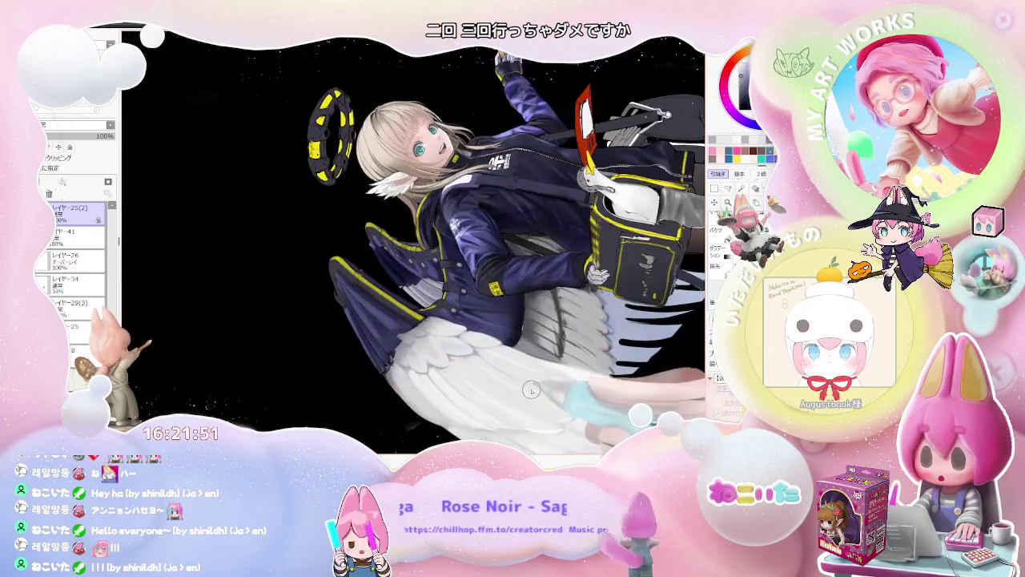
scroll(394, 358, "up", 2)
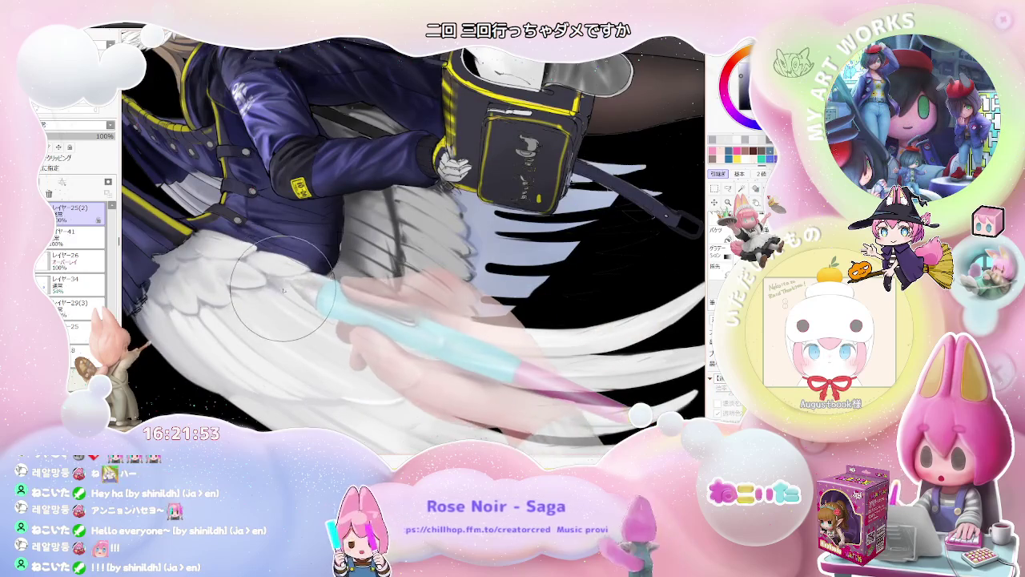
Step: Switch to a much larger brush and zoom around the white wing
key("bracketright")
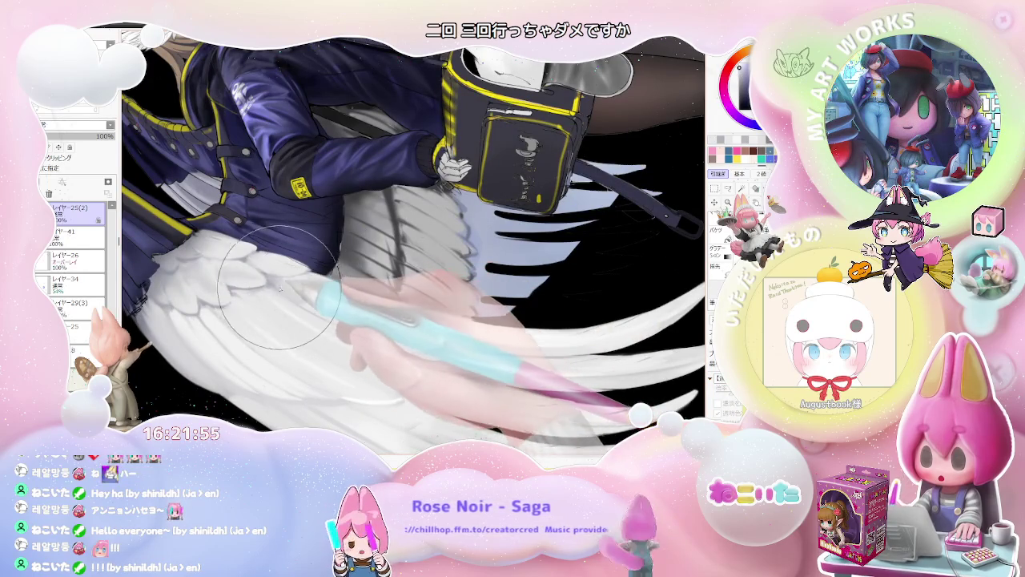
scroll(313, 310, "down", 3)
scroll(412, 378, "down", 2)
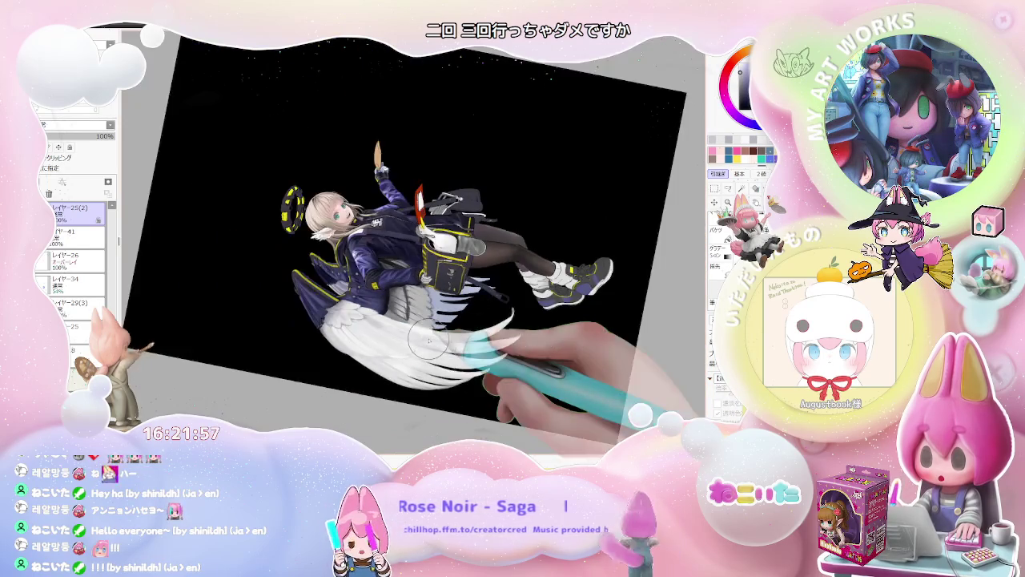
scroll(527, 358, "up", 2)
scroll(435, 344, "up", 2)
scroll(345, 281, "up", 1)
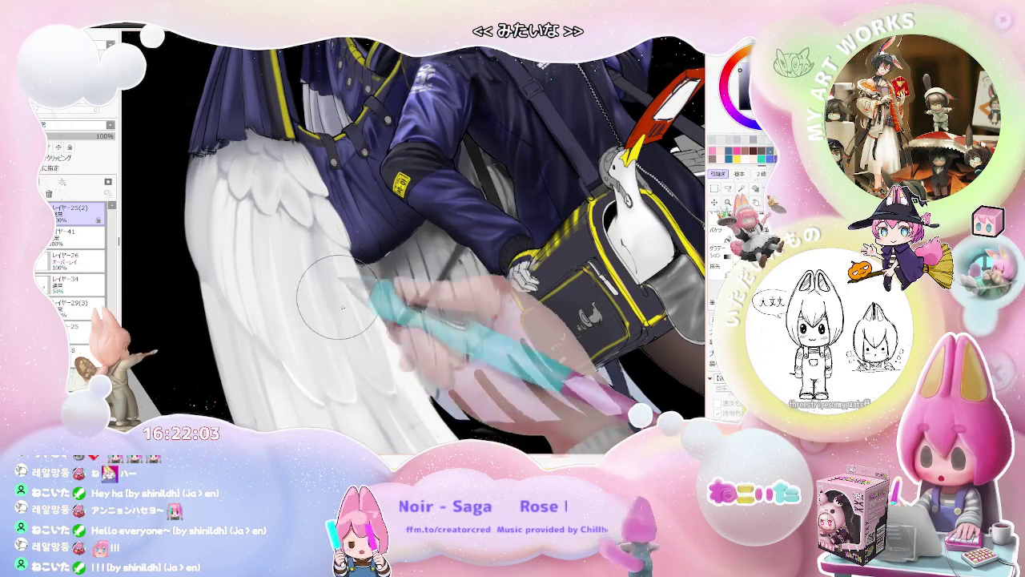
Step: Paint broader feather strokes and mirror the view with H to check the drawing
scroll(365, 353, "down", 3)
scroll(352, 337, "down", 1)
scroll(341, 320, "up", 1)
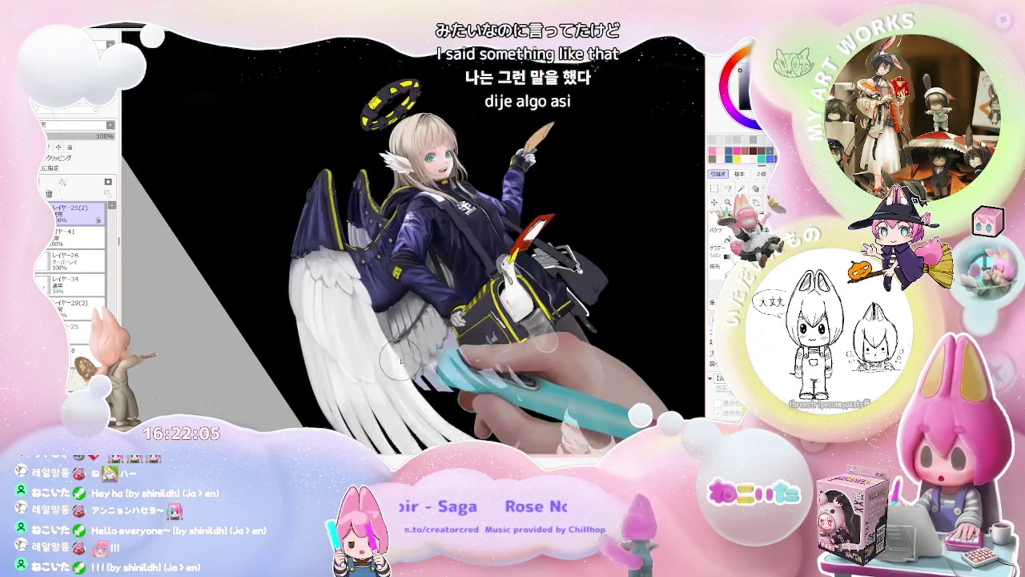
scroll(334, 313, "up", 1)
scroll(334, 313, "up", 1)
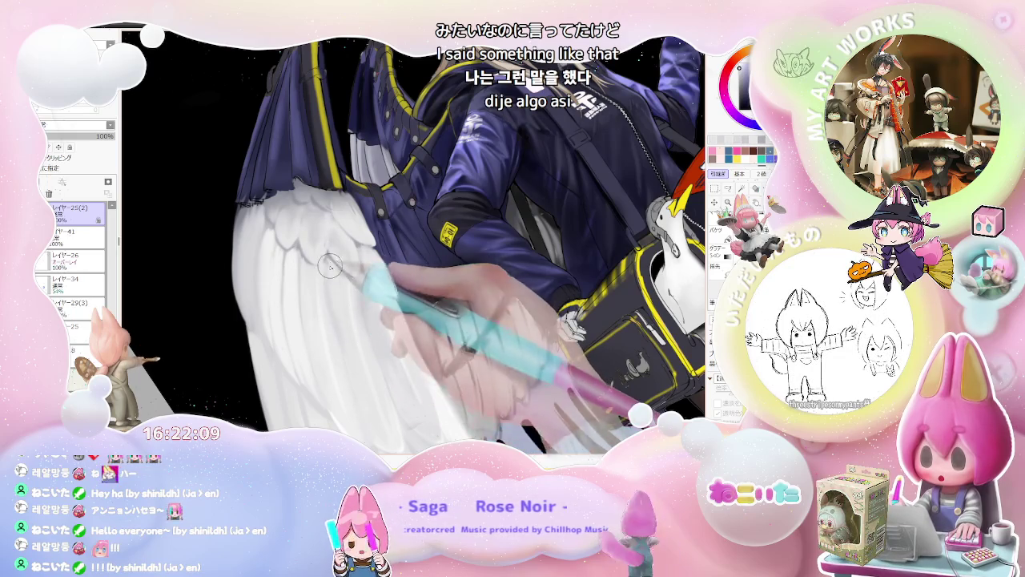
scroll(330, 265, "down", 2)
scroll(330, 265, "down", 1)
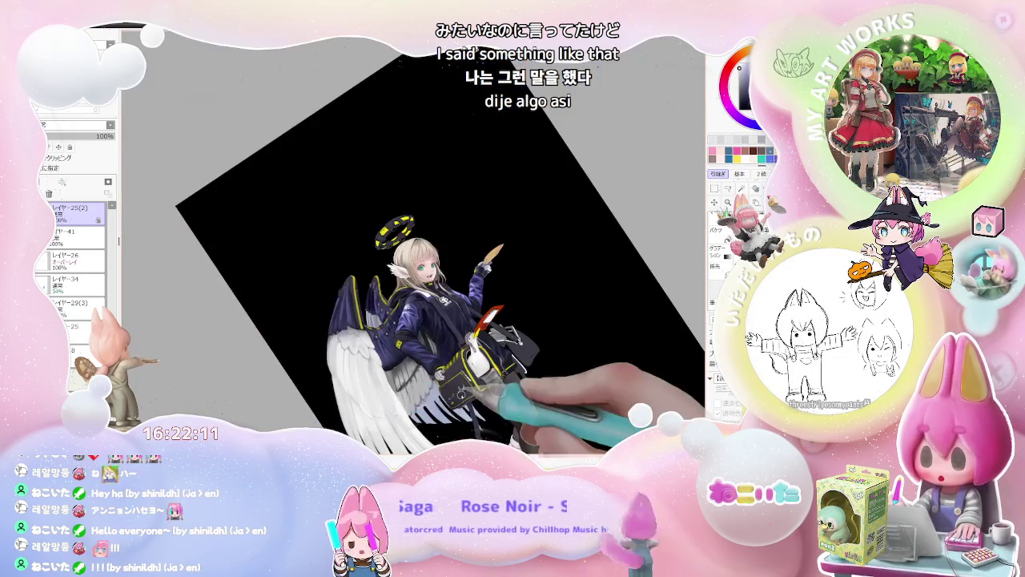
key("h")
scroll(284, 205, "up", 2)
scroll(284, 204, "up", 2)
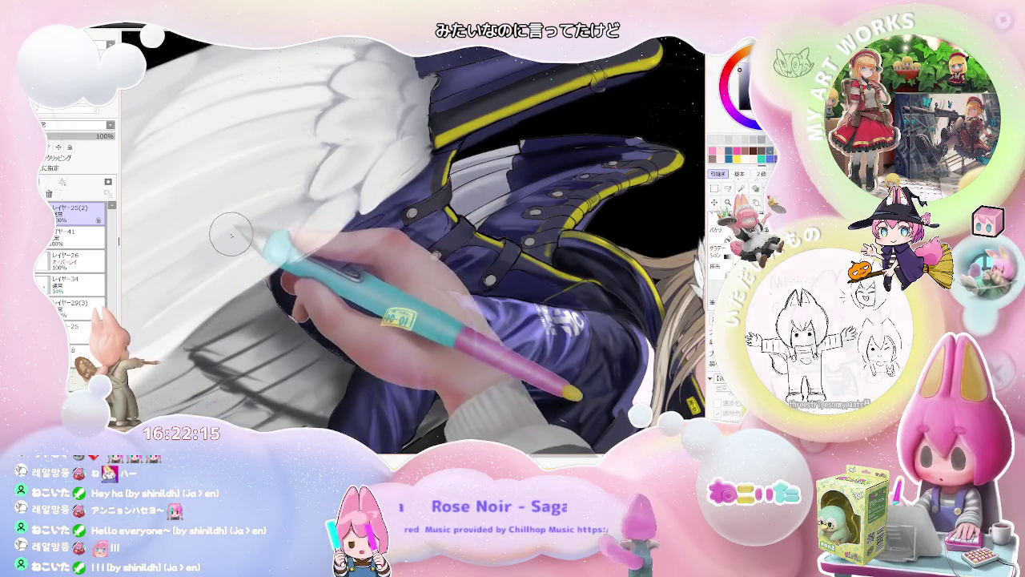
Step: Rotate the view to a steeper tilt and back toward upright while painting feathers
scroll(366, 206, "down", 3)
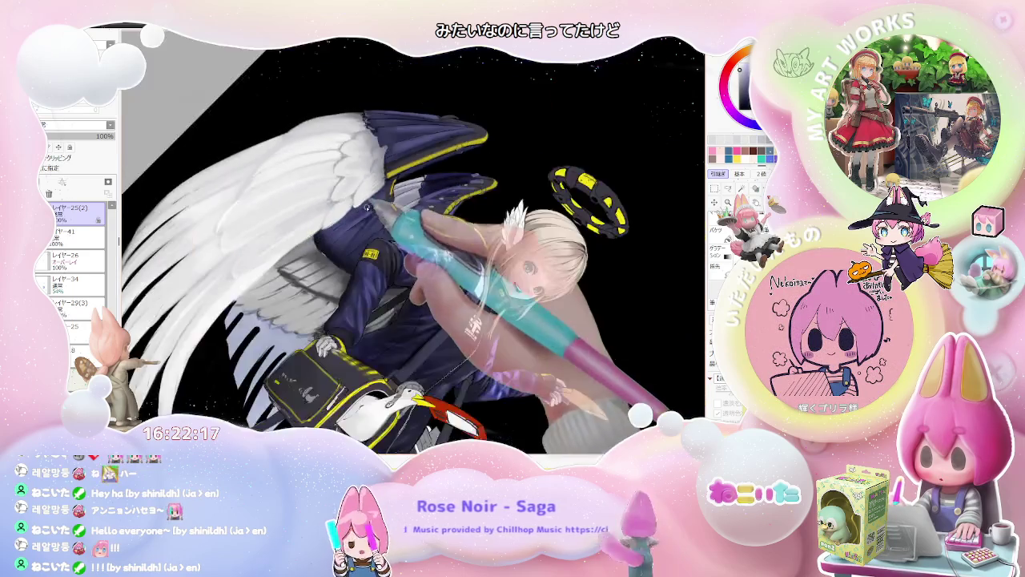
left_click_drag(365, 207, 336, 306)
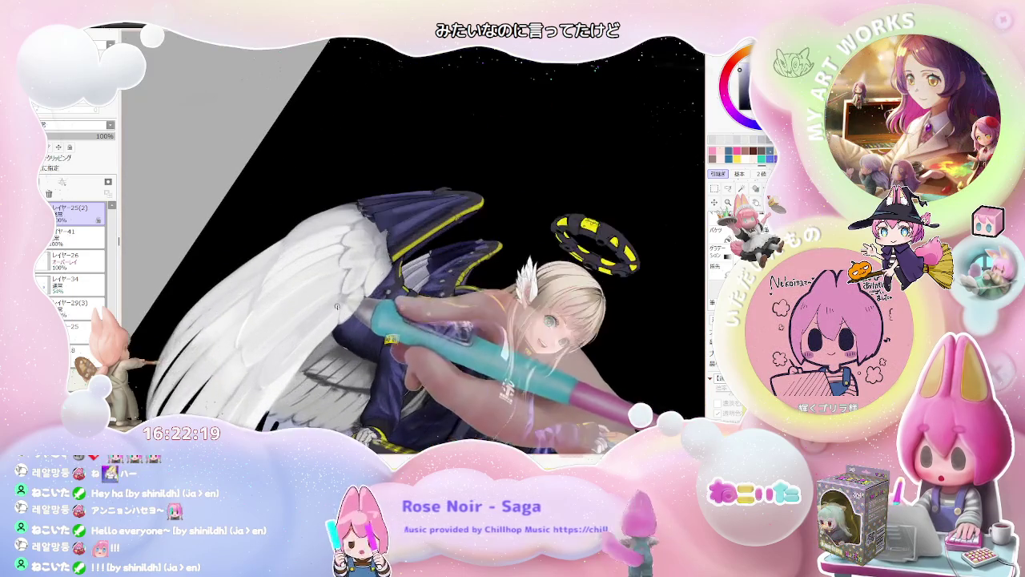
scroll(337, 307, "up", 2)
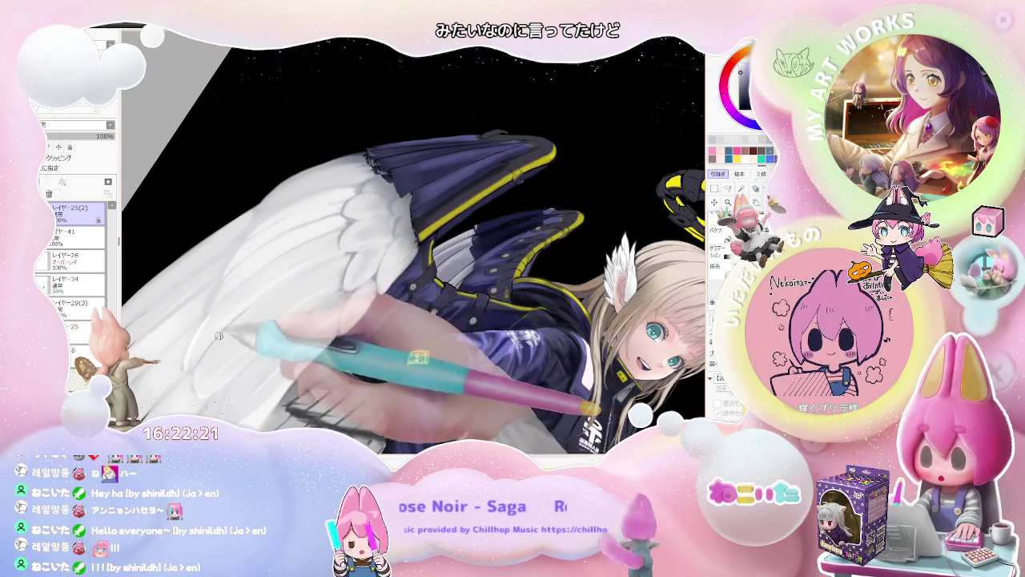
scroll(219, 337, "down", 2)
scroll(336, 304, "down", 2)
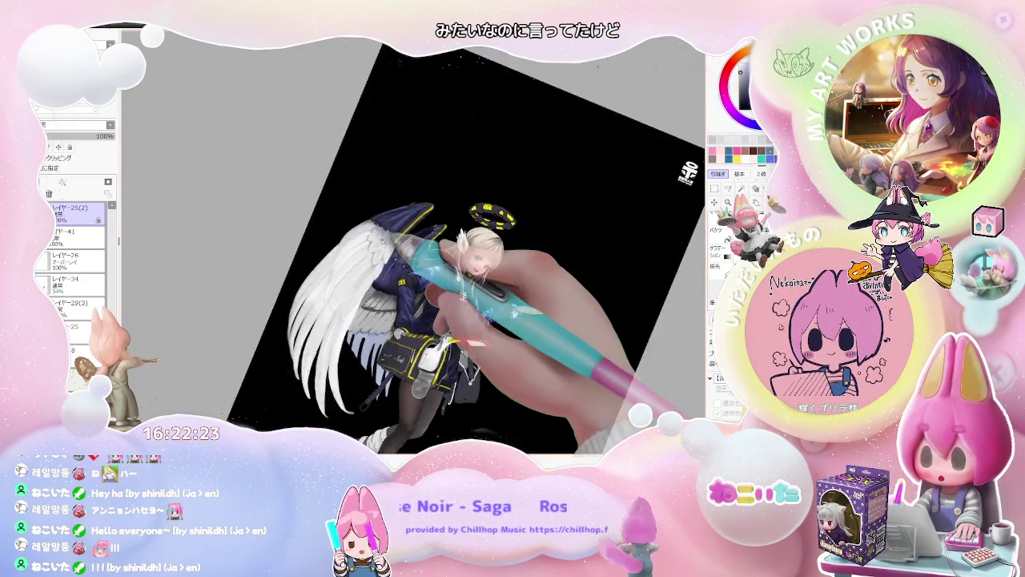
left_click_drag(407, 255, 399, 242)
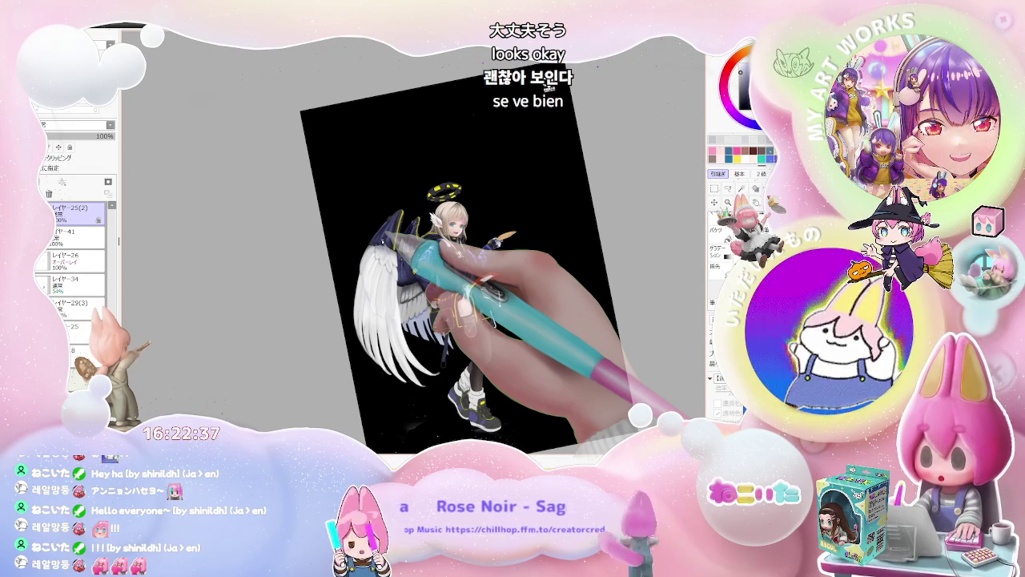
scroll(363, 314, "up", 2)
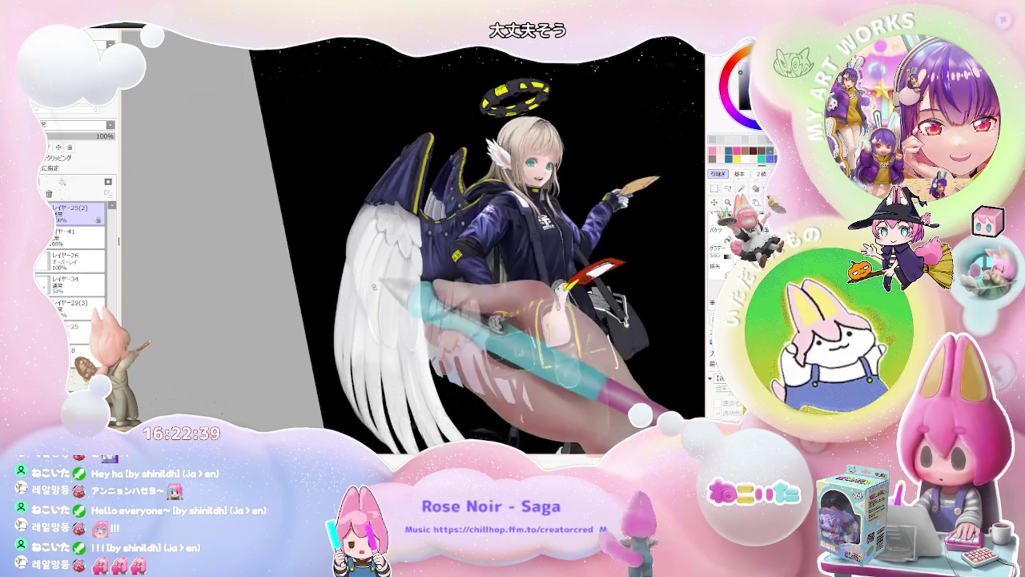
Step: Tilt the canvas clockwise and zoom in on the wing beside the navy jacket
scroll(364, 314, "up", 3)
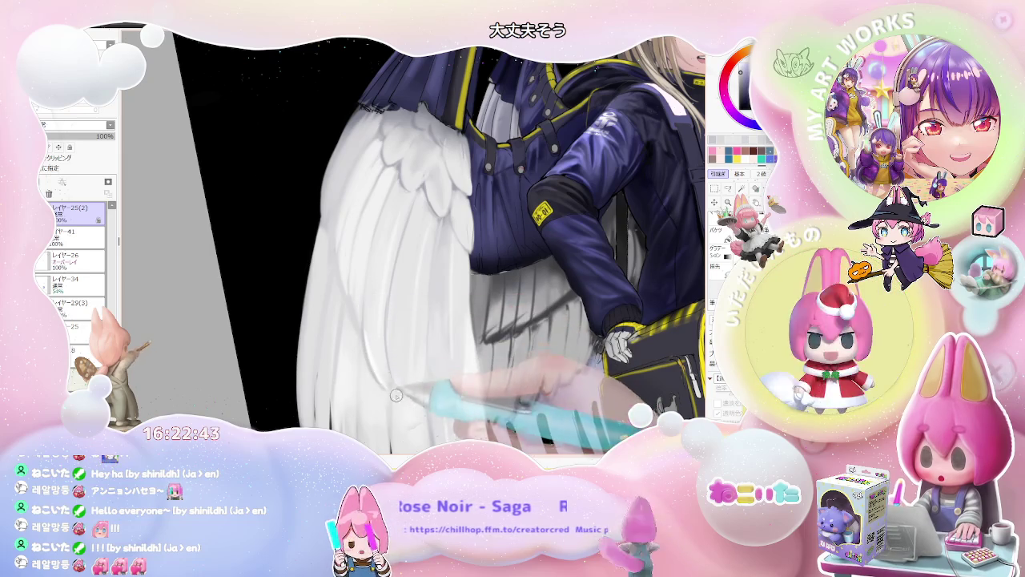
scroll(395, 394, "down", 3)
key("End")
scroll(396, 394, "down", 2)
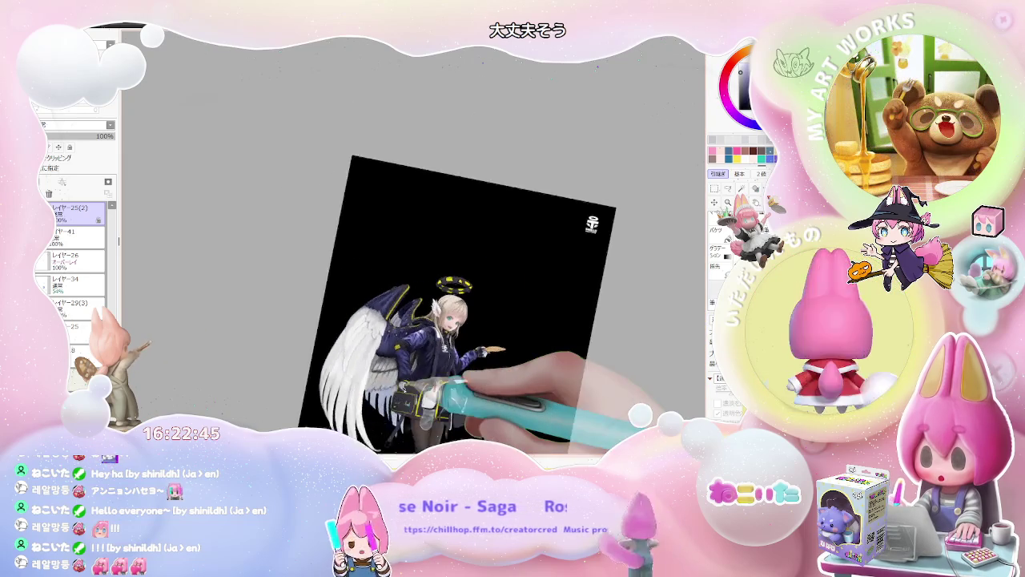
scroll(281, 341, "up", 2)
scroll(281, 341, "up", 2)
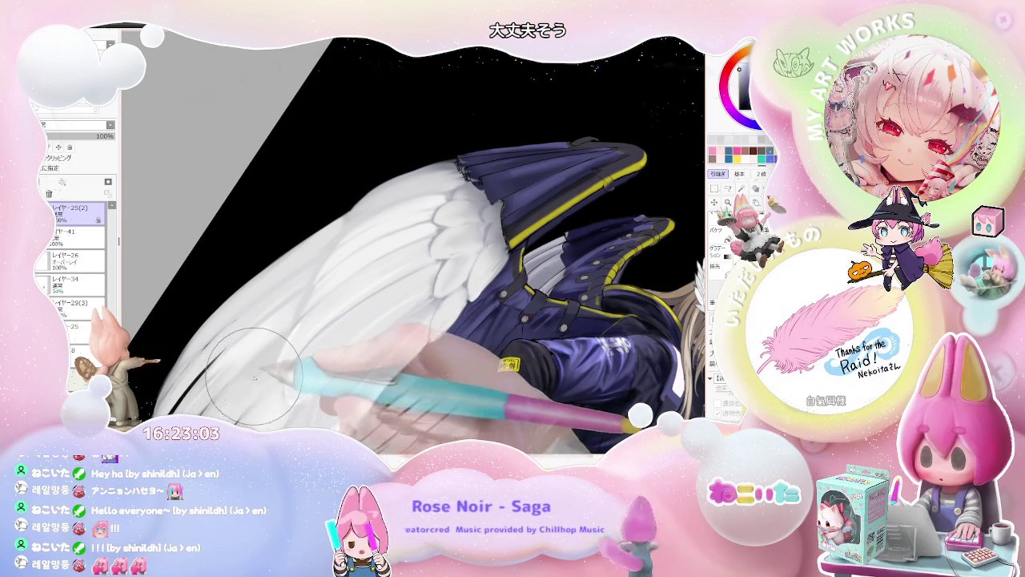
Step: Turn the canvas back upright and paint soft shading on the wing feathers
key("minus")
key("minus")
key("Delete")
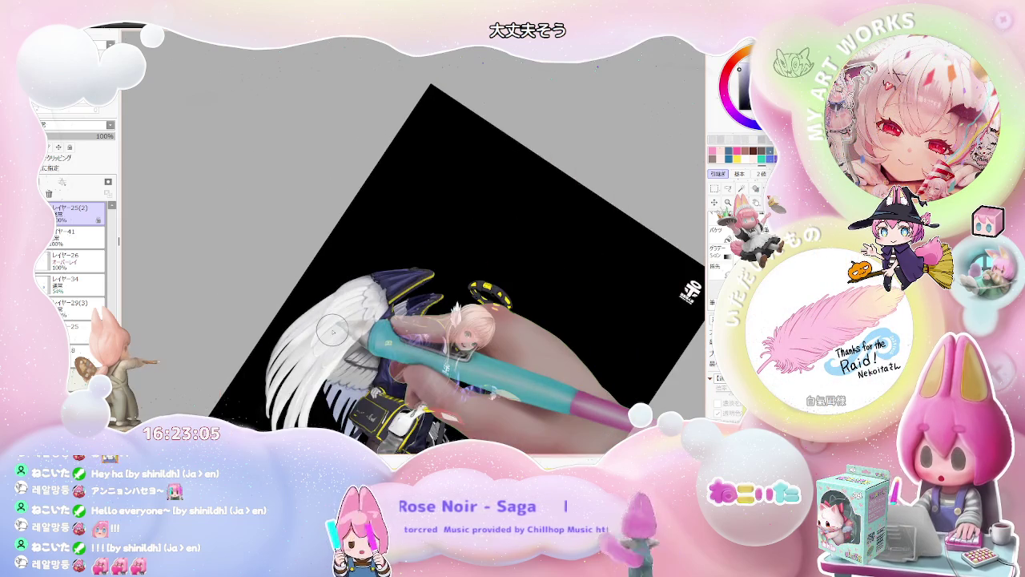
key("Delete")
scroll(331, 330, "down", 1)
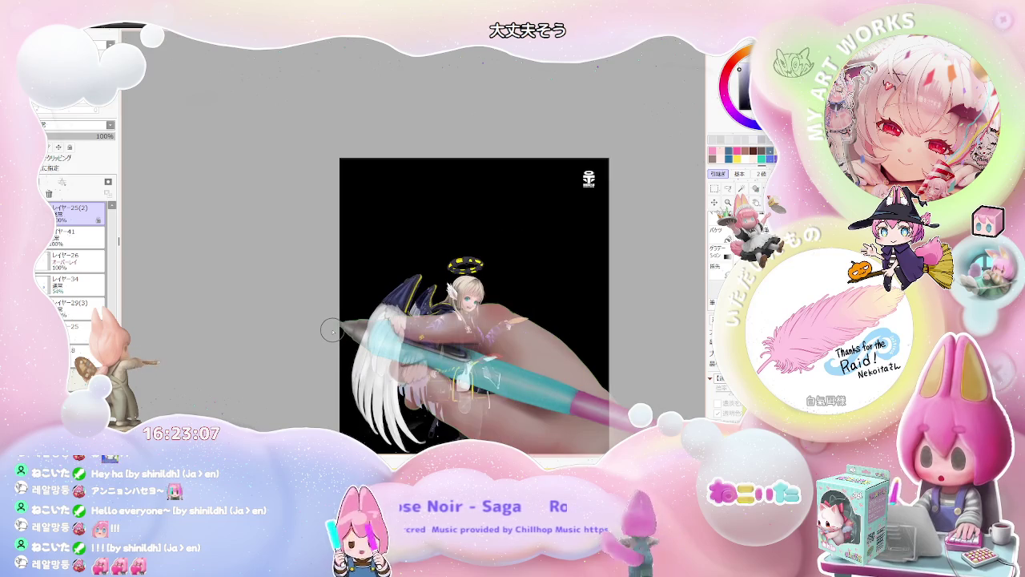
scroll(331, 330, "up", 1)
scroll(355, 376, "up", 2)
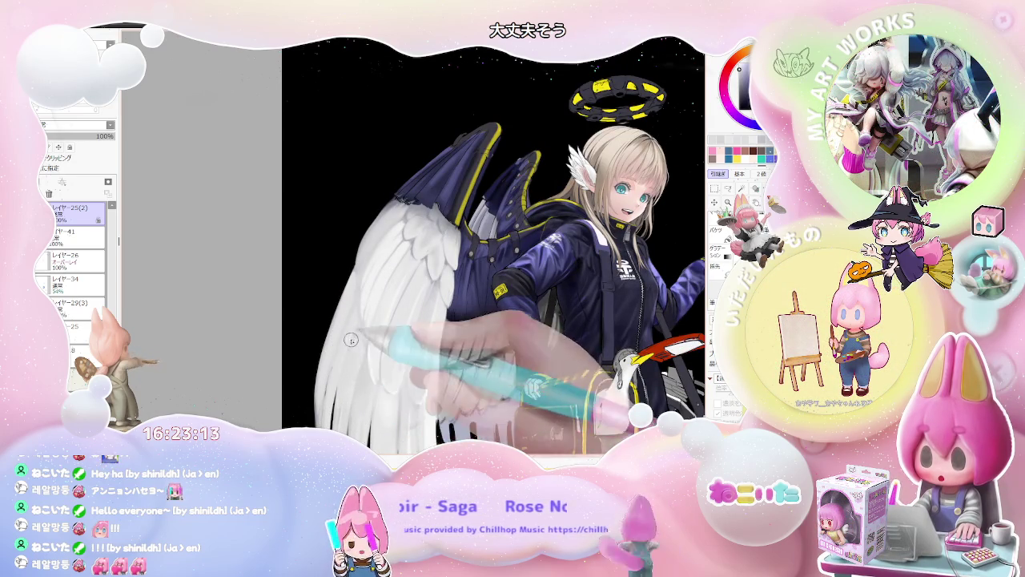
scroll(350, 340, "down", 1)
scroll(360, 329, "down", 1)
scroll(369, 321, "down", 1)
scroll(381, 307, "down", 1)
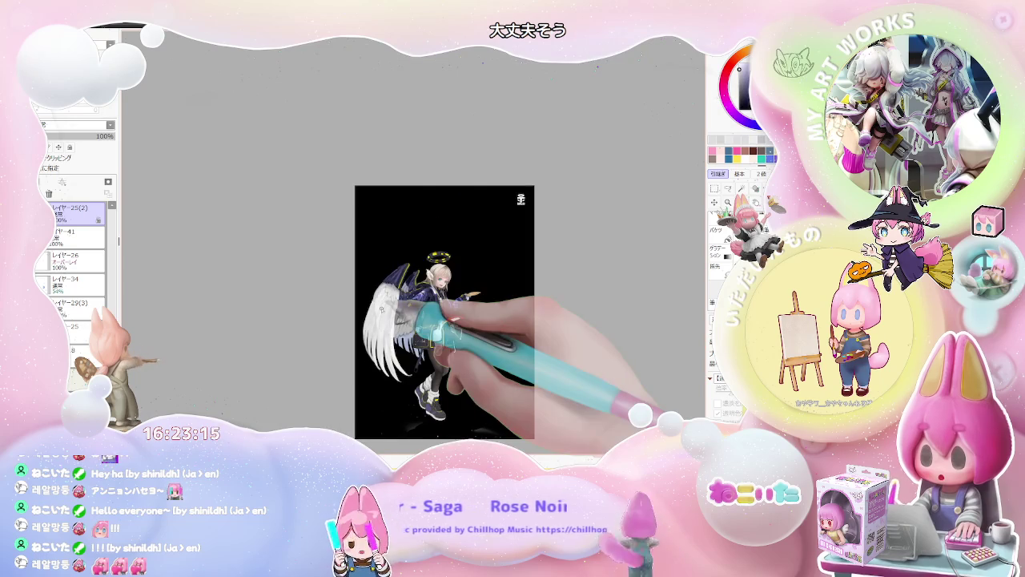
Step: Tilt clockwise again and round the upper feathers into softer scalloped shapes
key("End")
scroll(381, 309, "up", 2)
scroll(325, 303, "up", 3)
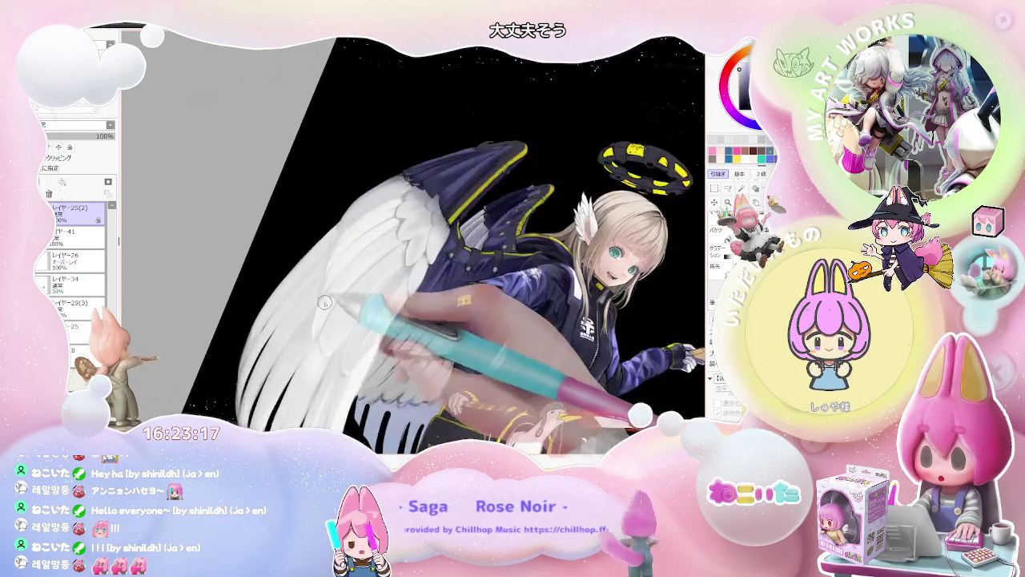
scroll(324, 302, "up", 2)
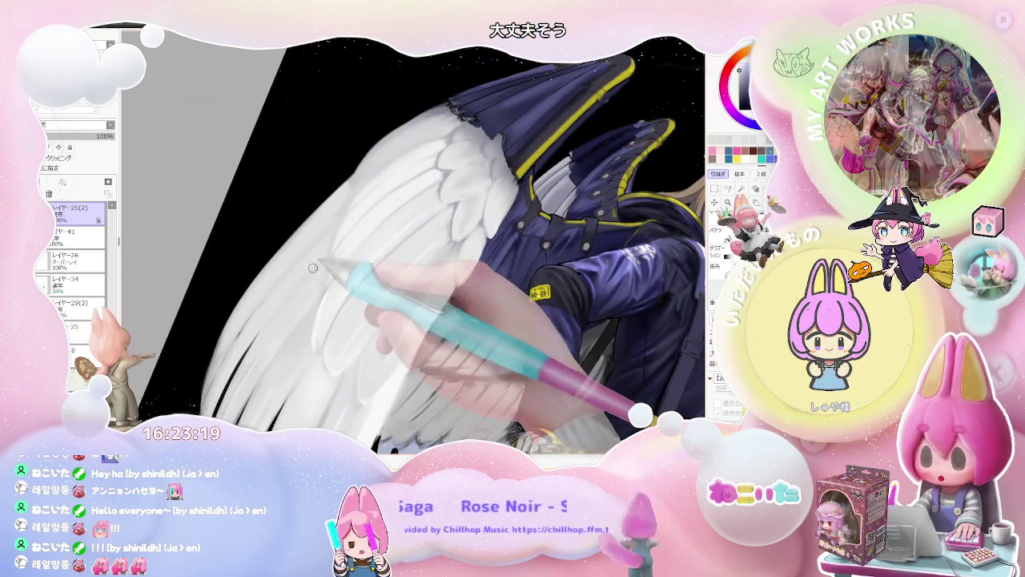
scroll(320, 272, "down", 2)
scroll(344, 256, "down", 1)
scroll(364, 239, "down", 1)
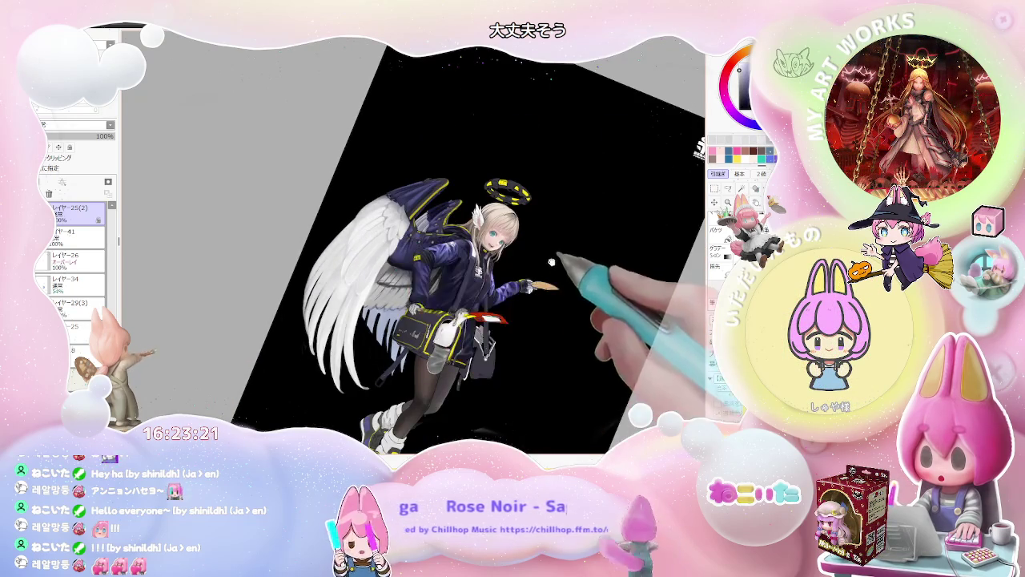
scroll(344, 285, "up", 1)
scroll(341, 297, "up", 2)
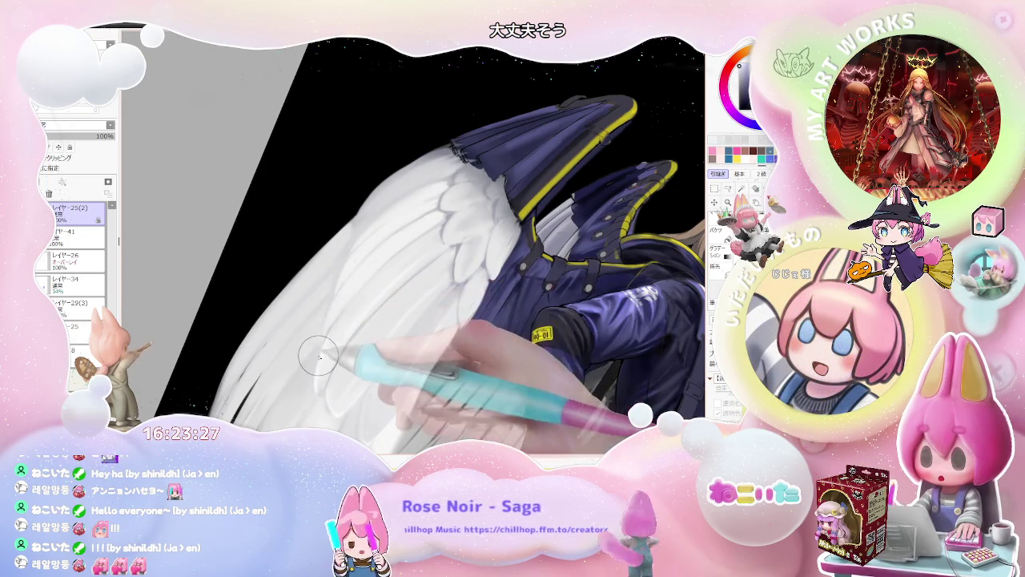
Step: Ease the tilt to a slight angle and zoom in on the feather edges
scroll(352, 224, "down", 3)
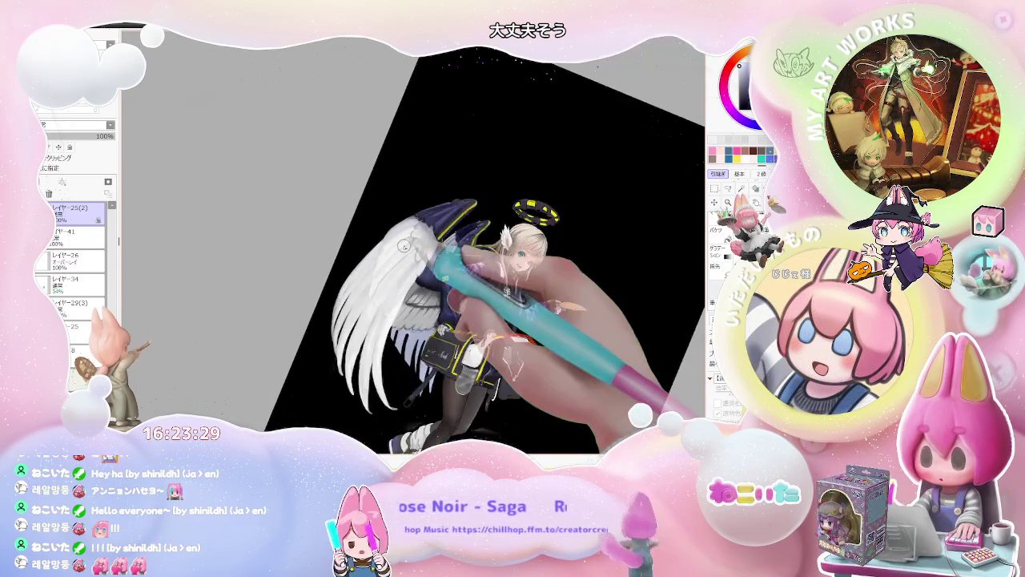
key("Delete")
key("Delete")
key("Delete")
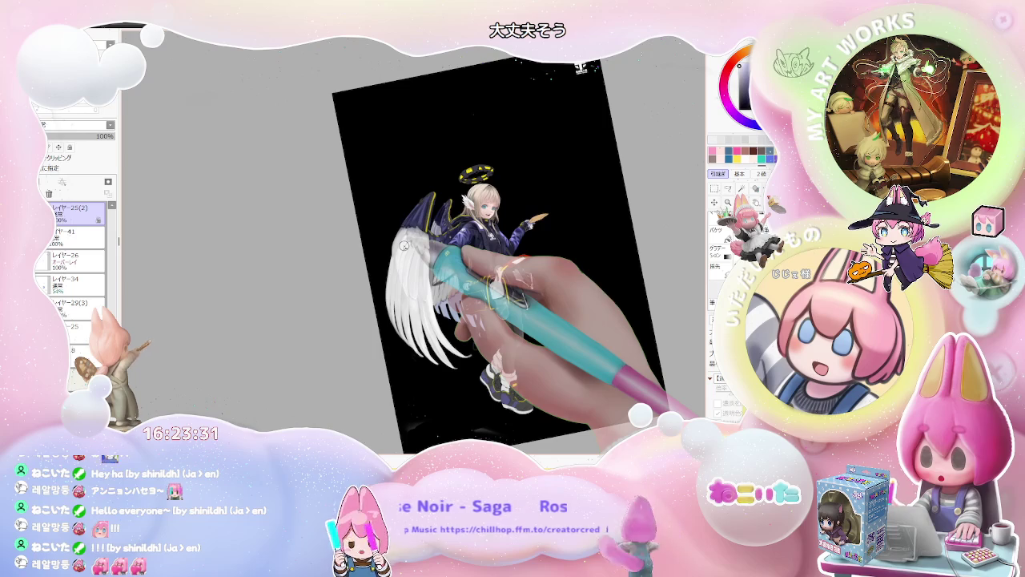
scroll(402, 245, "up", 2)
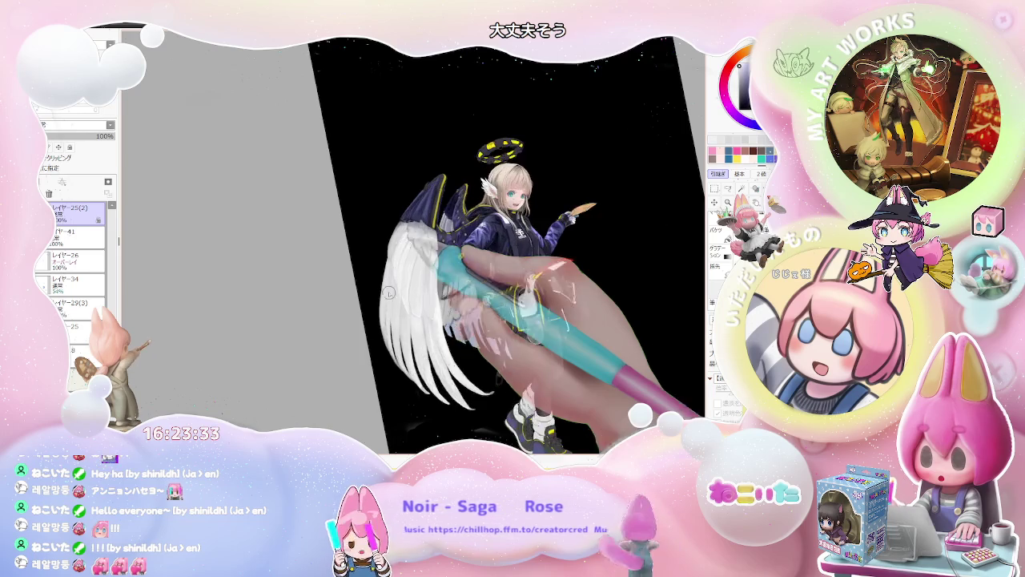
scroll(396, 255, "up", 2)
scroll(390, 266, "up", 2)
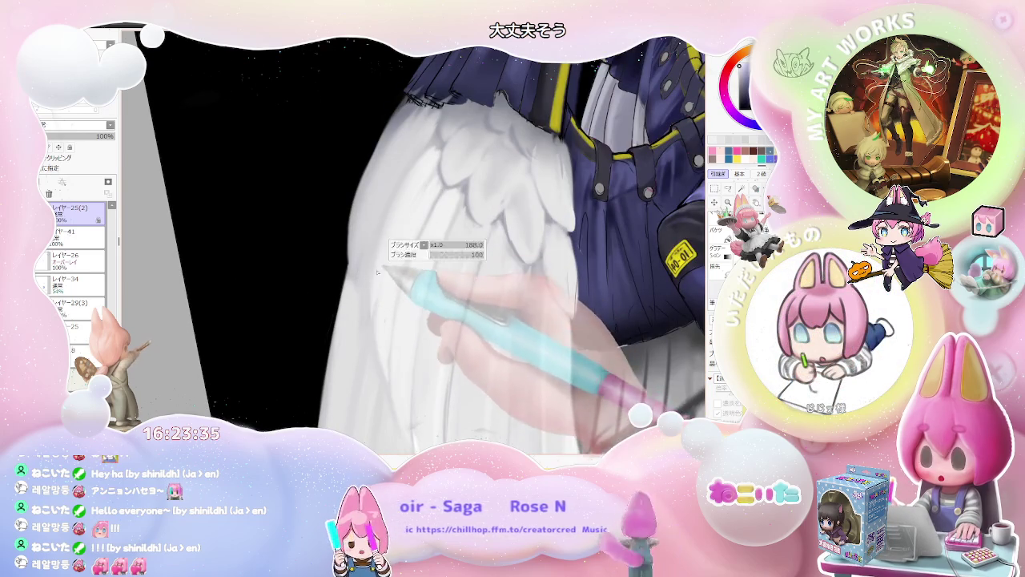
Step: Zoom onto the long lower wing feathers and straighten the canvas view upright
scroll(384, 231, "down", 1)
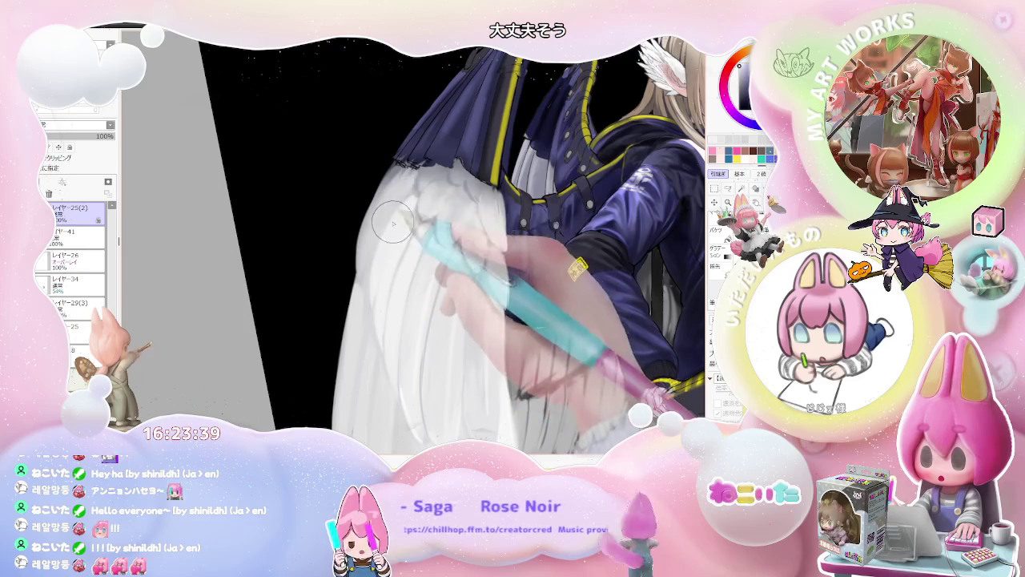
scroll(385, 233, "down", 3)
scroll(428, 207, "down", 1)
scroll(428, 206, "down", 1)
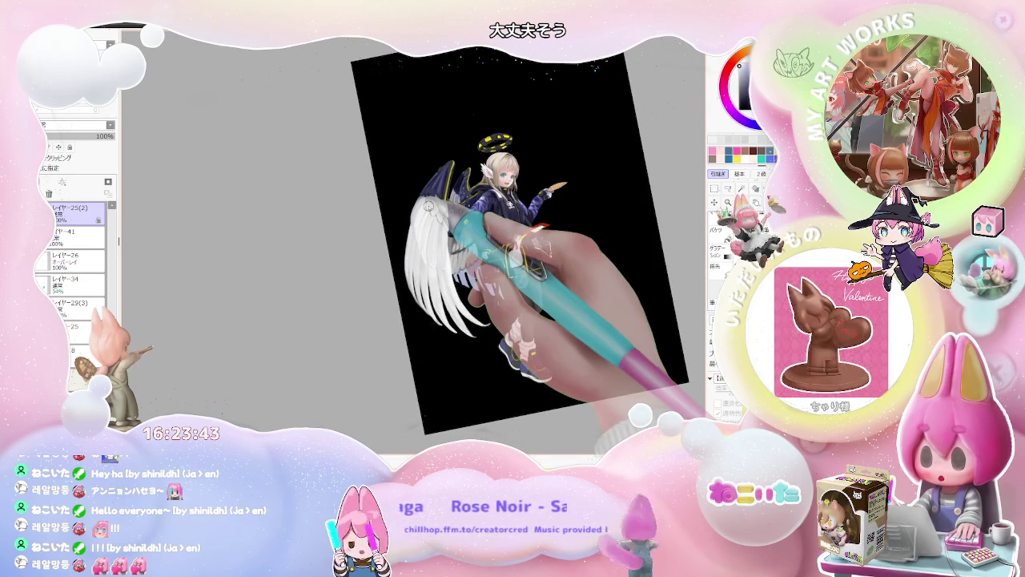
key("Home")
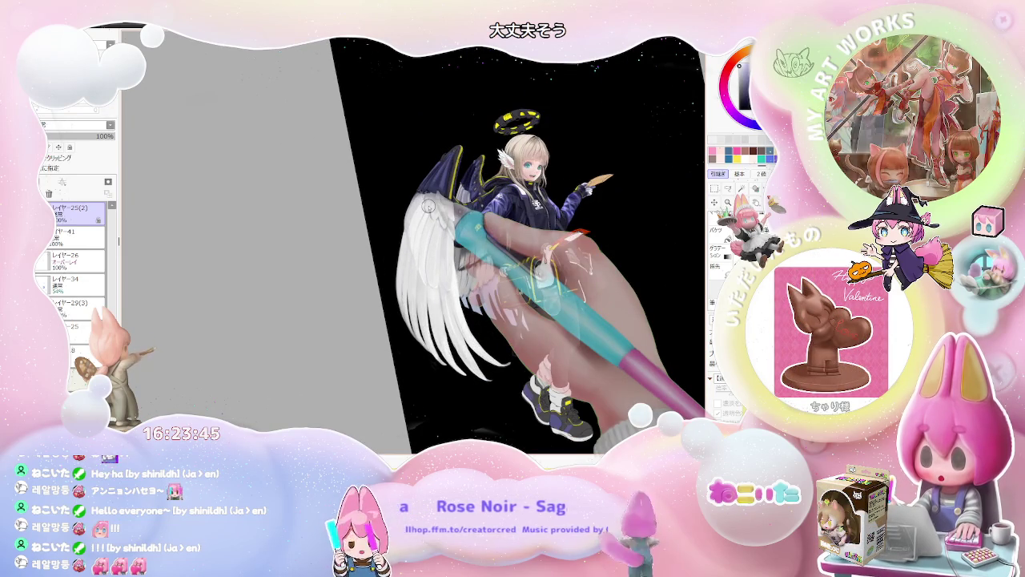
scroll(424, 209, "up", 1)
scroll(402, 223, "up", 2)
scroll(393, 231, "up", 1)
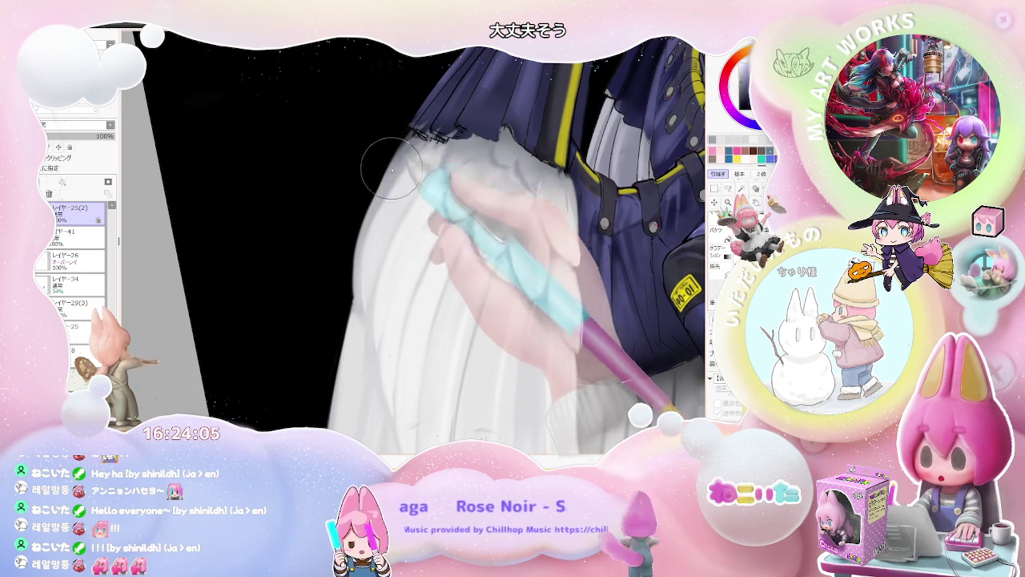
Step: Tilt the canvas clockwise to shade the lower plumes, then return it upright
scroll(373, 208, "down", 2)
scroll(374, 209, "down", 2)
scroll(373, 208, "down", 2)
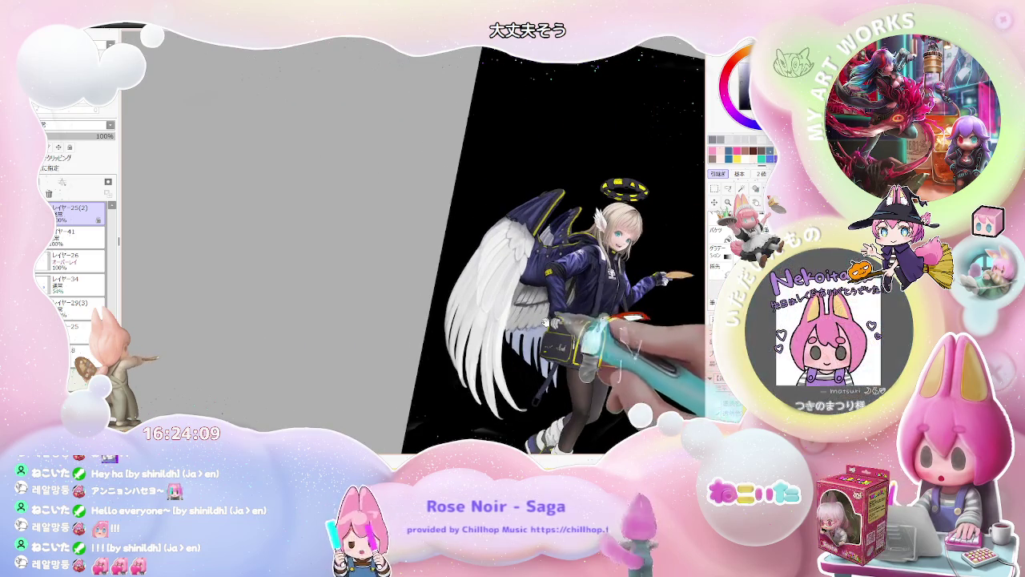
key("End")
scroll(445, 320, "up", 2)
scroll(432, 240, "up", 2)
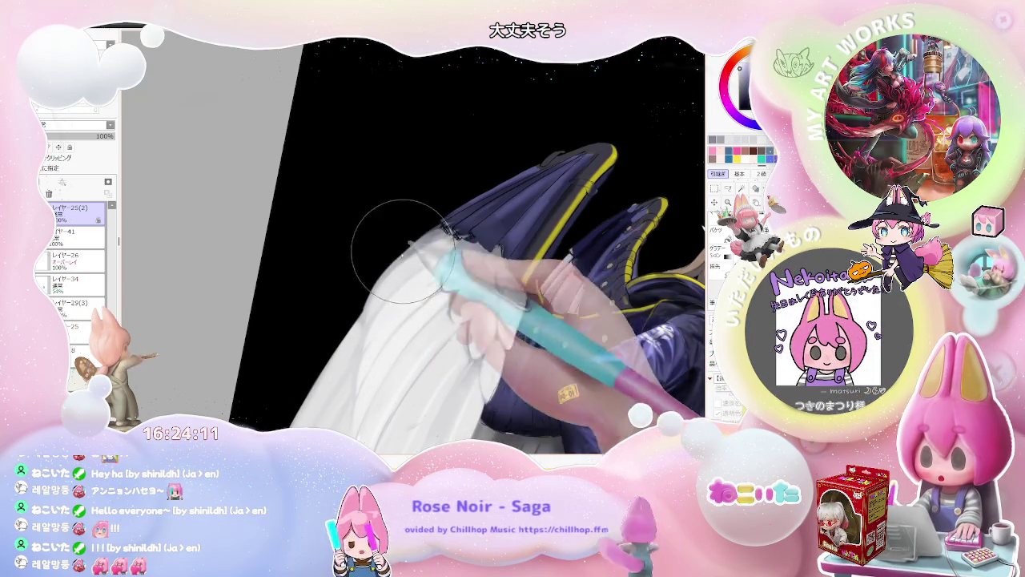
scroll(448, 240, "down", 2)
scroll(561, 297, "down", 1)
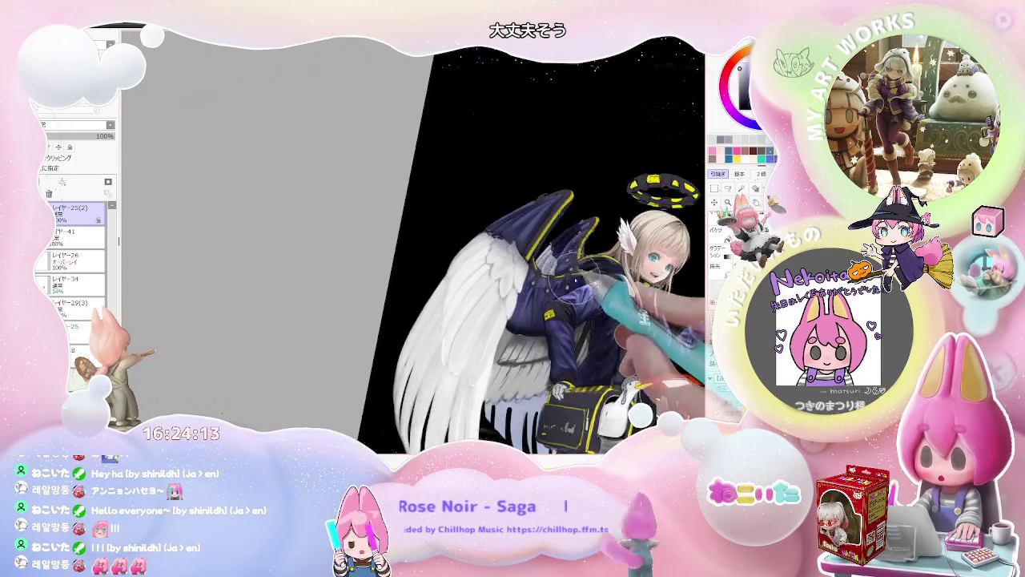
scroll(599, 315, "down", 1)
key("Home")
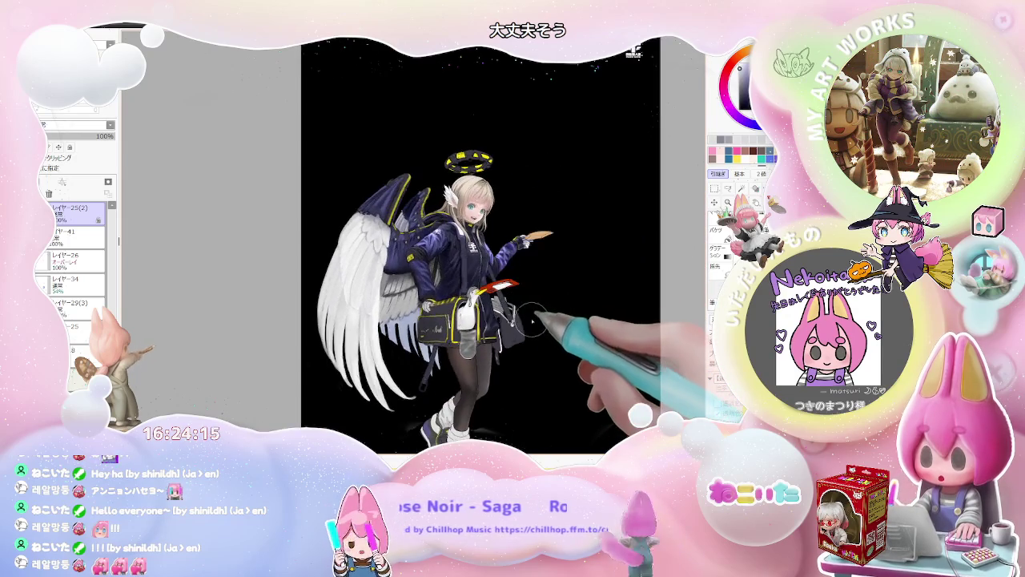
Step: Reframe the view on the lower feathers to keep separating the plumes
scroll(446, 286, "up", 1)
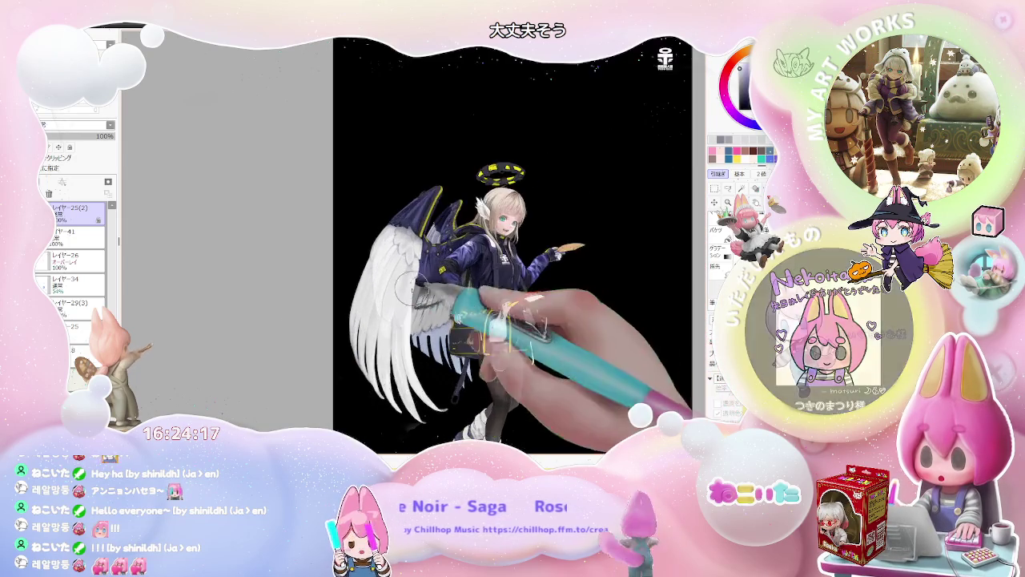
scroll(371, 246, "up", 2)
scroll(371, 246, "up", 1)
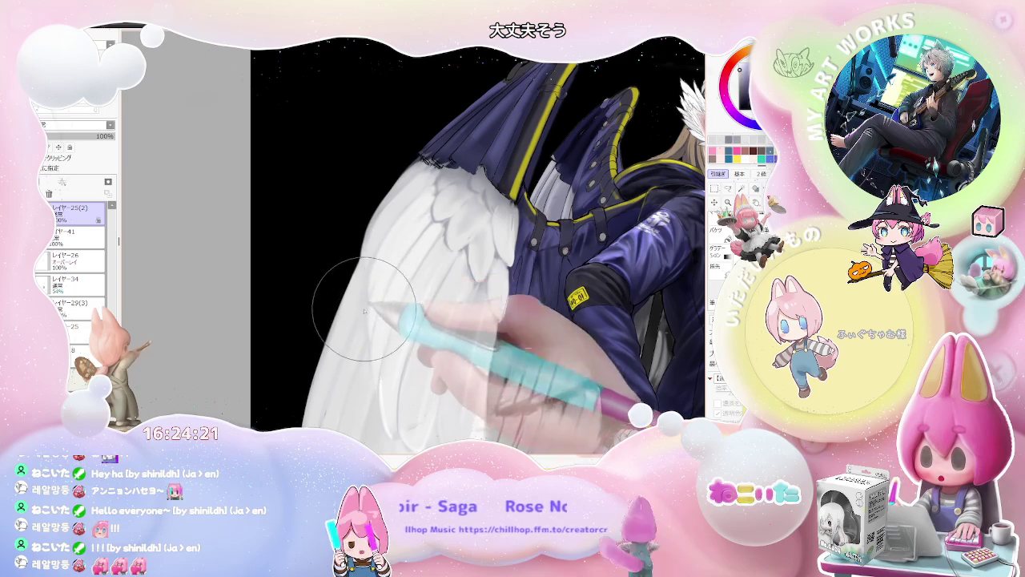
scroll(370, 375, "down", 1)
scroll(370, 375, "down", 2)
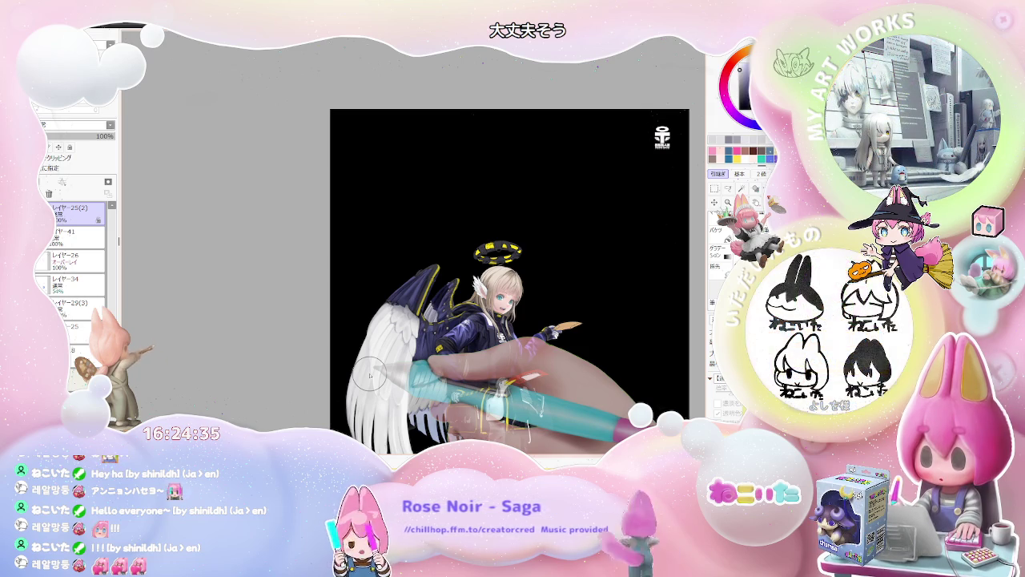
Step: Paint soft grey feather shading across the white wing, zooming in and out as needed
scroll(368, 369, "up", 1)
scroll(362, 348, "up", 1)
scroll(357, 324, "up", 1)
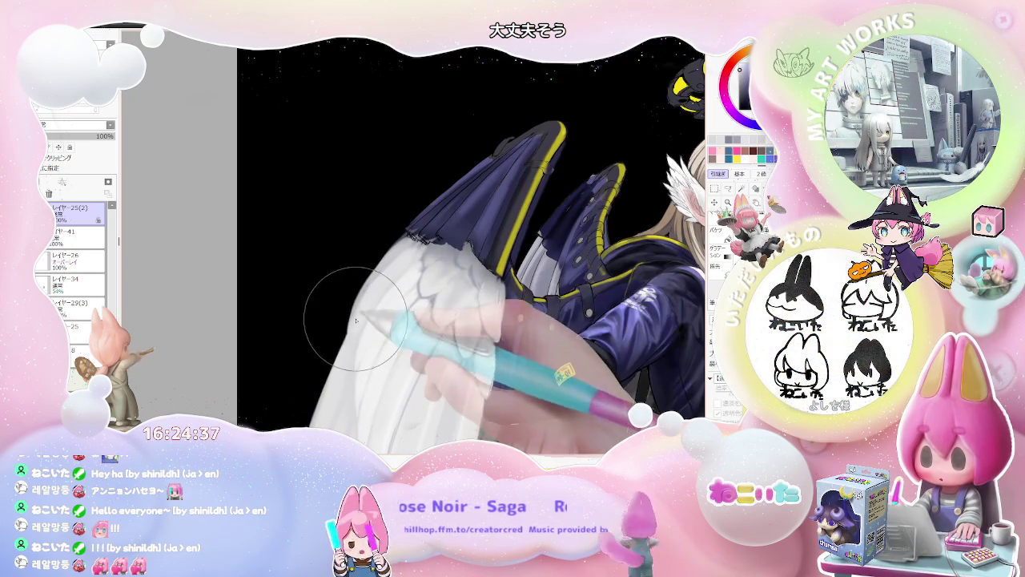
scroll(360, 329, "down", 2)
scroll(526, 363, "down", 1)
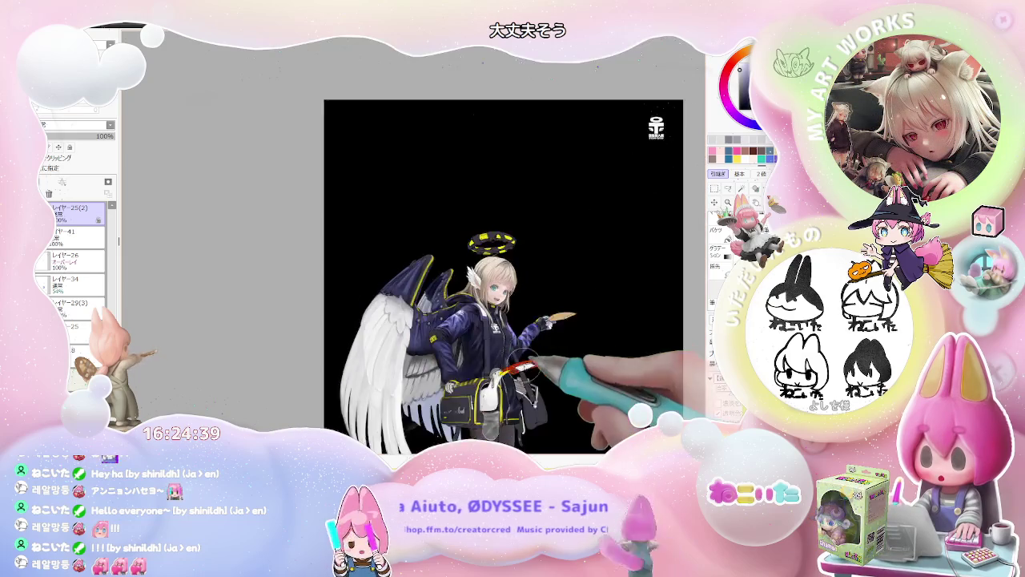
scroll(525, 360, "down", 1)
scroll(576, 373, "down", 1)
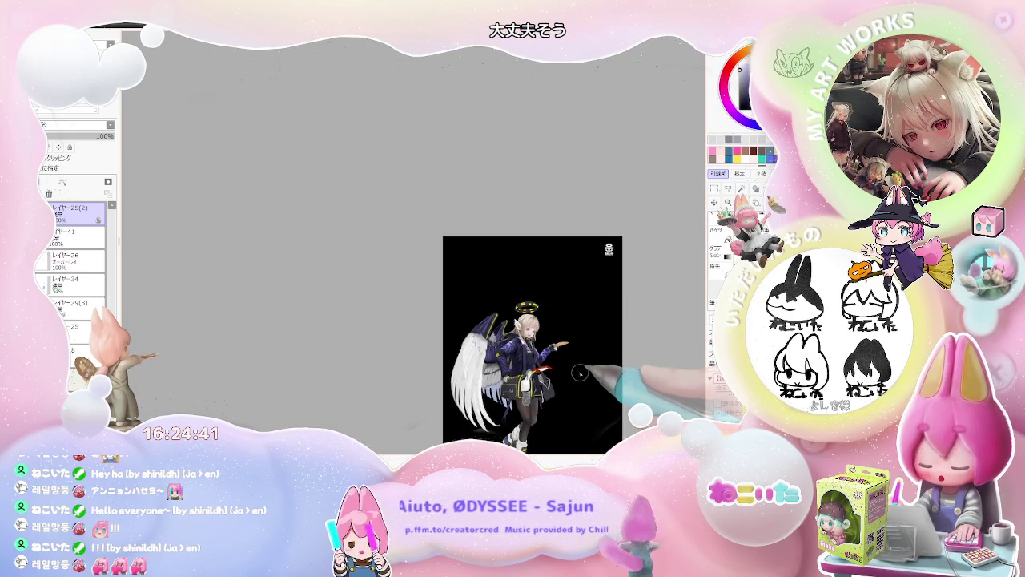
scroll(579, 372, "up", 2)
scroll(373, 376, "up", 1)
scroll(373, 376, "up", 1)
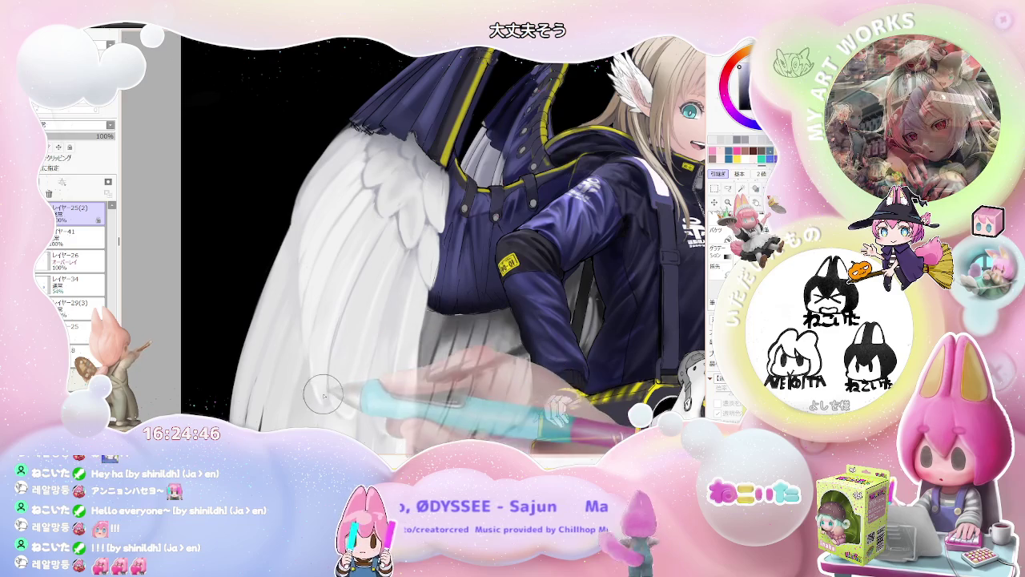
scroll(324, 394, "down", 2)
scroll(325, 391, "down", 1)
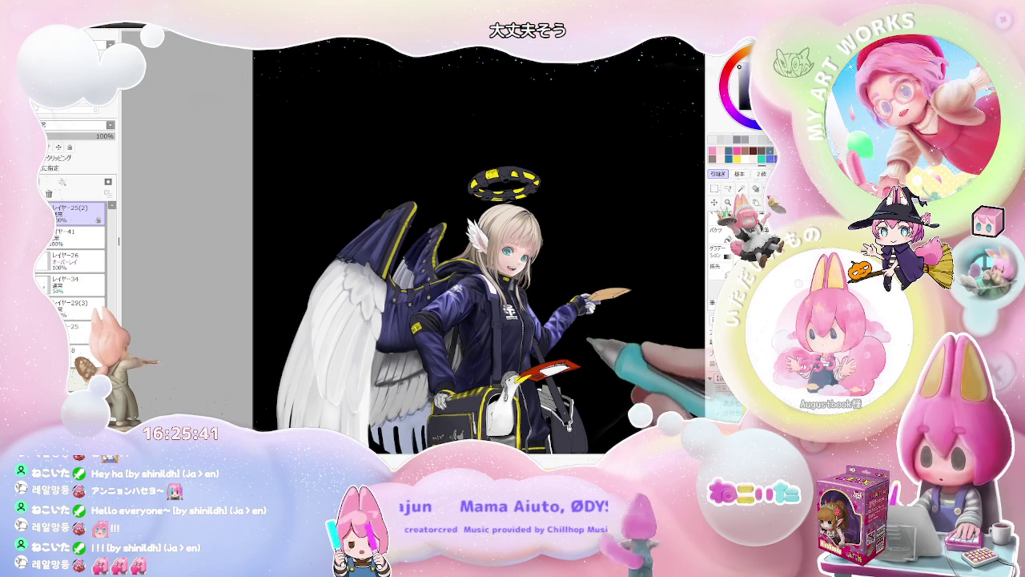
scroll(583, 357, "down", 2)
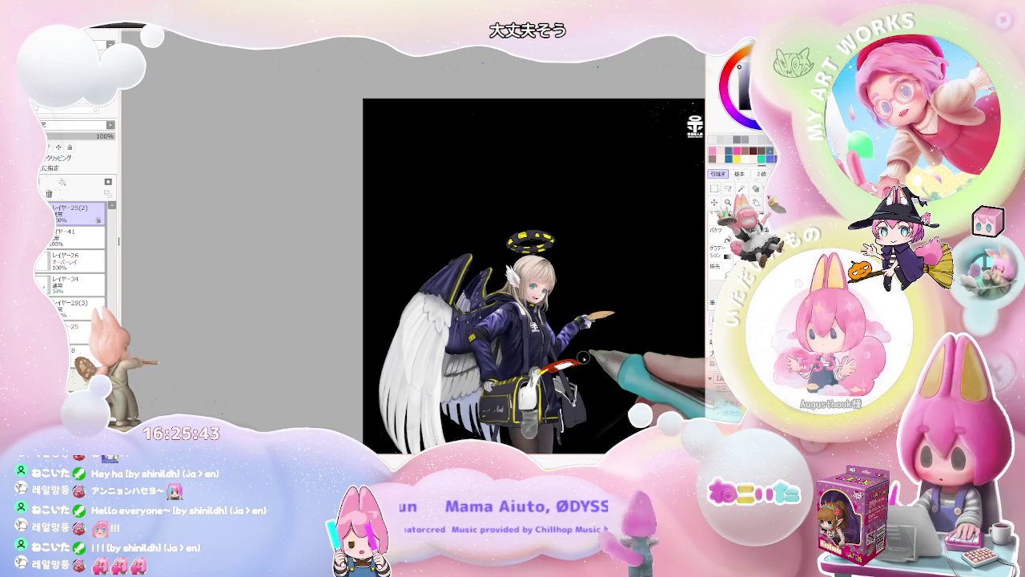
scroll(437, 336, "up", 3)
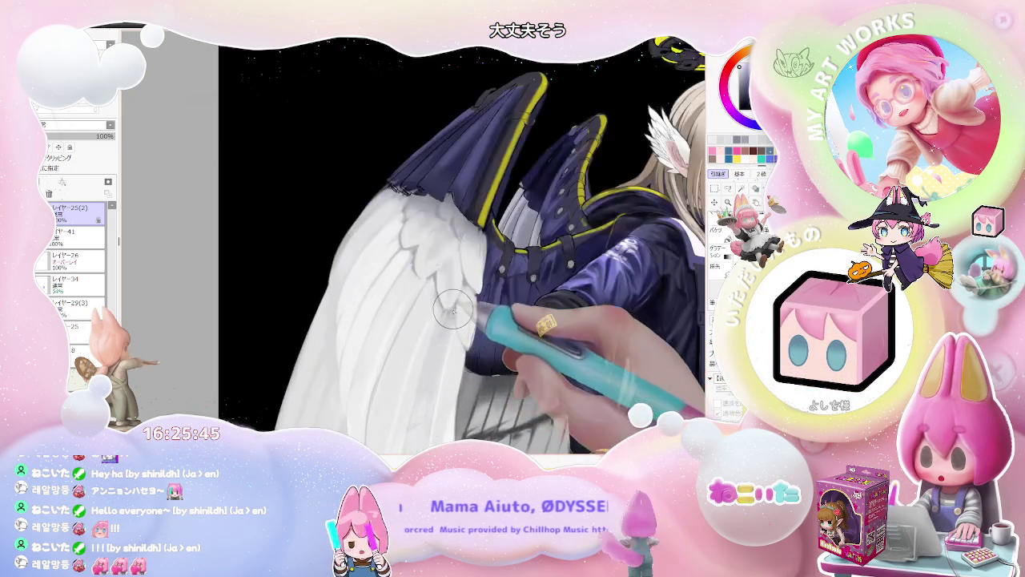
scroll(453, 310, "up", 2)
Step: Rotate the view to angle the wing feathers and shade them between zooms
key("End")
key("End")
key("End")
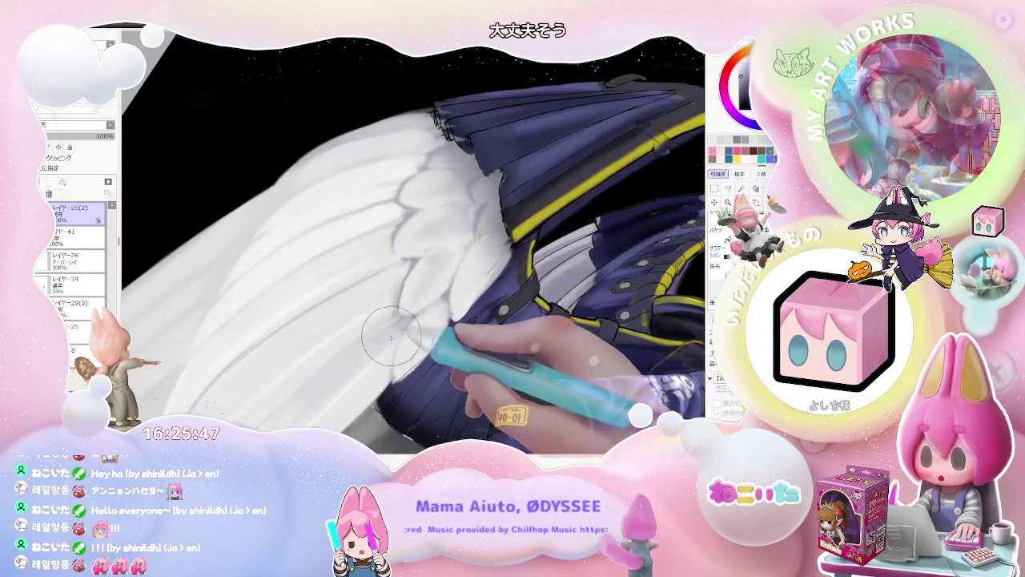
scroll(403, 316, "down", 2)
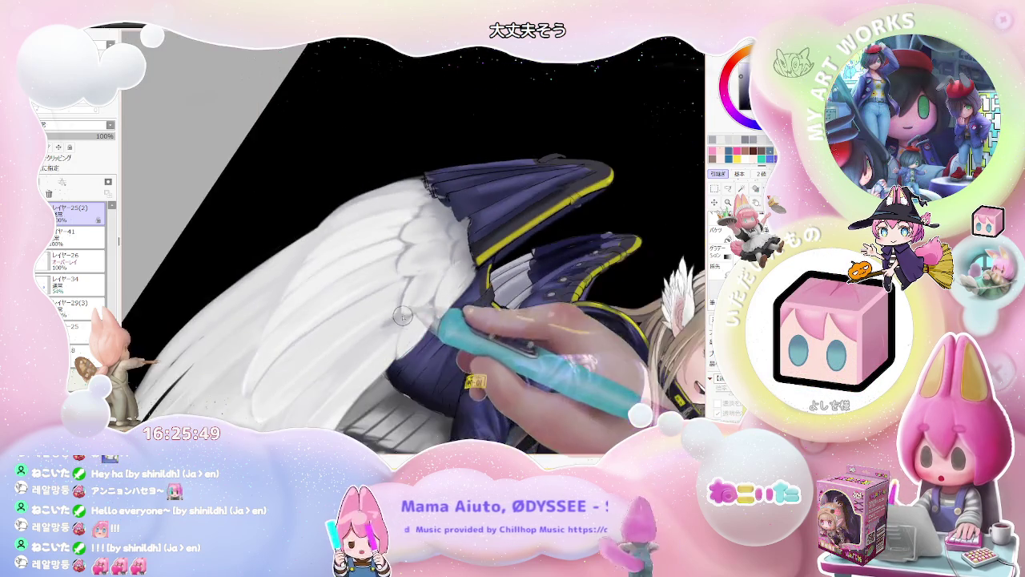
scroll(402, 317, "down", 2)
scroll(393, 324, "up", 2)
scroll(376, 333, "up", 2)
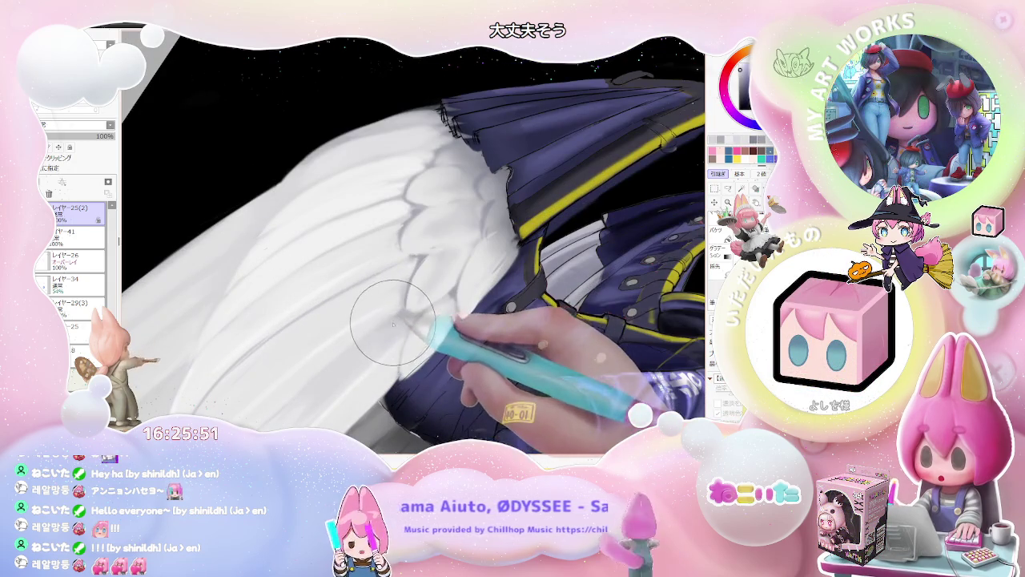
scroll(323, 370, "down", 3)
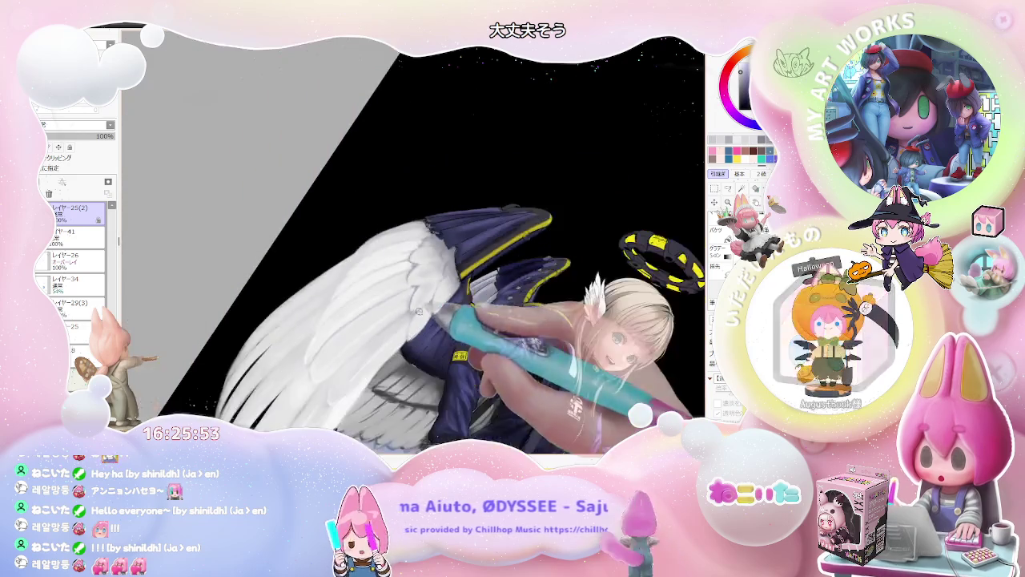
scroll(448, 352, "down", 2)
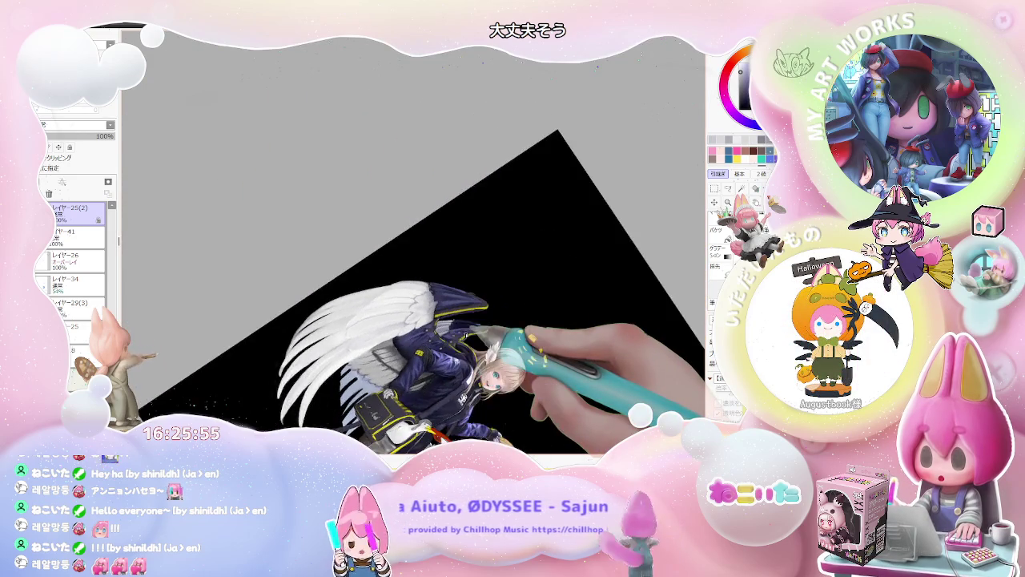
scroll(294, 329, "up", 2)
scroll(294, 329, "up", 3)
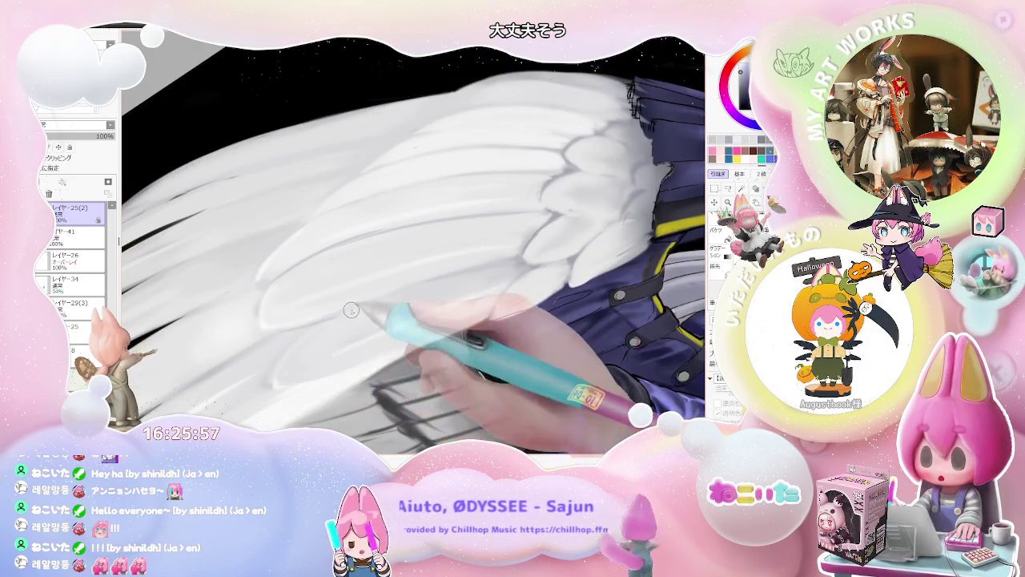
scroll(416, 289, "down", 2)
scroll(464, 272, "down", 2)
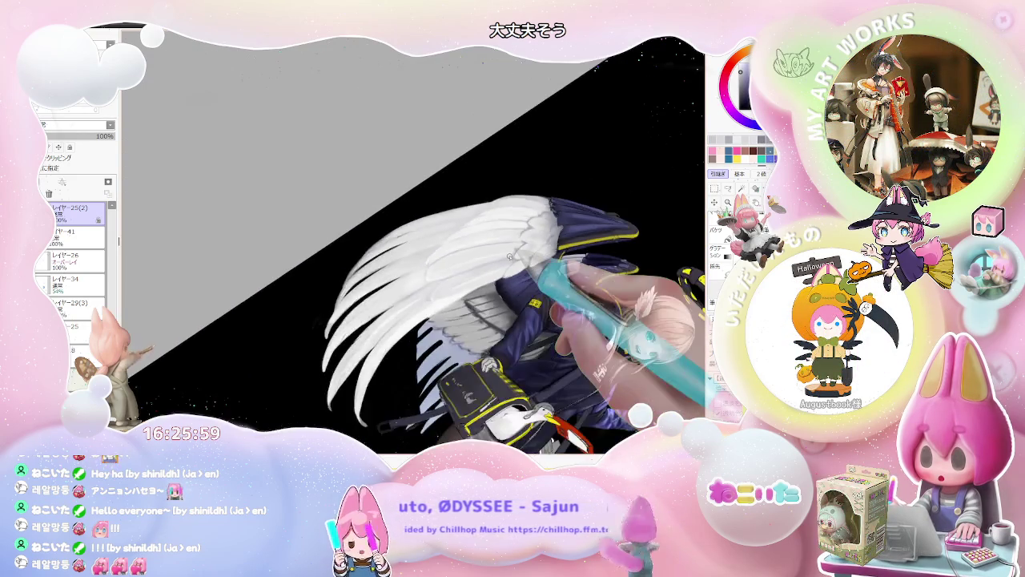
scroll(510, 256, "down", 2)
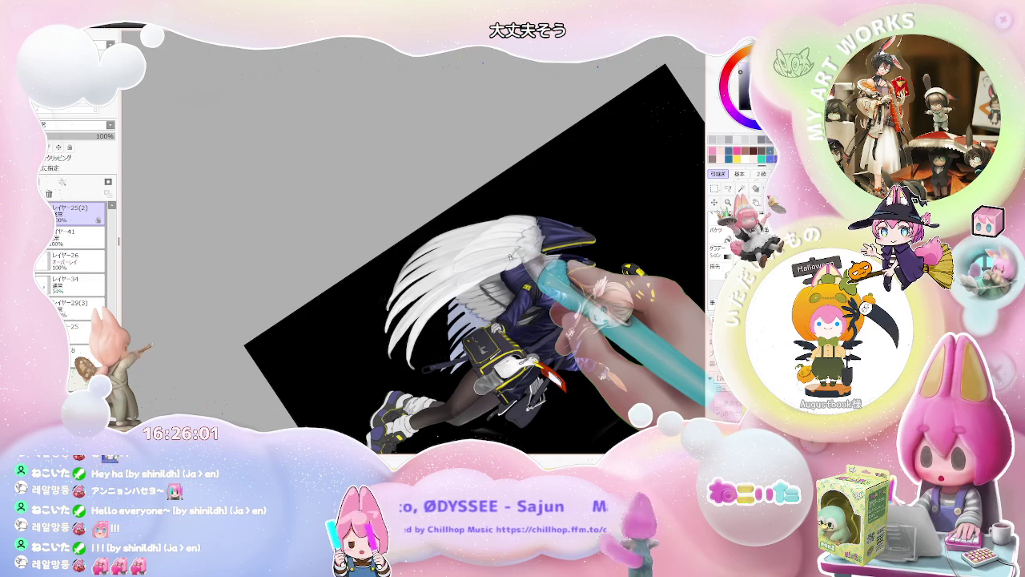
scroll(449, 320, "up", 2)
scroll(345, 308, "up", 3)
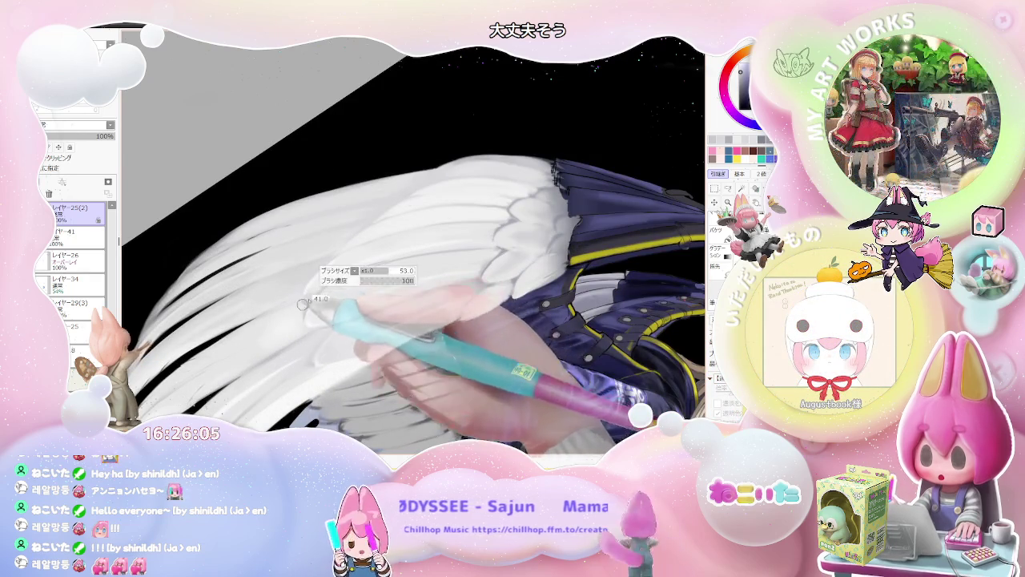
scroll(320, 269, "down", 2)
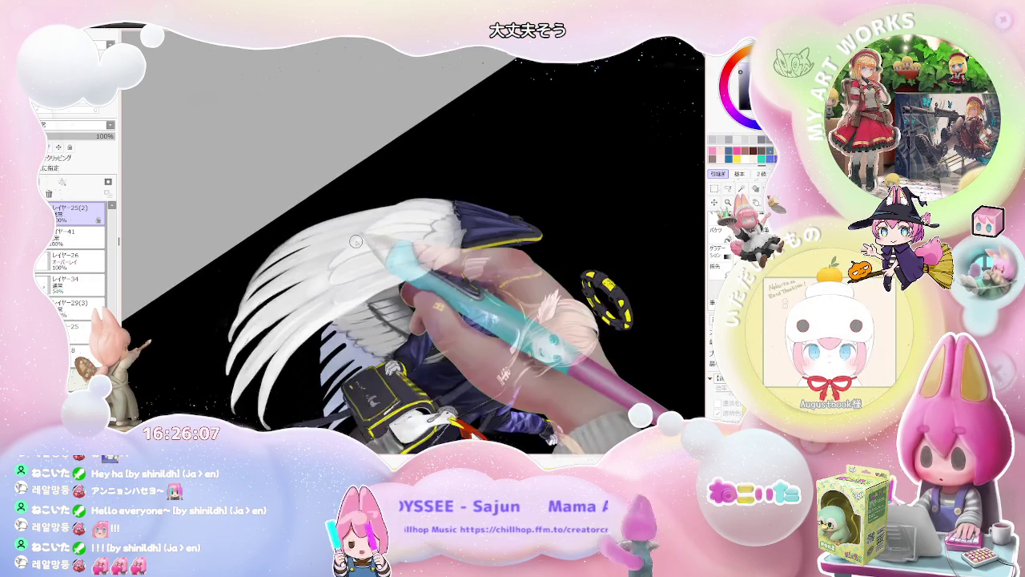
scroll(344, 248, "down", 2)
Step: Reset the rotation, tilt clockwise, then tilt about 40° counter-clockwise for more shading
key("Home")
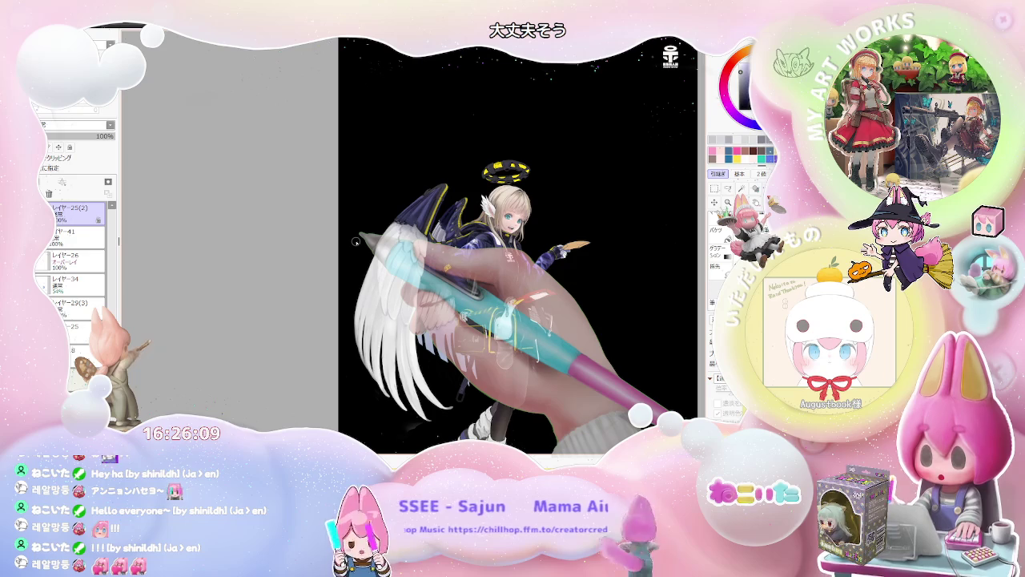
key("End")
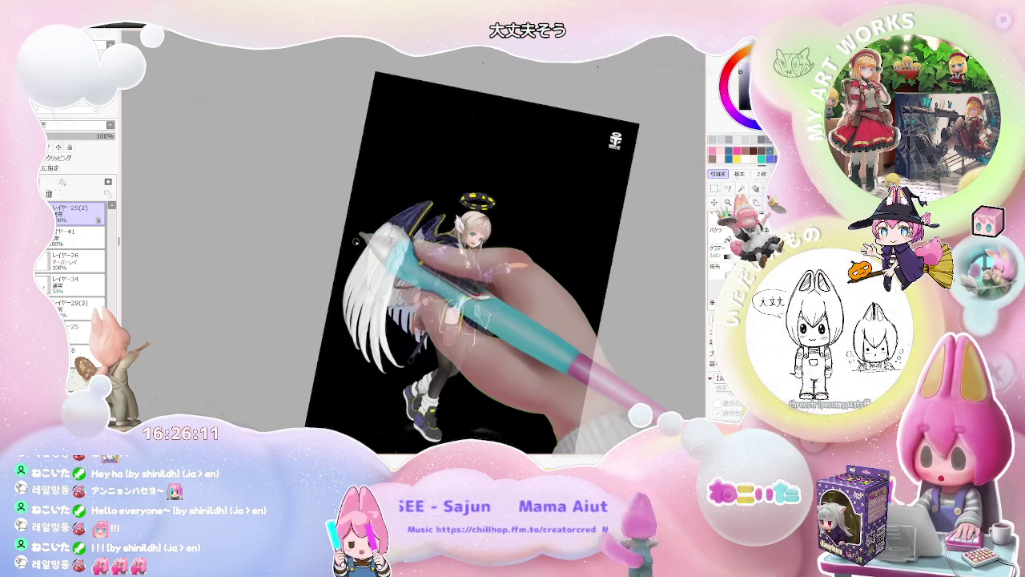
key("End")
scroll(362, 233, "up", 1)
scroll(362, 233, "up", 1)
scroll(344, 264, "up", 1)
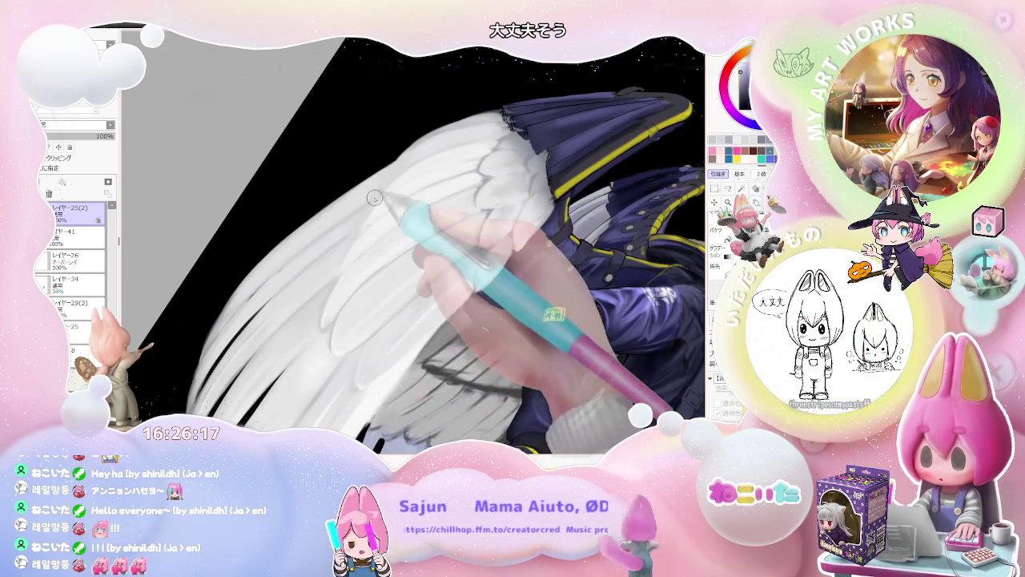
scroll(356, 224, "down", 1)
scroll(391, 192, "down", 1)
key("Home")
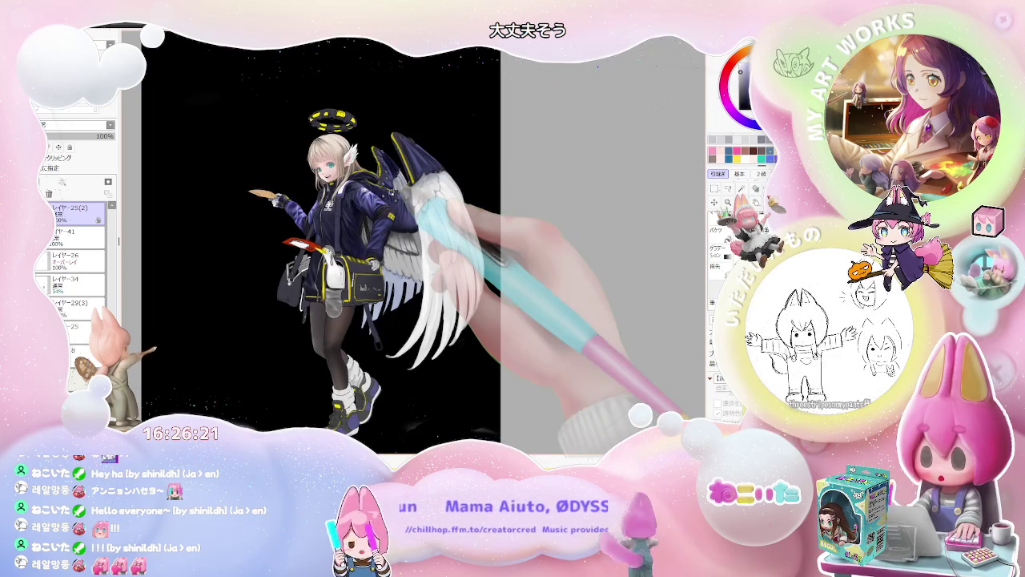
scroll(390, 201, "down", 1)
mouse_move(392, 193)
left_mouse_down()
mouse_move(366, 349)
mouse_move(342, 281)
left_mouse_up()
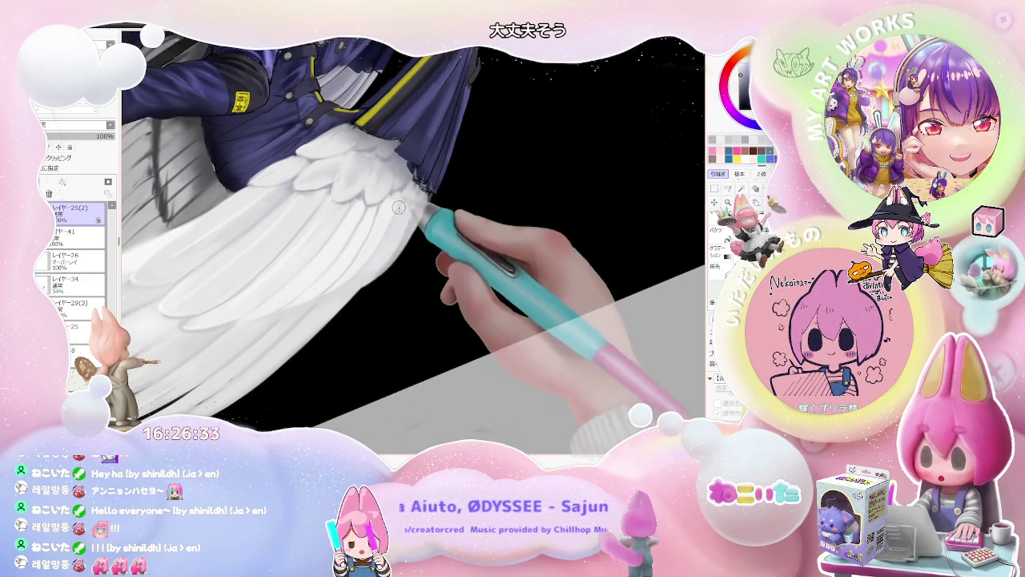
Step: Rotate the view so the character stands more upright and zoom onto the wing
scroll(352, 264, "down", 1)
scroll(382, 239, "down", 1)
key("Delete")
key("Delete")
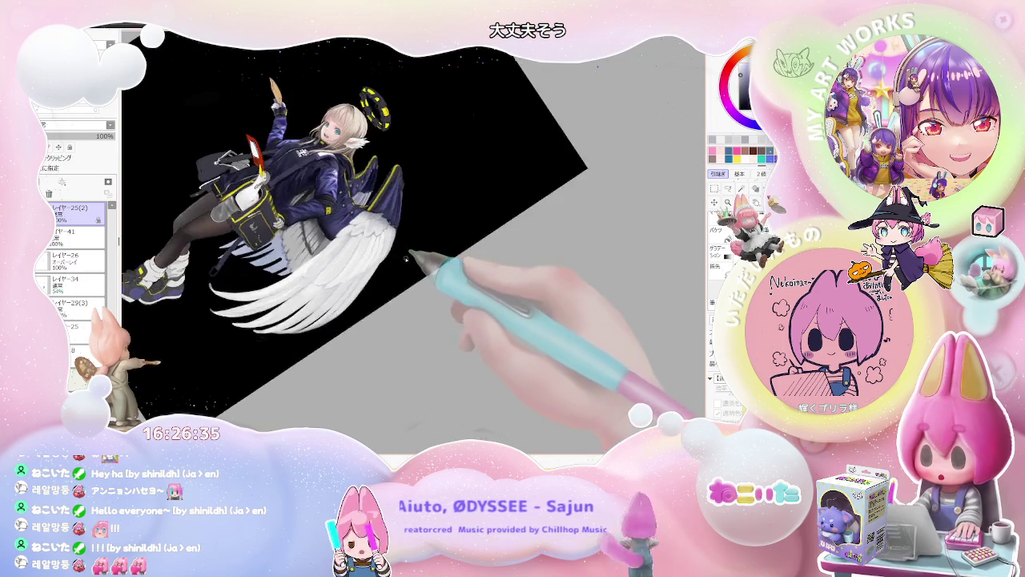
key("Delete")
key("Delete")
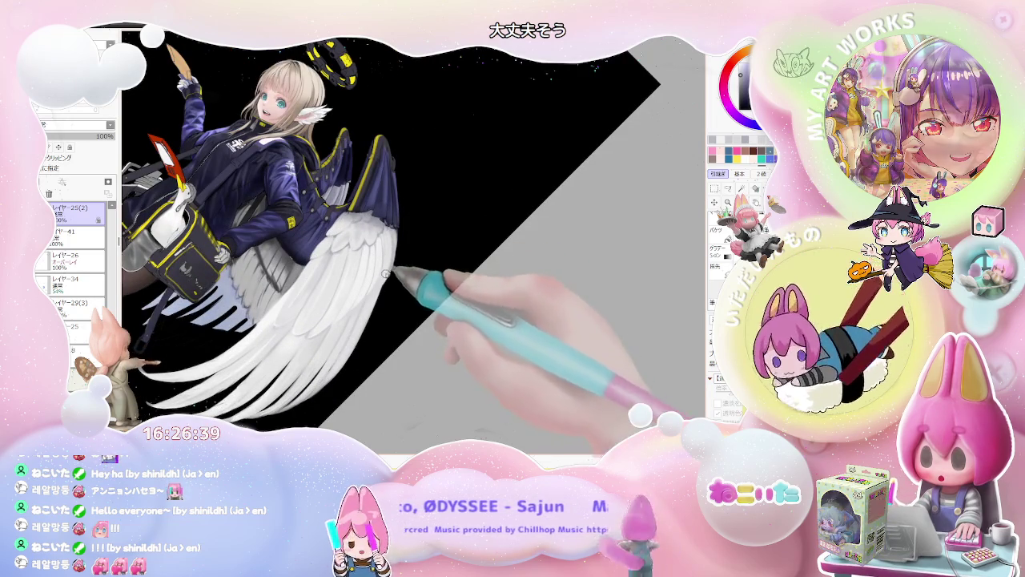
scroll(383, 282, "down", 1)
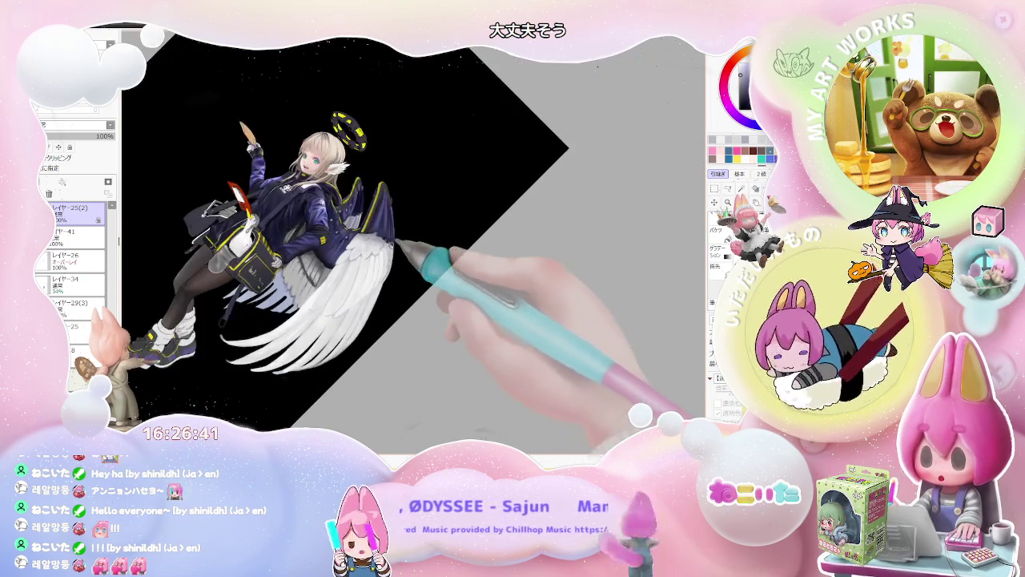
scroll(391, 276, "down", 1)
key("Delete")
scroll(384, 258, "up", 1)
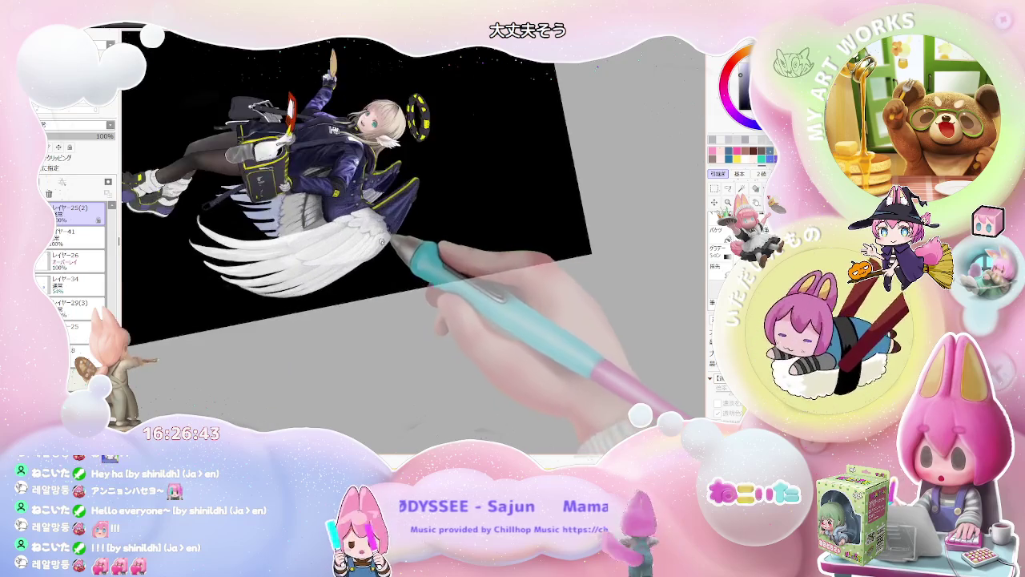
scroll(372, 255, "up", 2)
scroll(365, 252, "up", 1)
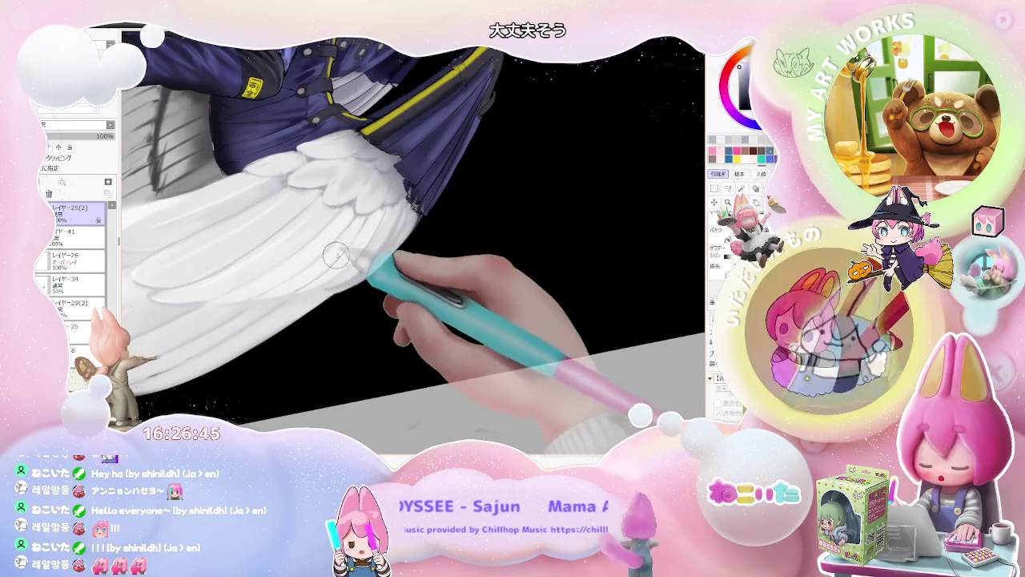
scroll(352, 245, "down", 1)
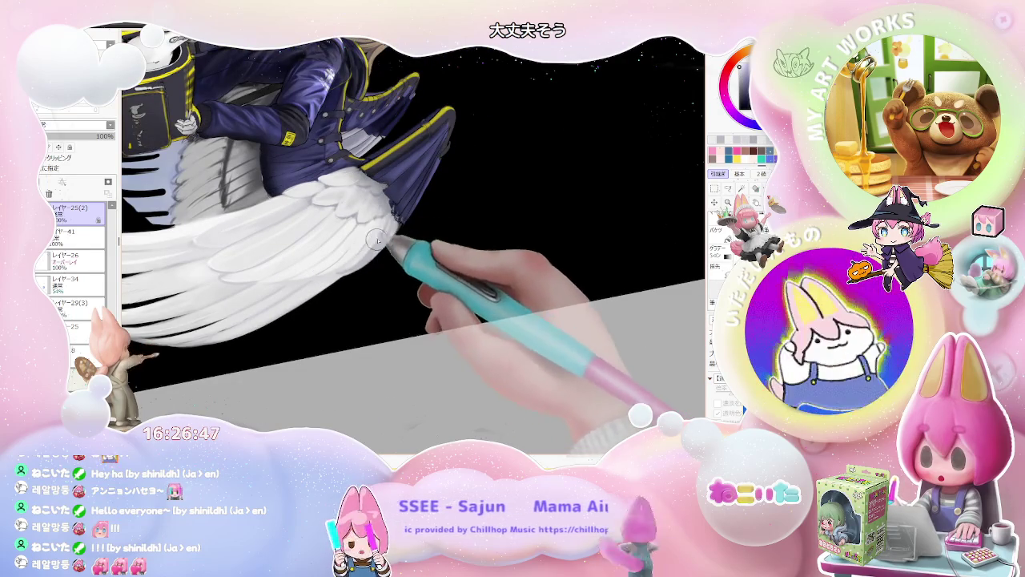
Step: Enlarge the brush, then pan and re-tilt the view to angle the wing
key("bracketright")
key("bracketright")
key("bracketright")
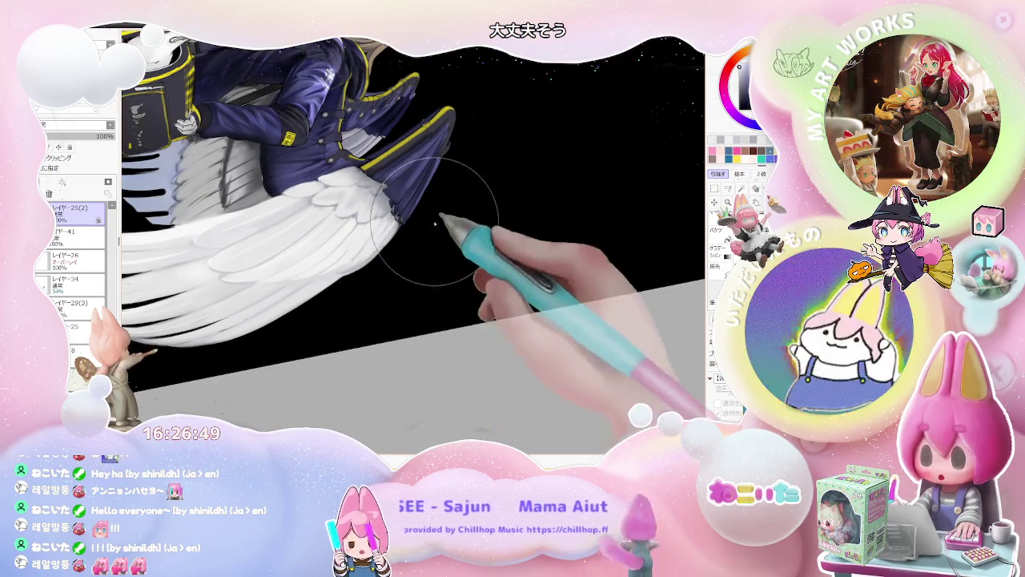
key("bracketright")
key("bracketright")
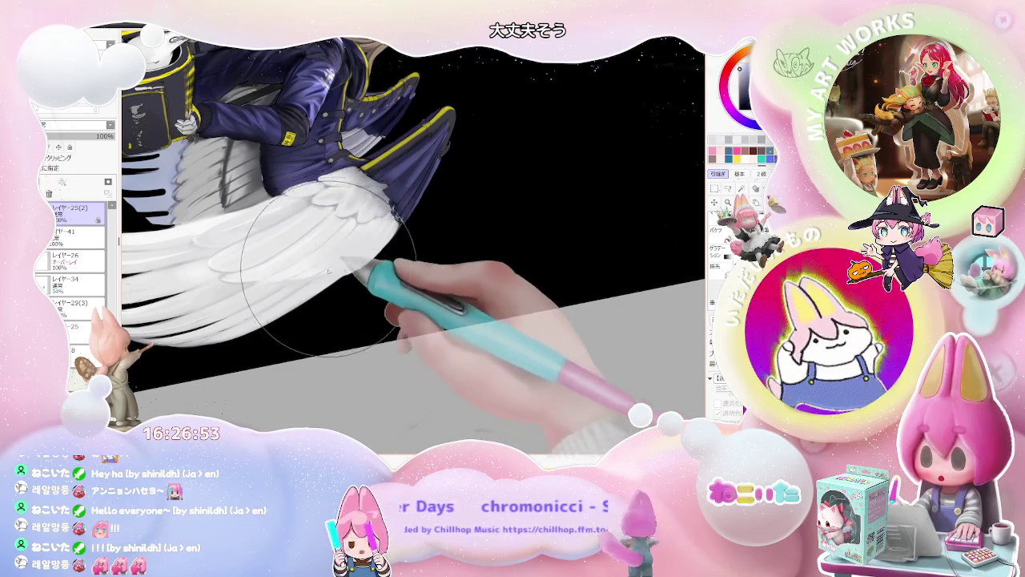
left_click_drag(328, 272, 398, 329)
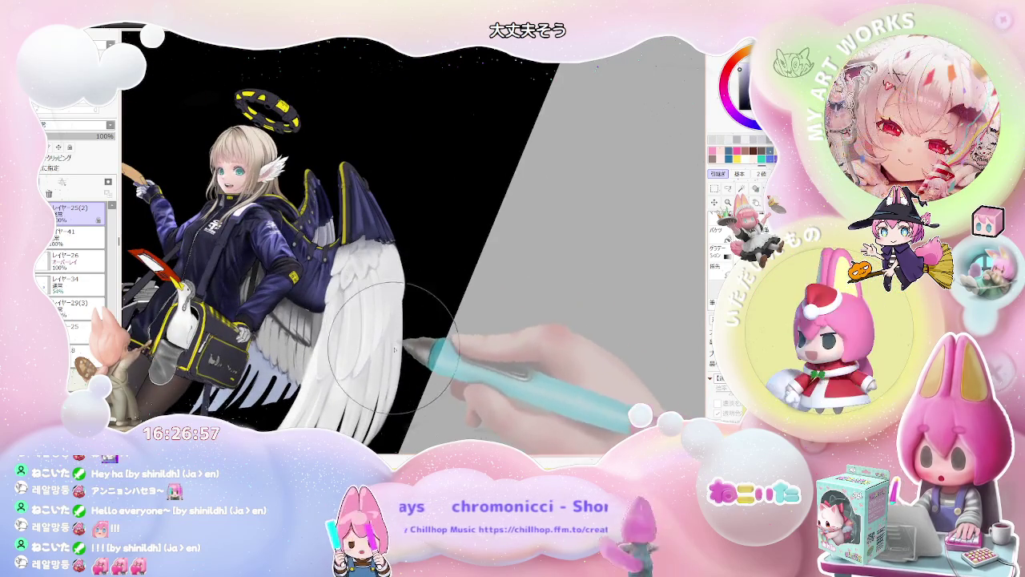
scroll(394, 353, "down", 2)
mouse_move(398, 386)
left_mouse_down()
mouse_move(423, 331)
mouse_move(407, 338)
mouse_move(393, 371)
left_mouse_up()
mouse_move(461, 364)
left_mouse_down()
mouse_move(450, 333)
mouse_move(469, 361)
left_mouse_up()
key("Home")
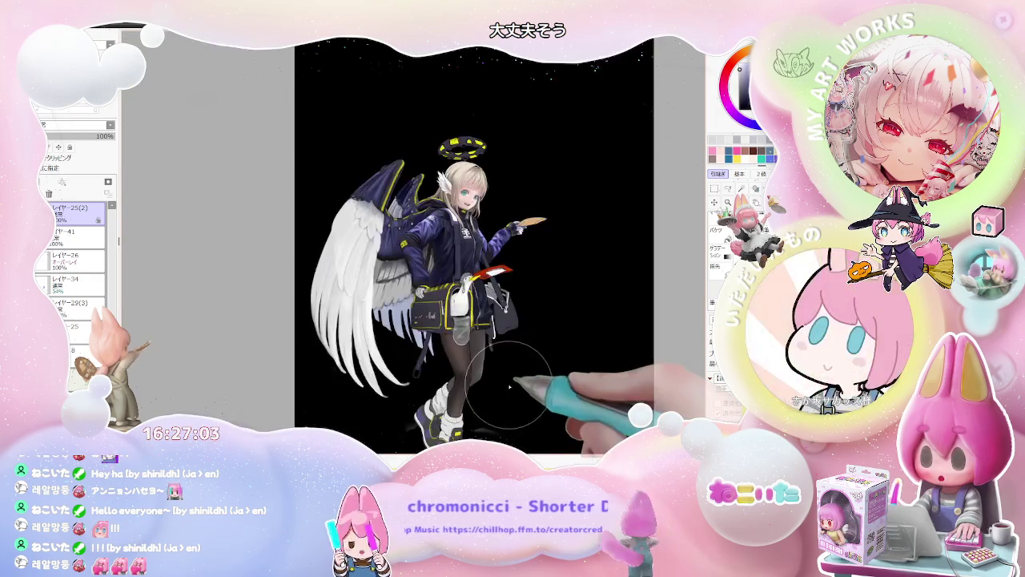
scroll(376, 280, "up", 2)
scroll(361, 312, "up", 3)
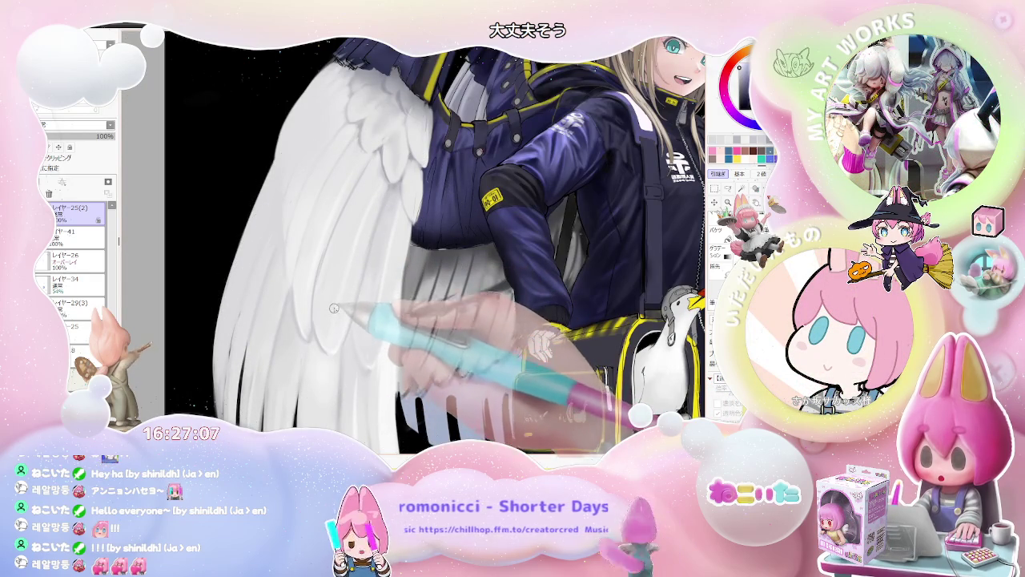
left_click_drag(334, 307, 302, 300)
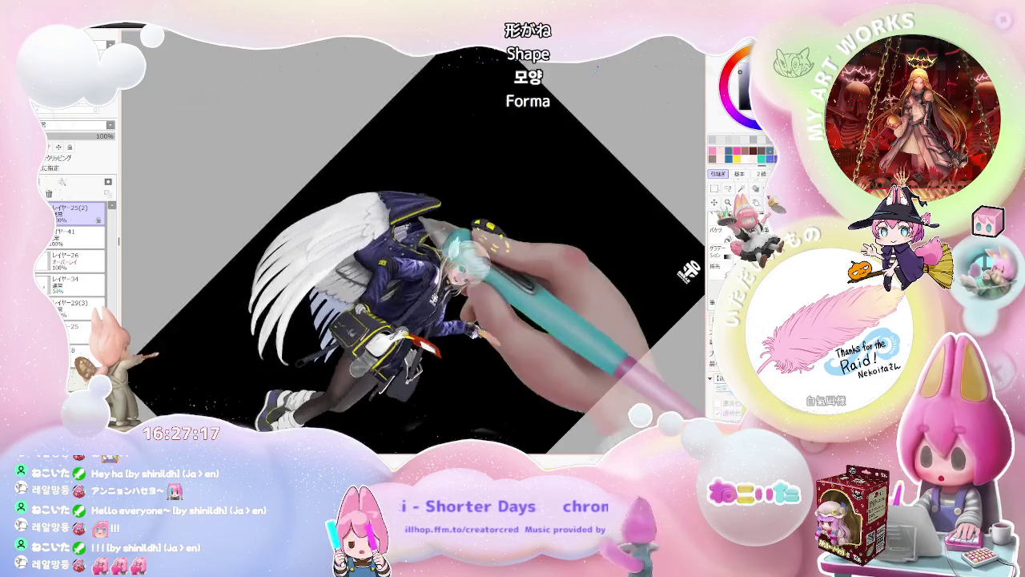
Step: Shrink the brush to size 13 and sketch faint grey covert-feather outlines near the sleeve
key("bracketleft")
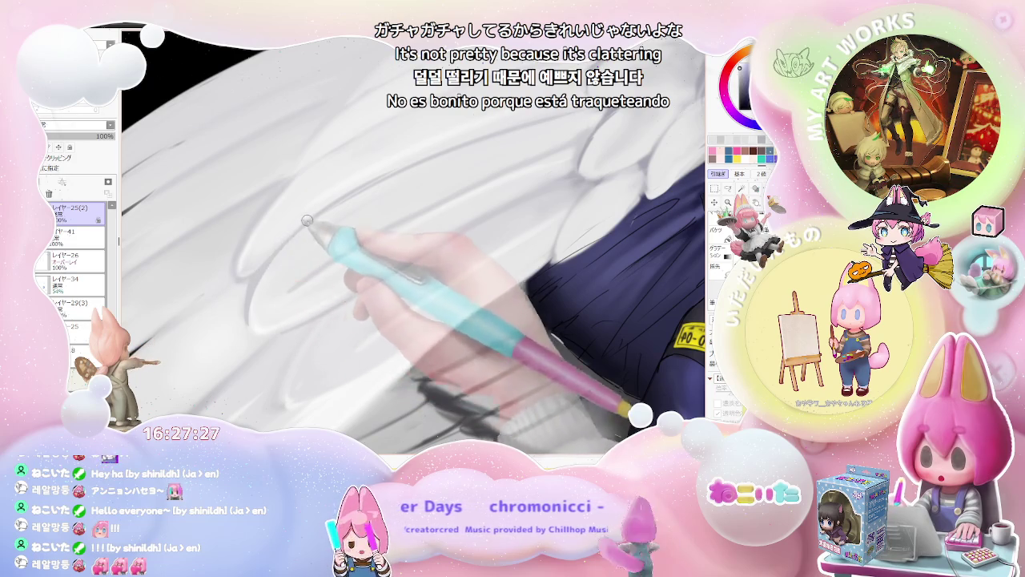
scroll(307, 219, "down", 2)
scroll(321, 208, "down", 3)
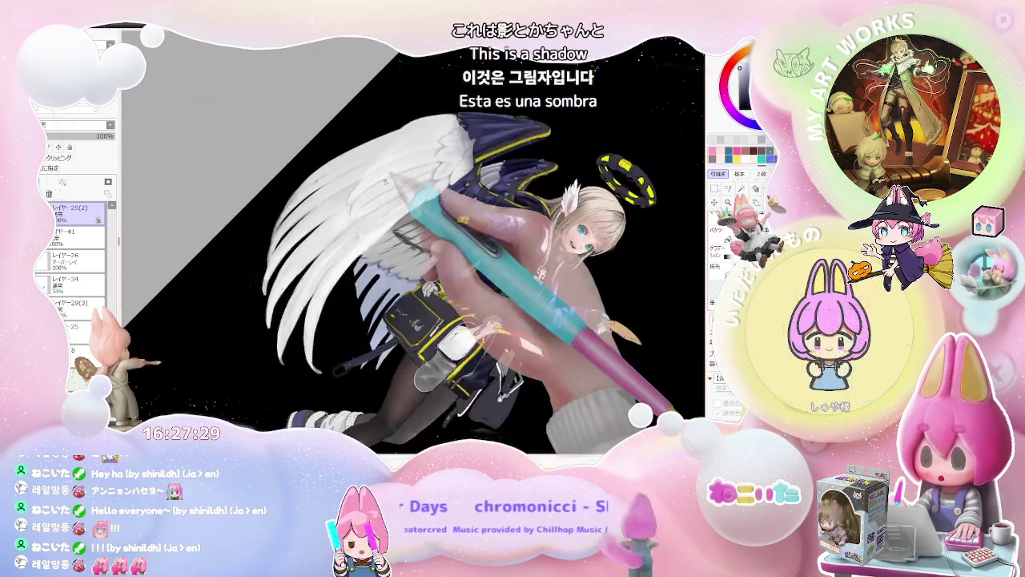
scroll(392, 180, "up", 2)
scroll(392, 180, "up", 2)
key("Home")
scroll(365, 183, "up", 3)
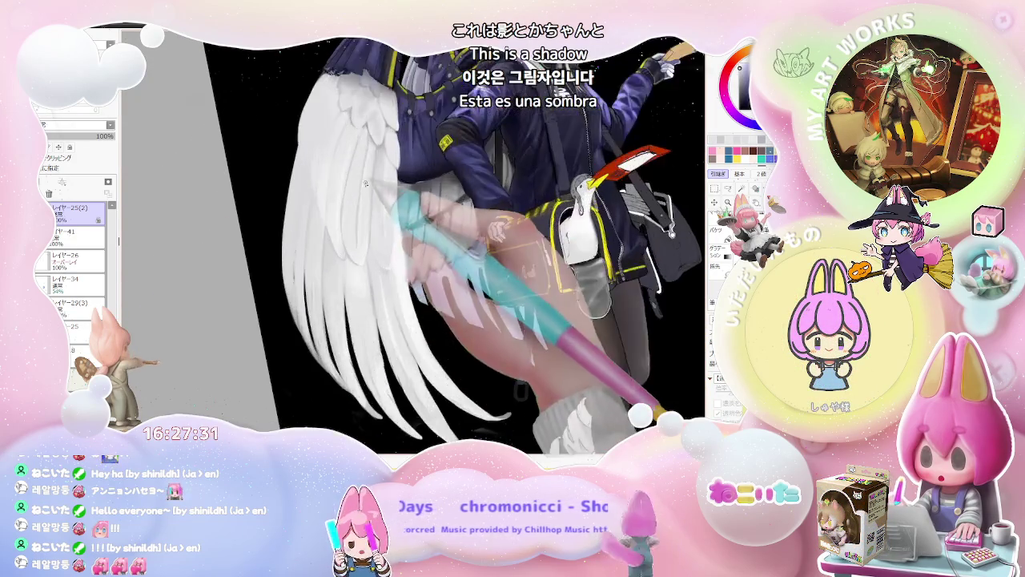
scroll(364, 184, "up", 2)
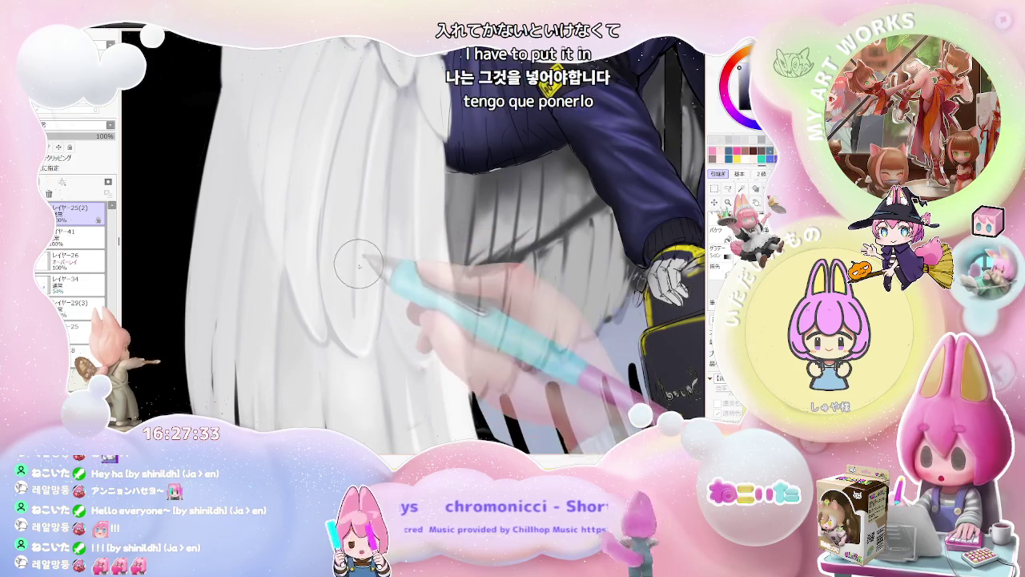
scroll(354, 296, "down", 2)
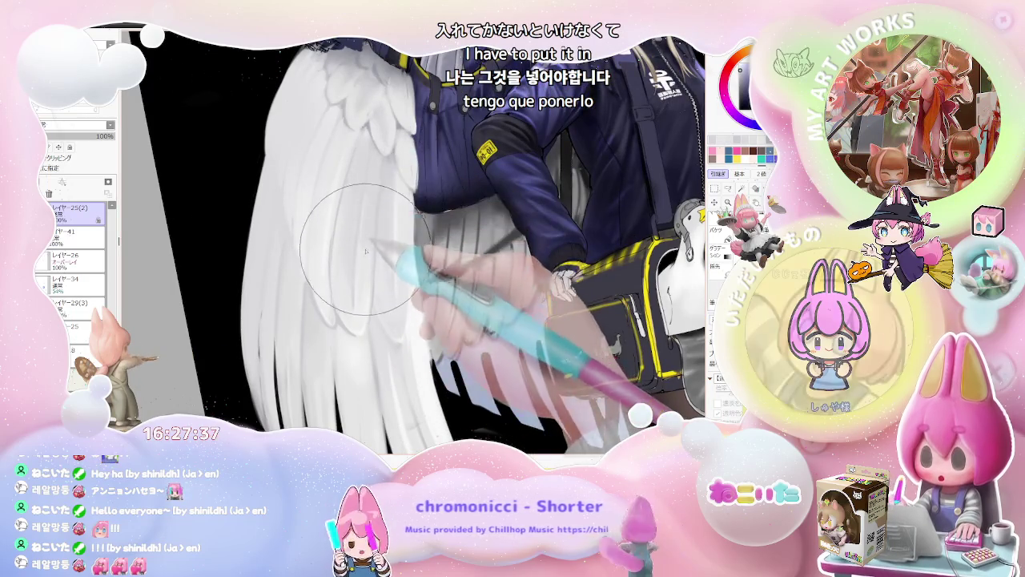
scroll(375, 309, "down", 2)
scroll(375, 308, "down", 2)
scroll(374, 309, "down", 1)
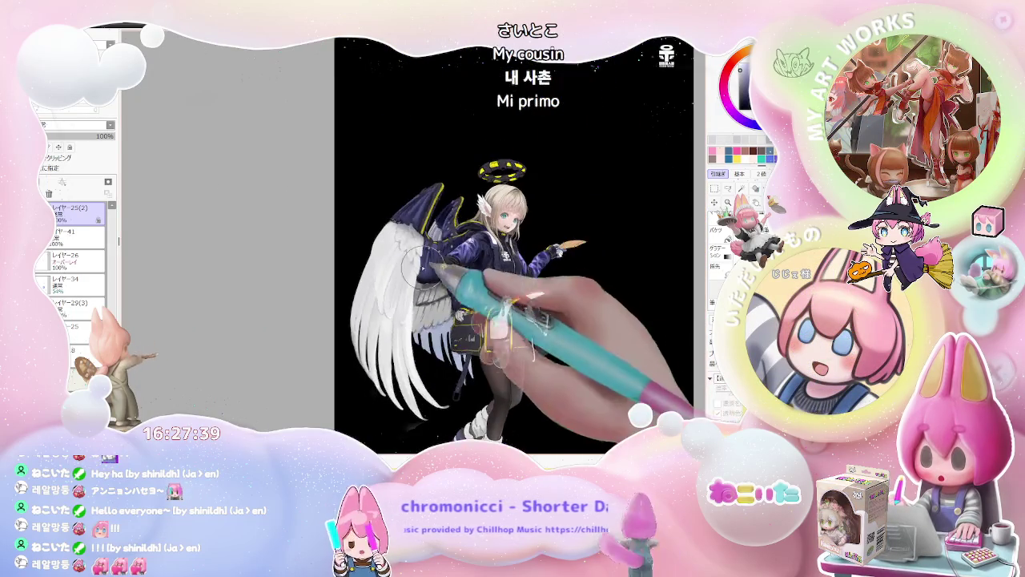
scroll(398, 236, "up", 3)
scroll(398, 236, "up", 1)
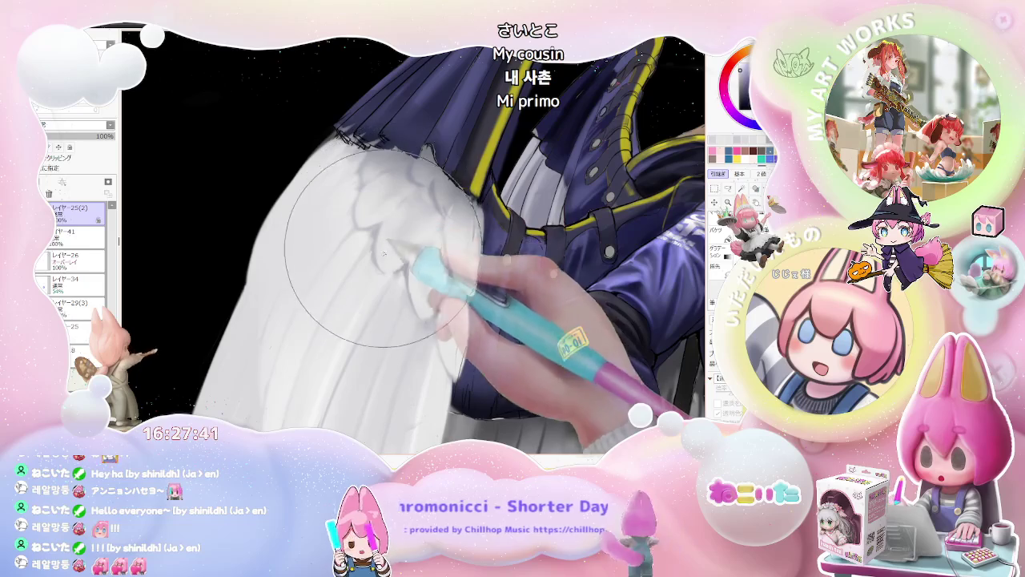
Step: Smooth and lighten the wing feathers, adjusting the brush smaller then larger
left_click_drag(414, 238, 426, 240)
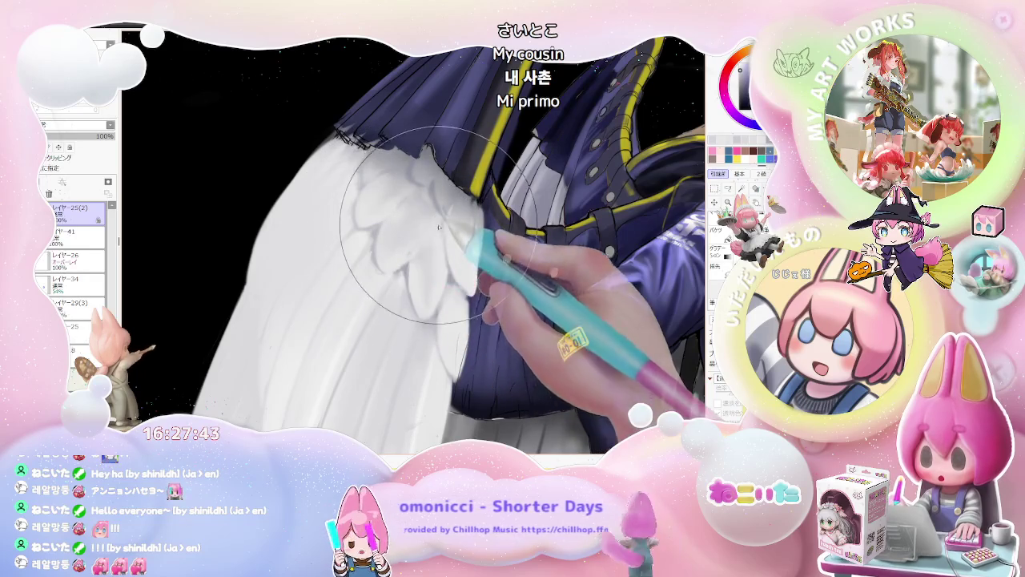
key("bracketleft")
key("bracketleft")
key("bracketleft")
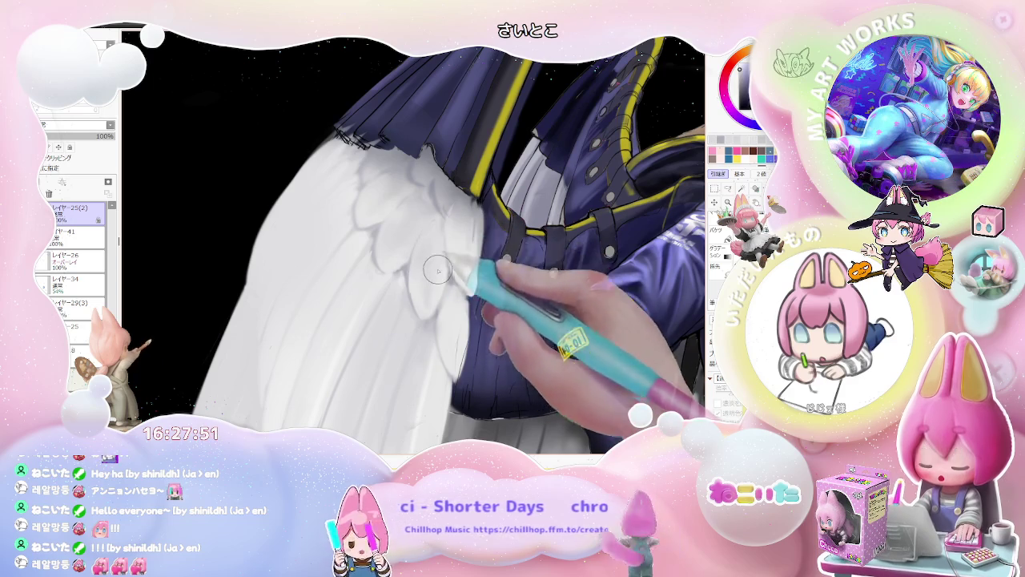
key("bracketright")
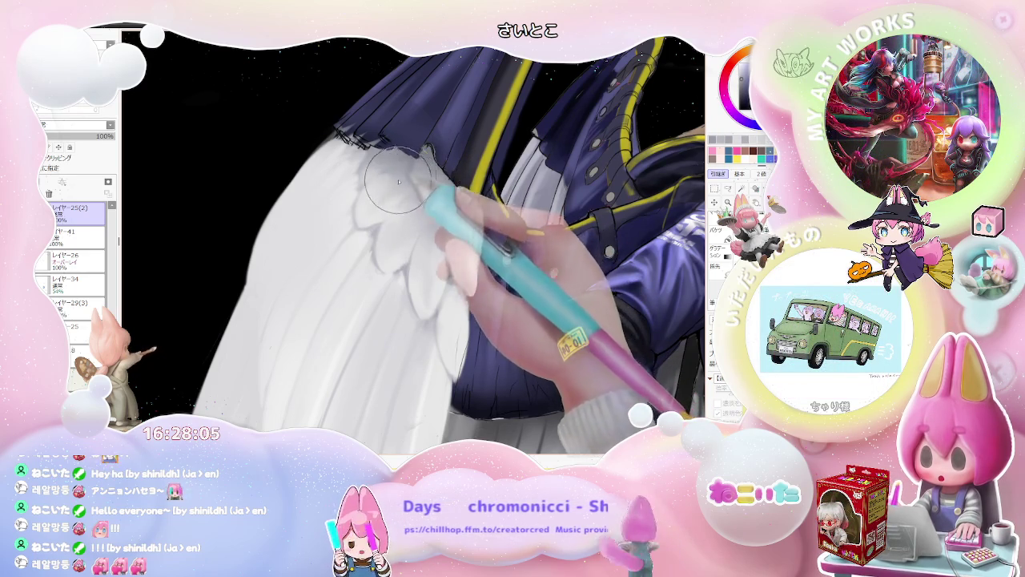
scroll(407, 173, "down", 2)
scroll(407, 172, "down", 2)
scroll(407, 173, "down", 2)
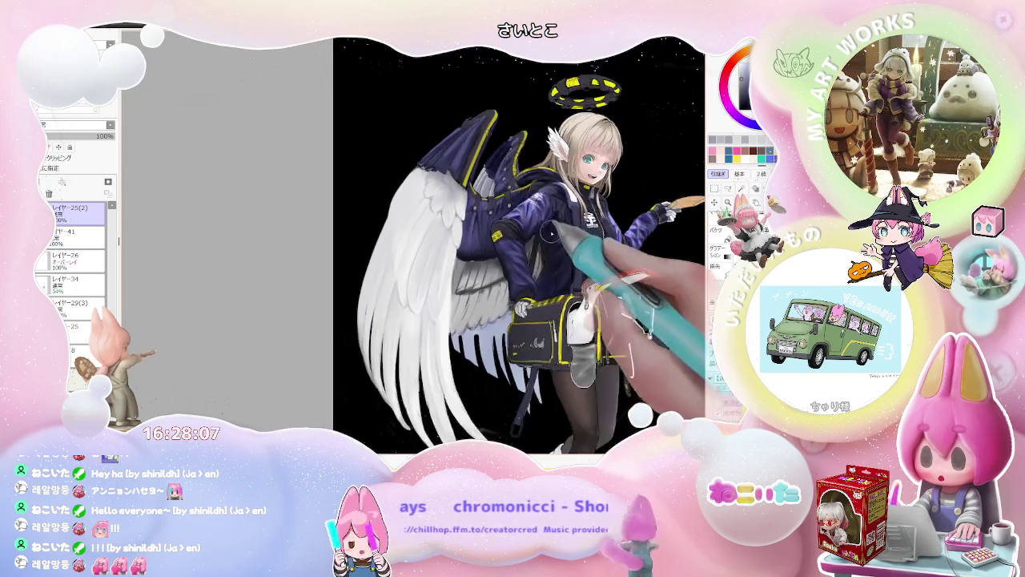
scroll(442, 265, "up", 1)
Step: Shade the covert feathers near the sleeve while rotating and zooming around the wing
key("Delete")
key("Delete")
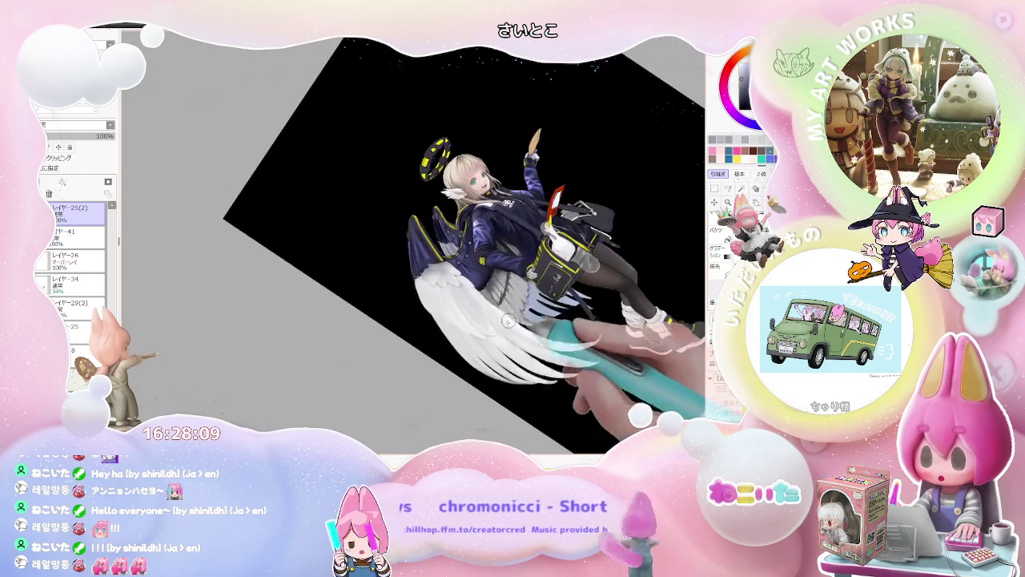
scroll(442, 264, "up", 3)
scroll(441, 264, "up", 3)
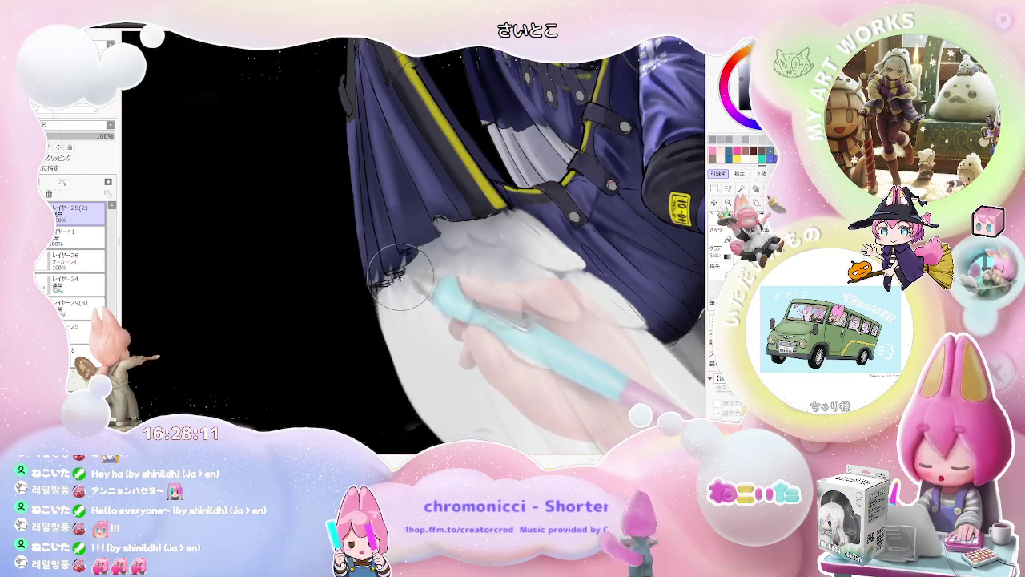
key("Delete")
scroll(400, 272, "down", 1)
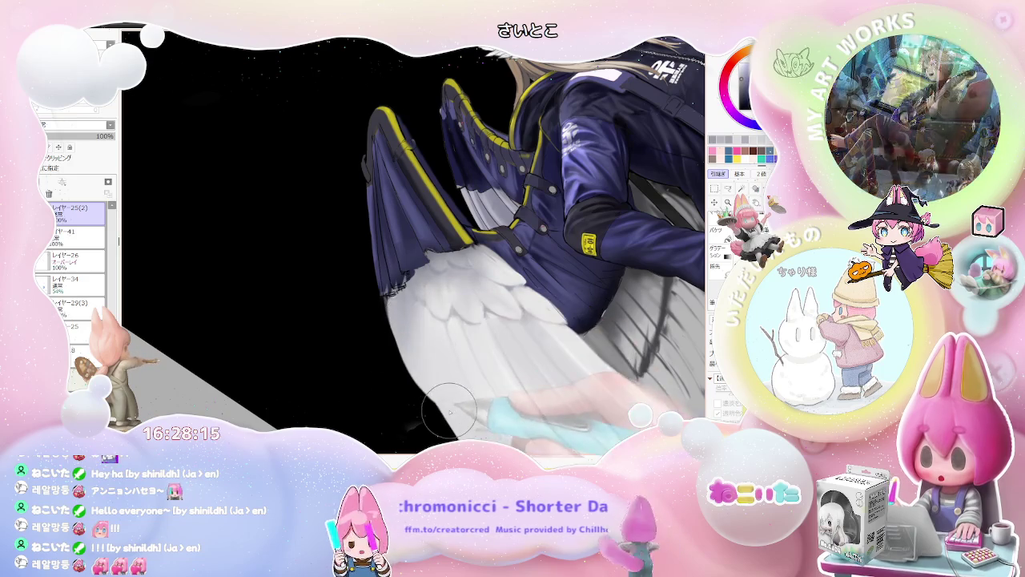
scroll(401, 296, "down", 3)
scroll(373, 297, "up", 3)
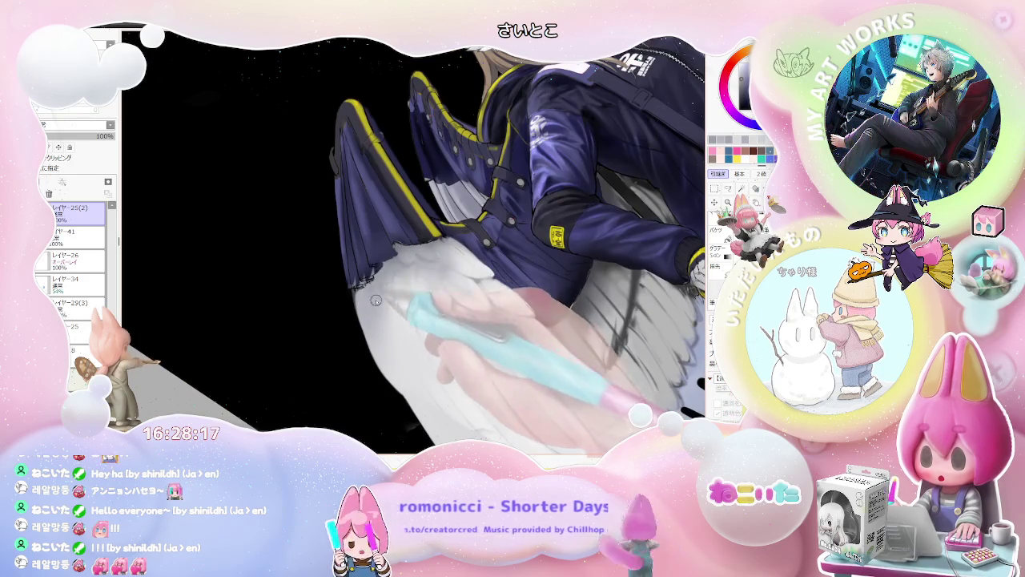
scroll(388, 323, "down", 3)
key("Delete")
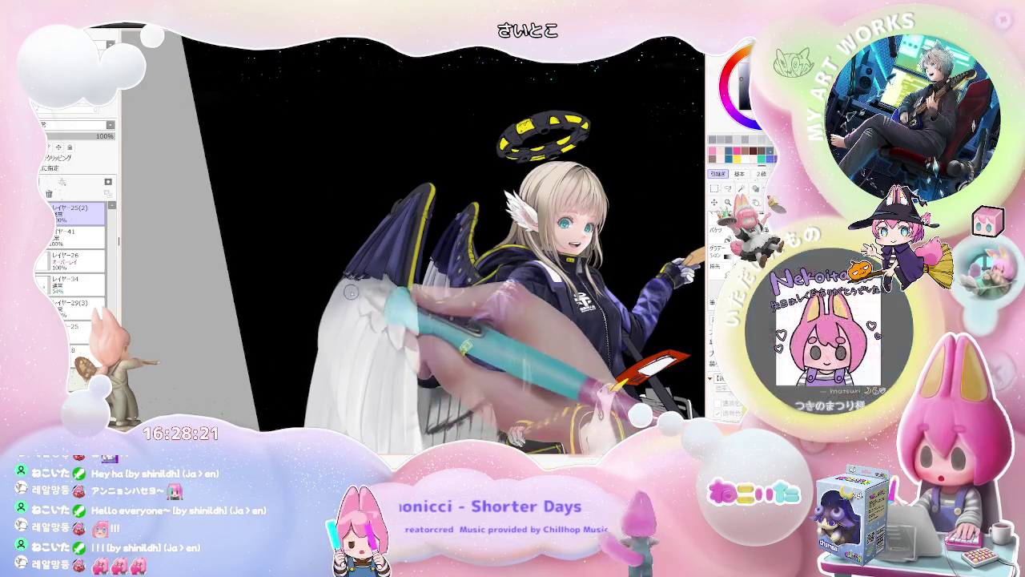
scroll(321, 328, "down", 2)
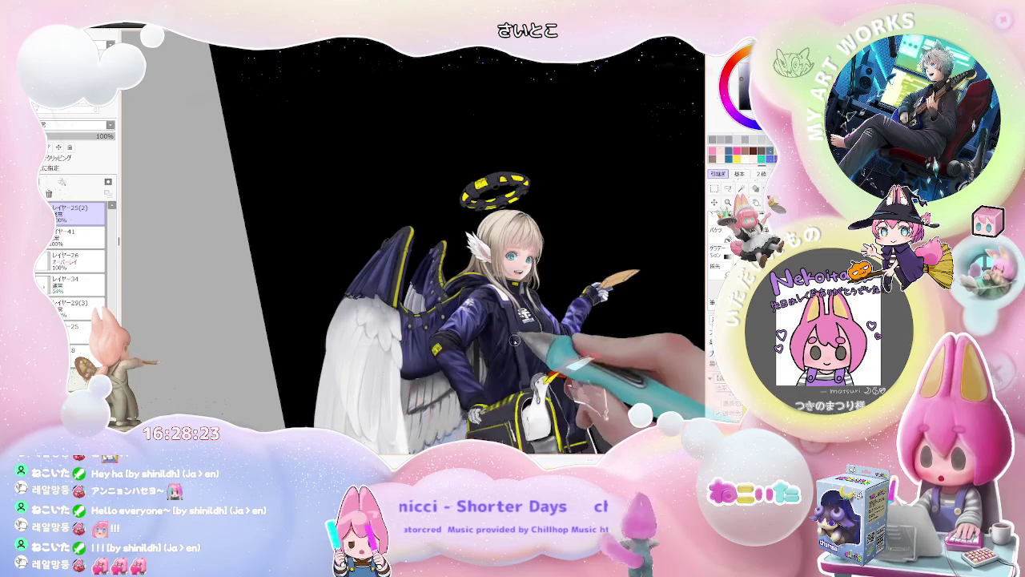
scroll(593, 336, "down", 3)
left_click_drag(595, 339, 449, 240)
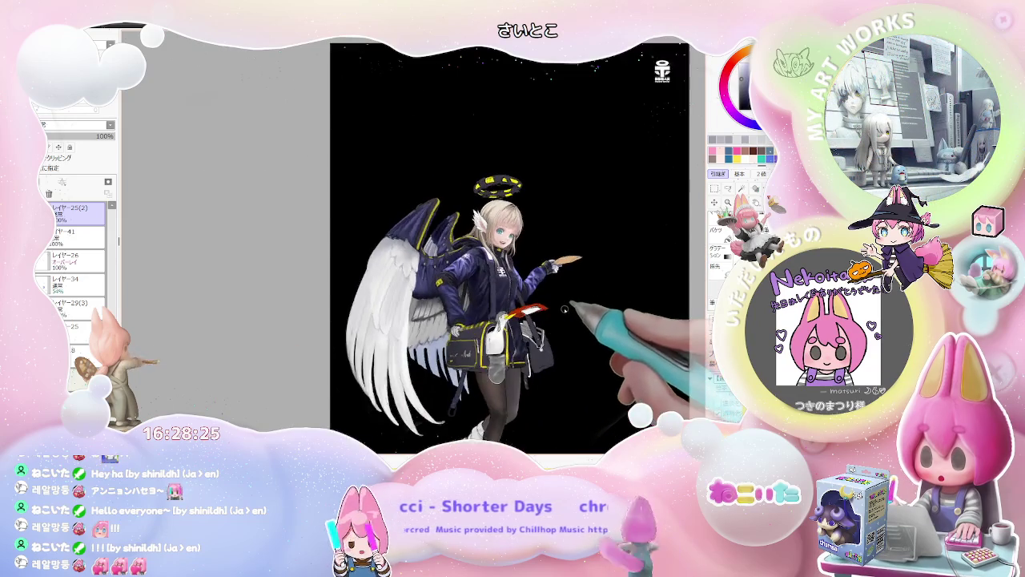
scroll(433, 240, "up", 3)
scroll(338, 248, "up", 2)
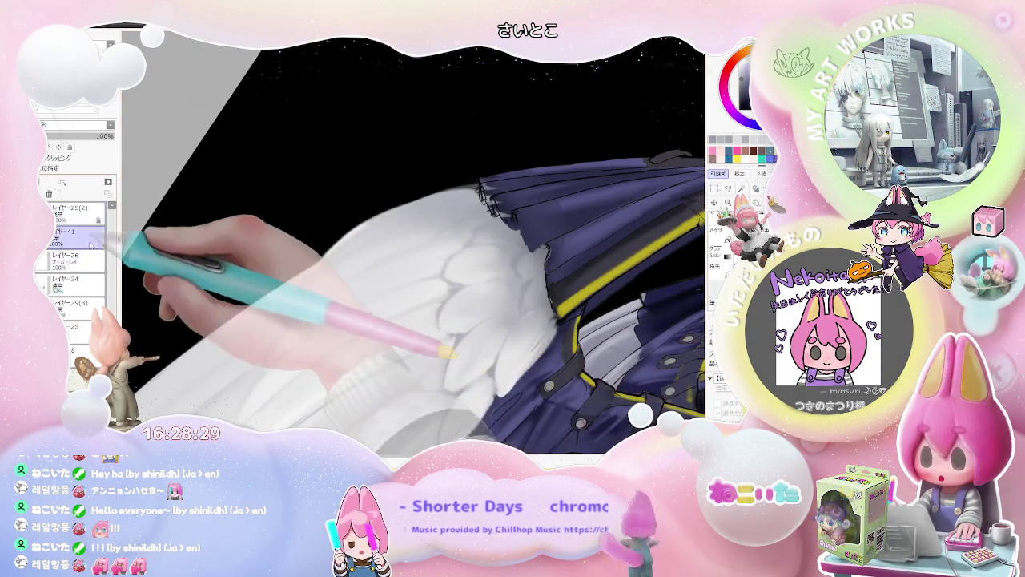
Step: Switch to layer レイヤー41 and zoom out upright to see the whole winged character
left_click(349, 232, "ctrl+shift")
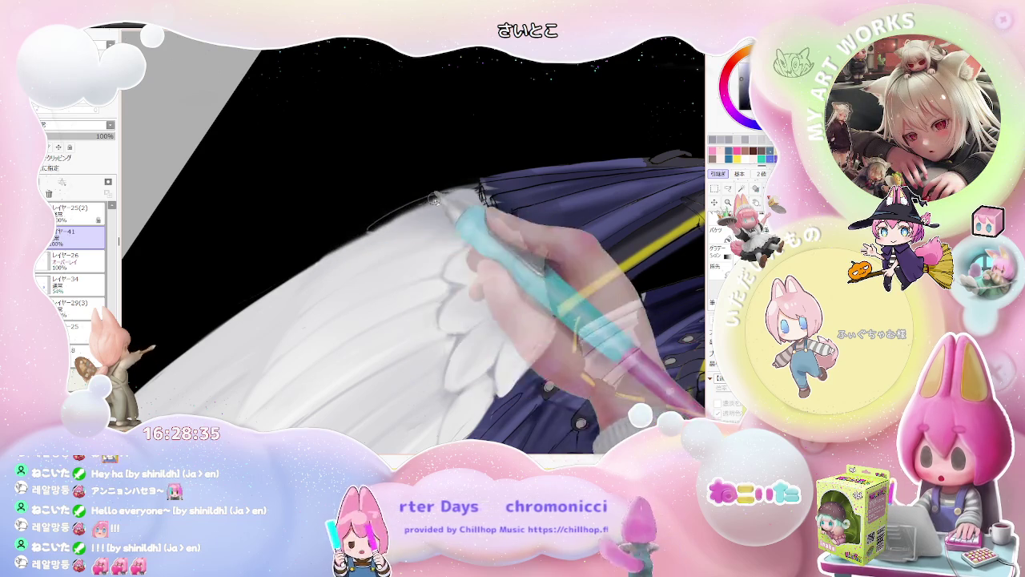
key("minus")
key("minus")
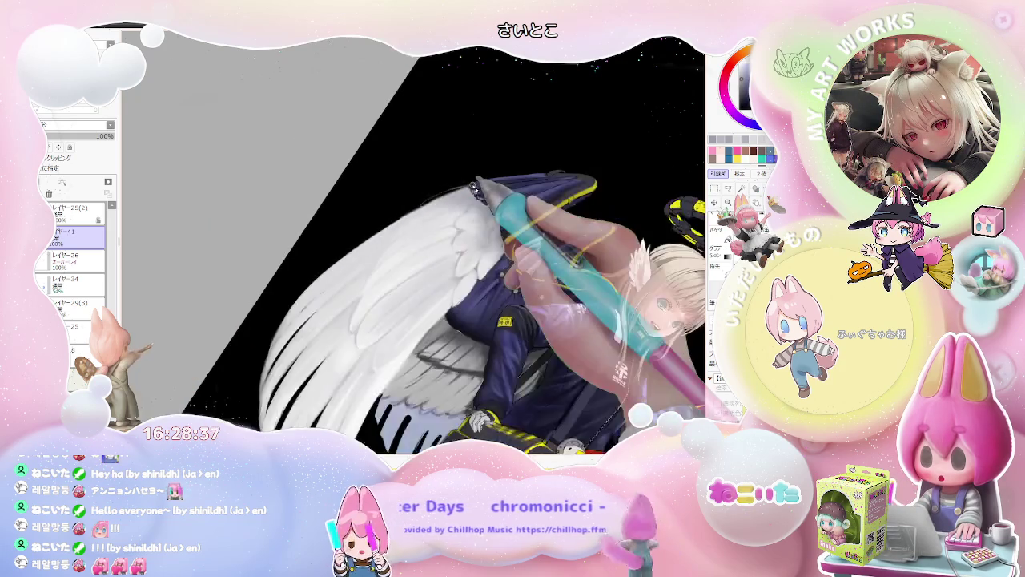
key("minus")
key("Delete")
key("Delete")
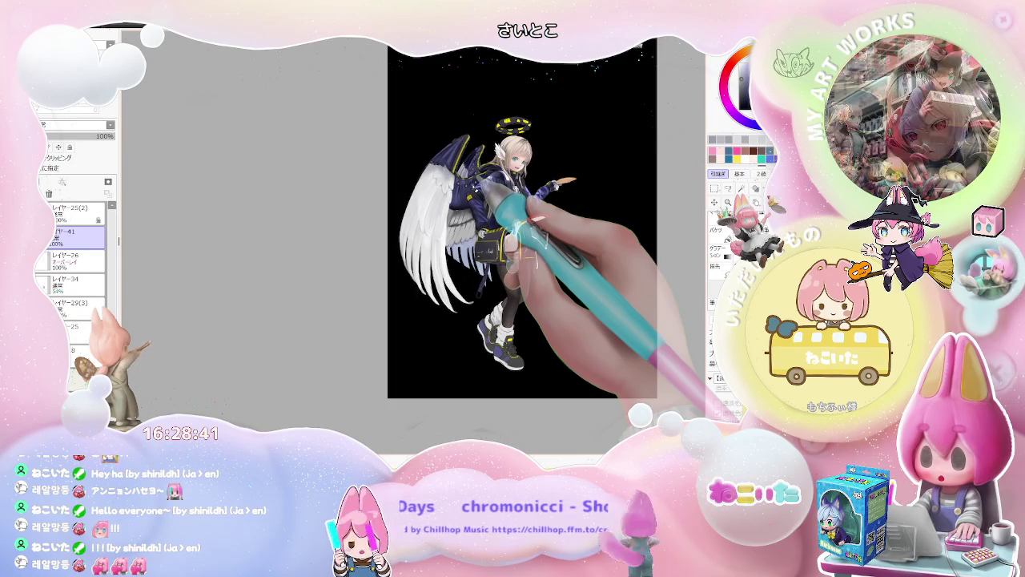
key("minus")
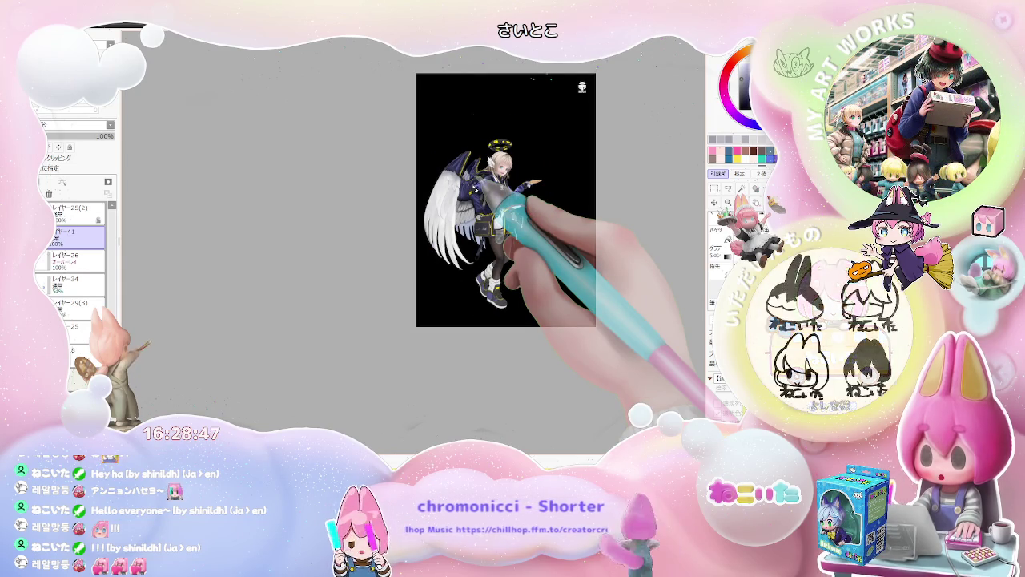
scroll(489, 184, "up", 1)
scroll(490, 184, "up", 2)
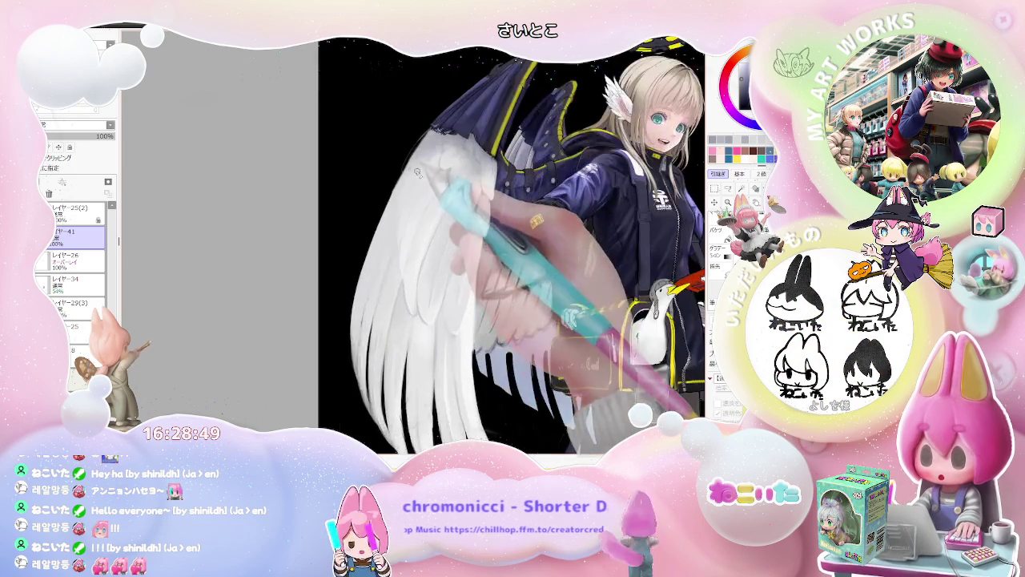
scroll(489, 184, "up", 2)
scroll(489, 184, "up", 1)
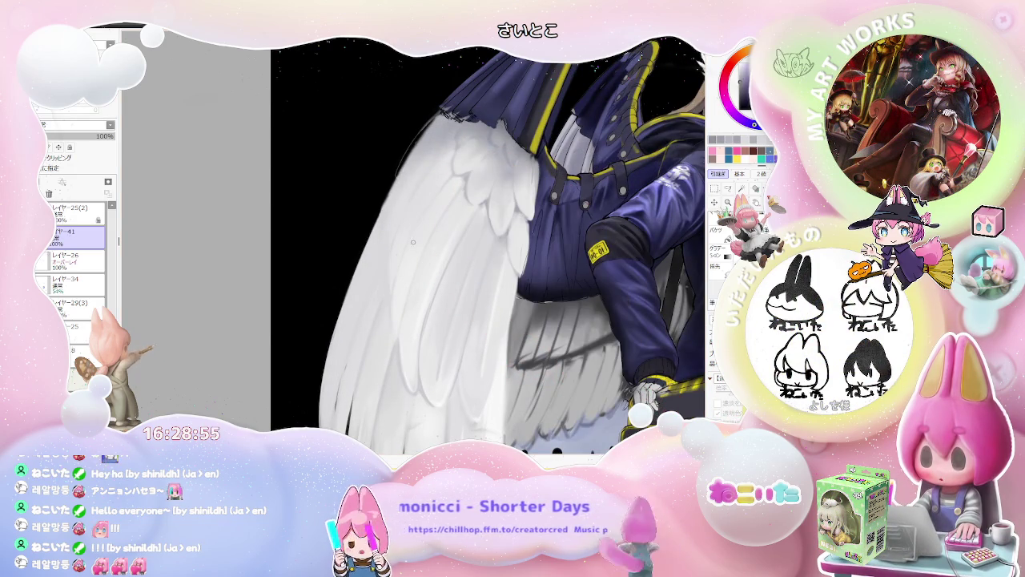
Step: Nudge the dark jacket piece down-left over the wing and set the brush size to 19
key("End")
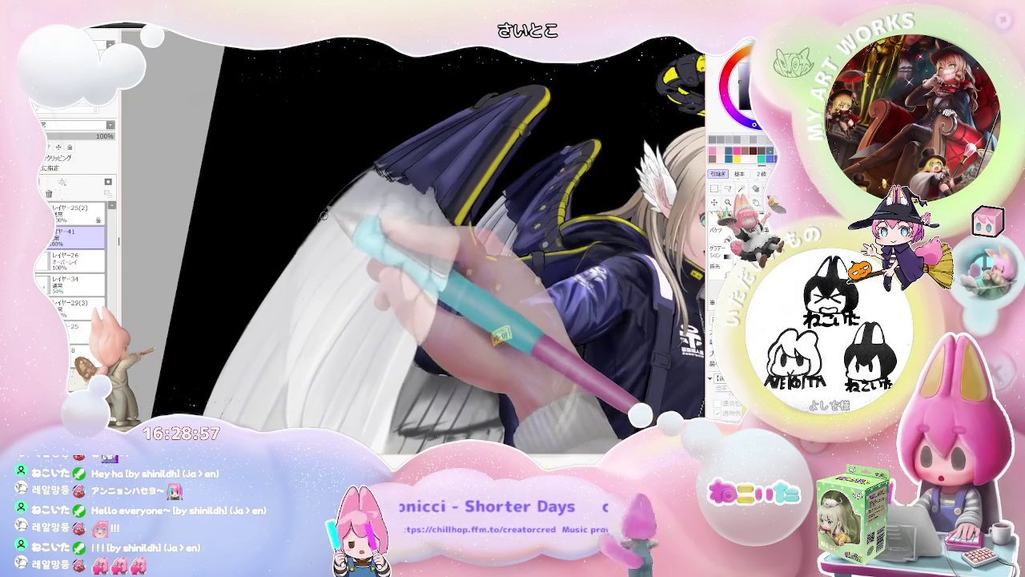
key("ctrl+plus")
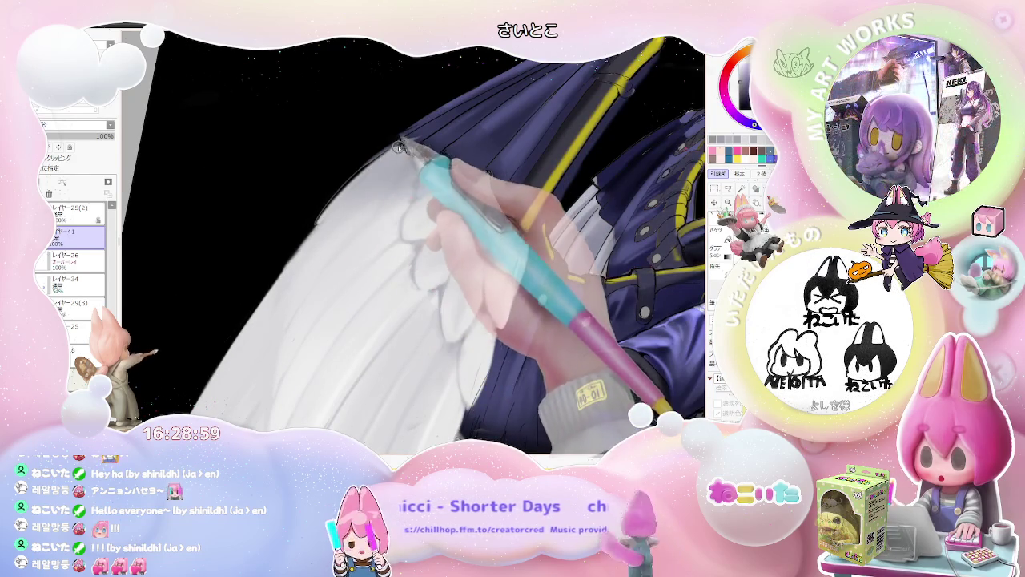
left_click_drag(398, 146, 323, 224)
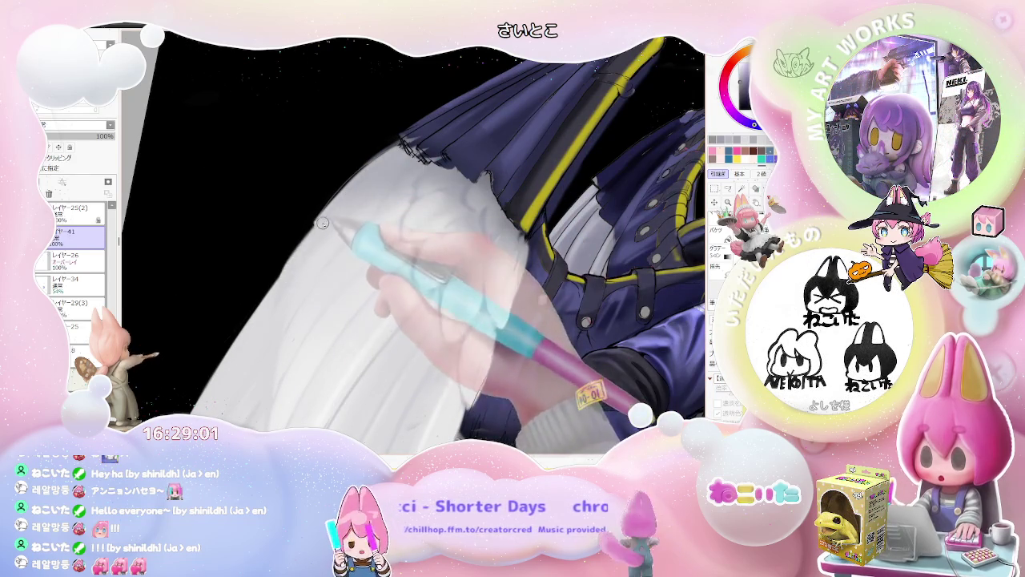
key("ctrl+minus")
key("ctrl+minus")
key("ctrl+minus")
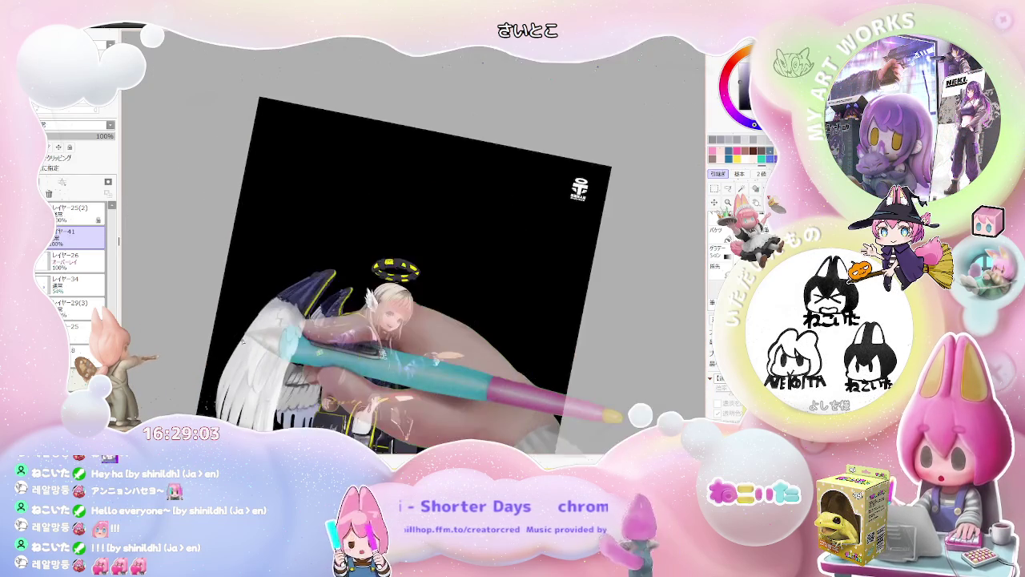
key("ctrl+minus")
key("Home")
key("ctrl+minus")
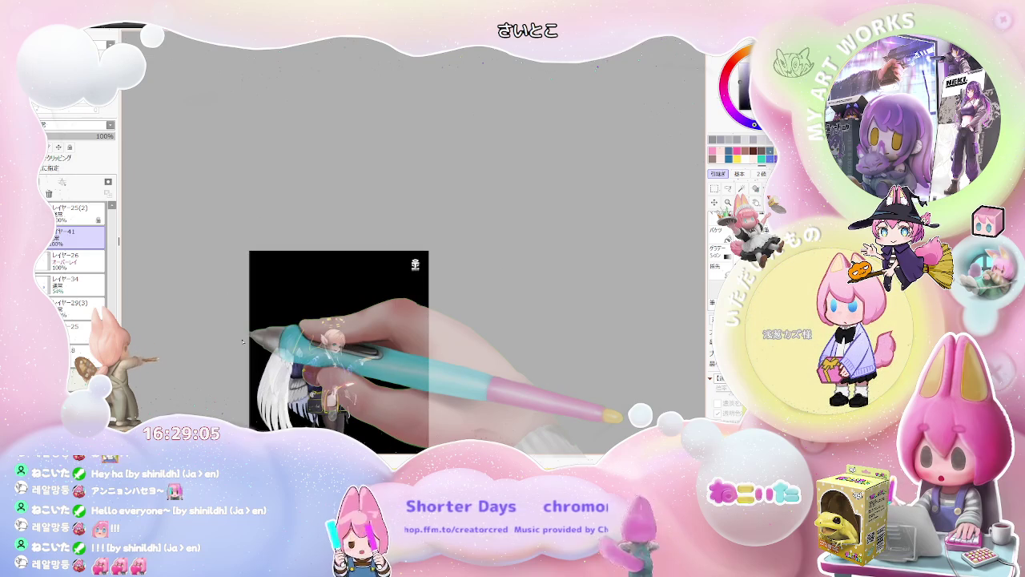
key("ctrl+plus")
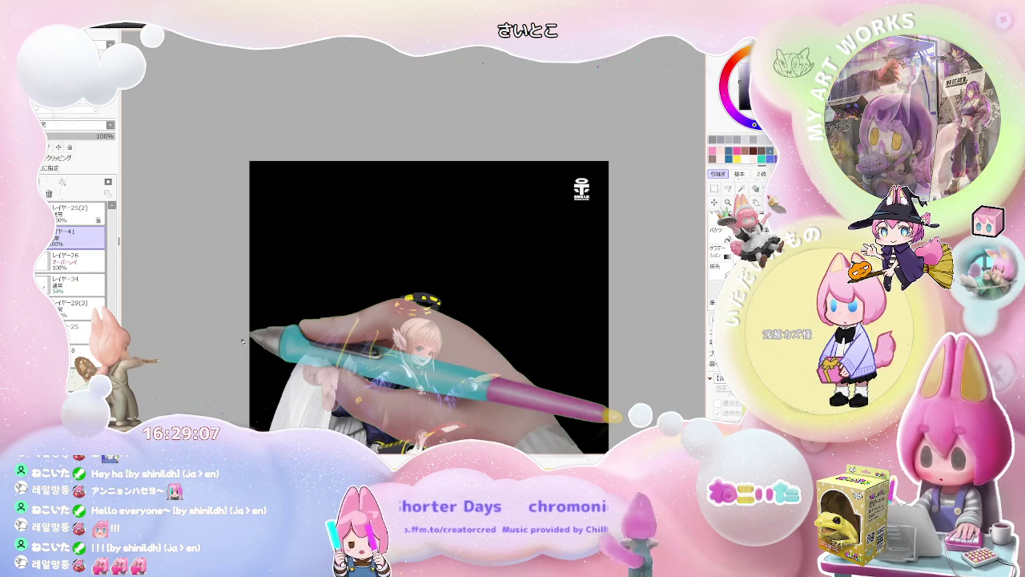
key("ctrl+plus")
key("ctrl+plus")
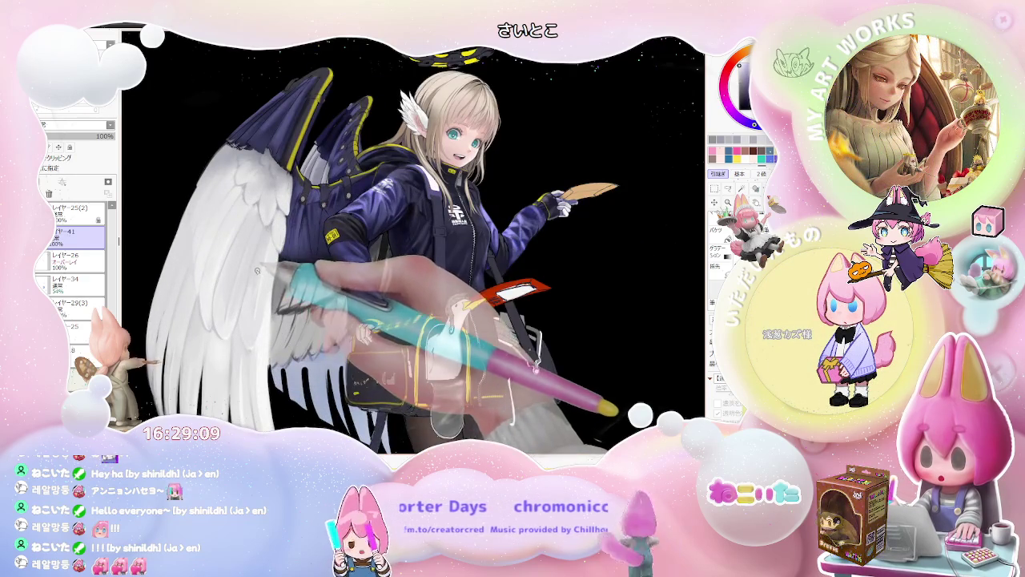
left_click_drag(257, 270, 249, 298)
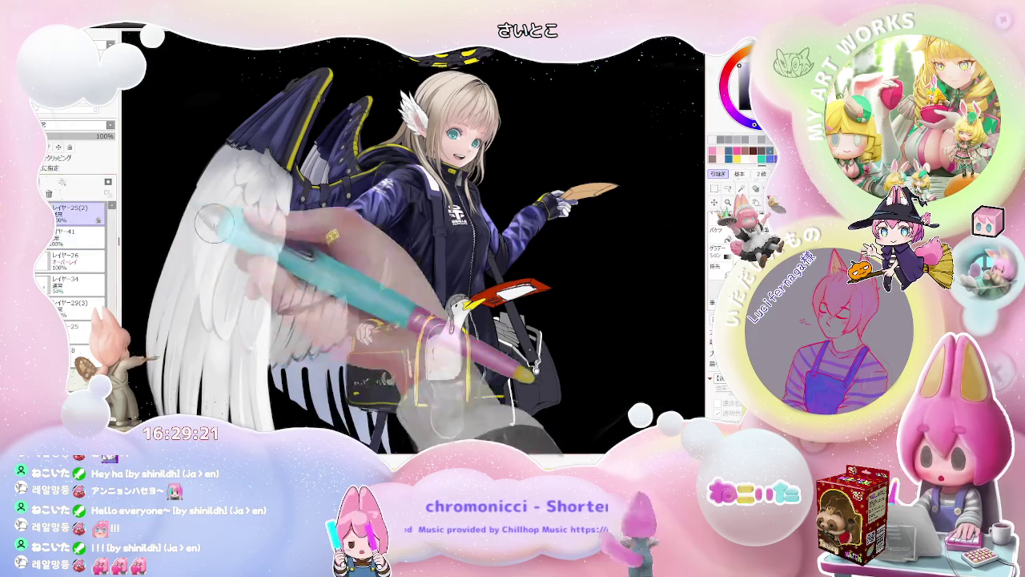
Step: Switch to layer レイヤー25(2) and zoom out to view the whole angel figure
key("alt+bracketright")
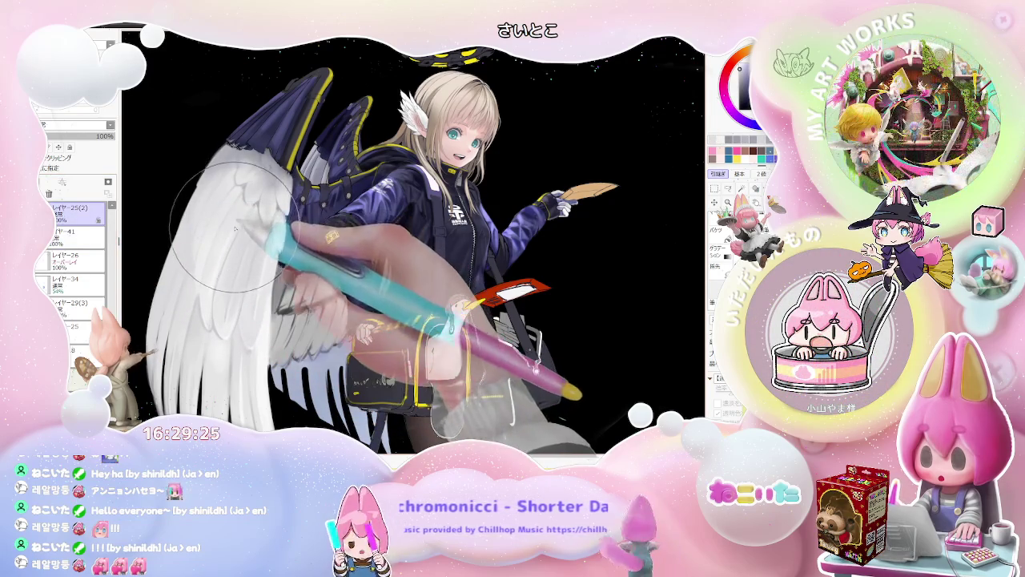
key("ctrl+minus")
key("Delete")
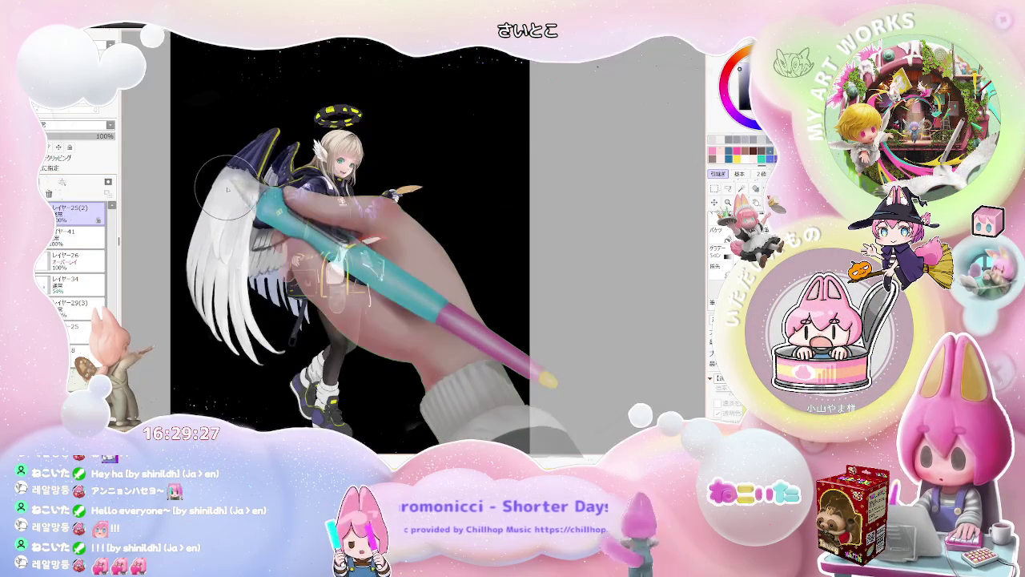
key("Delete")
key("ctrl+plus")
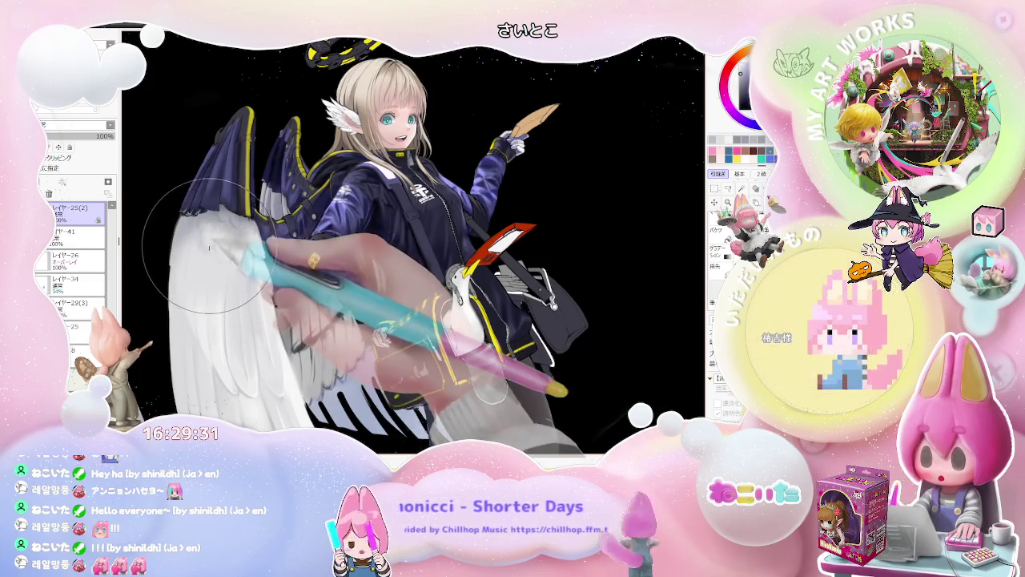
Step: Tilt the view counterclockwise until the character lies sideways, then straighten it upright
key("ctrl+minus")
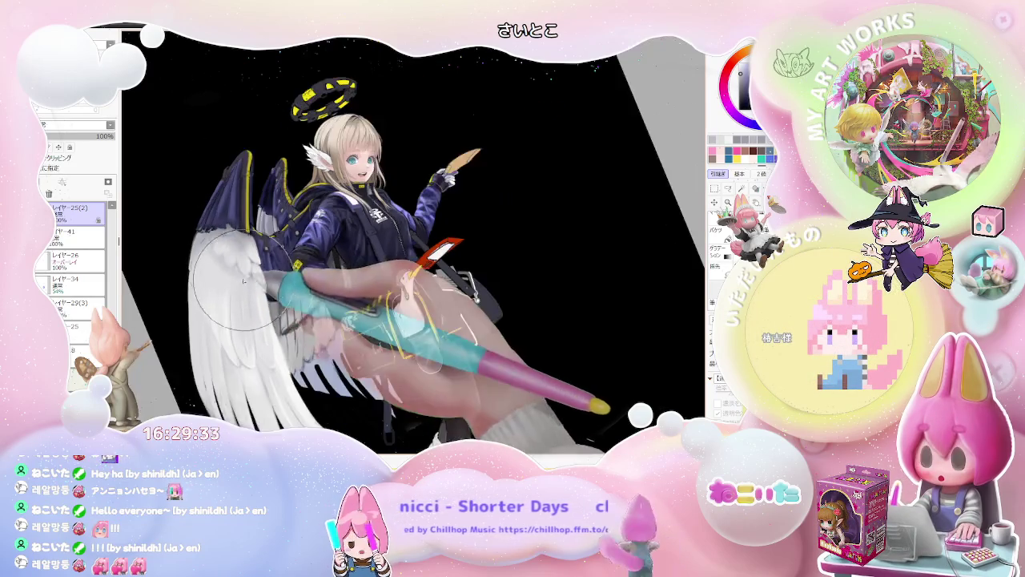
key("Delete")
key("ctrl+minus")
key("Delete")
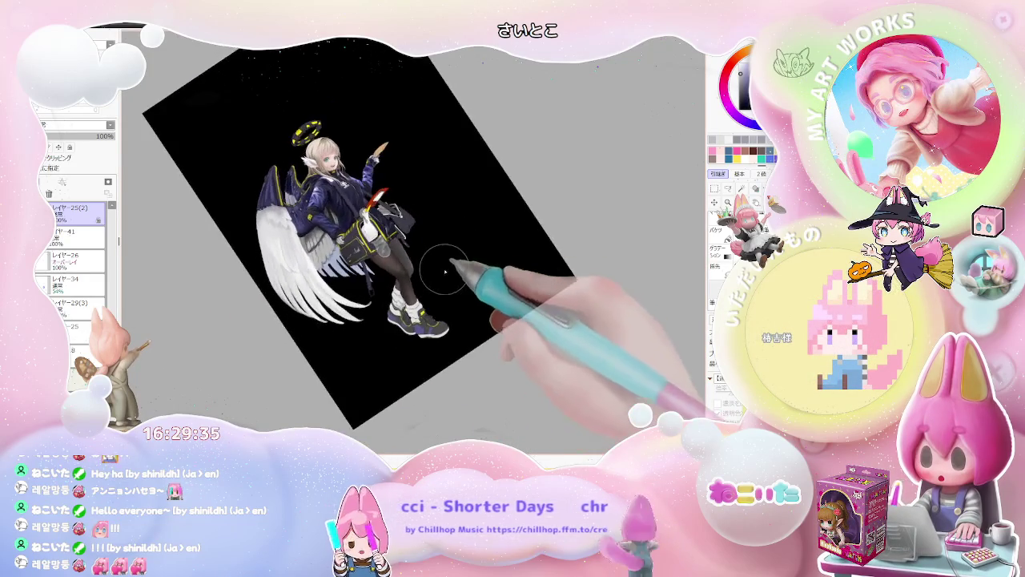
key("Delete")
key("Delete")
key("ctrl+plus")
key("Delete")
key("Delete")
key("ctrl+plus")
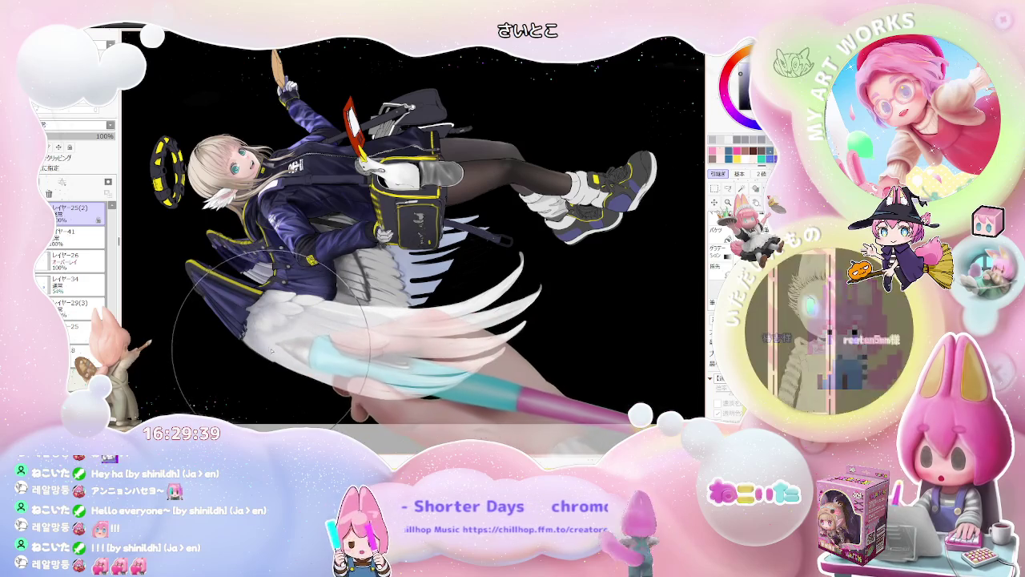
key("ctrl+minus")
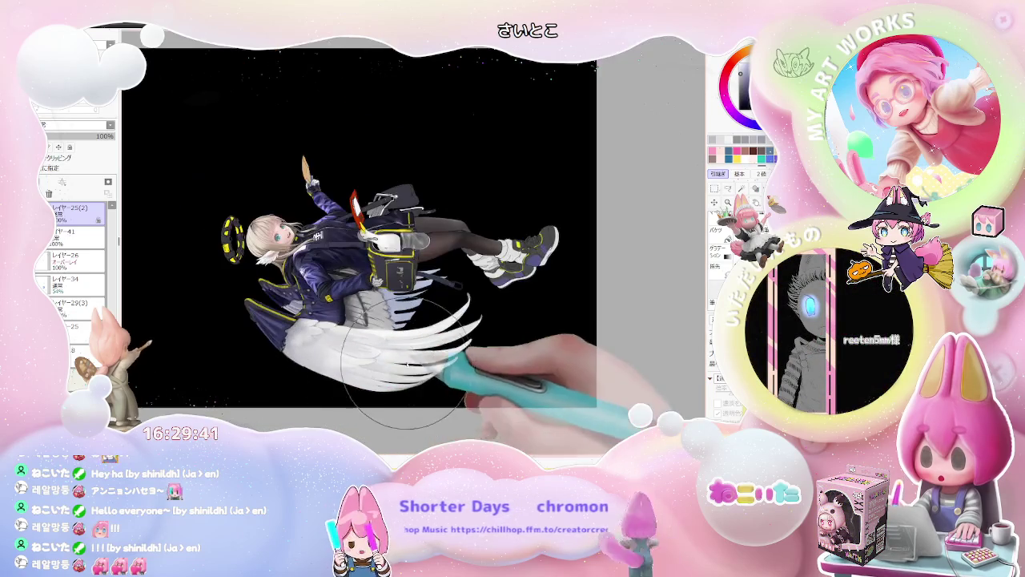
key("Home")
key("ctrl+plus")
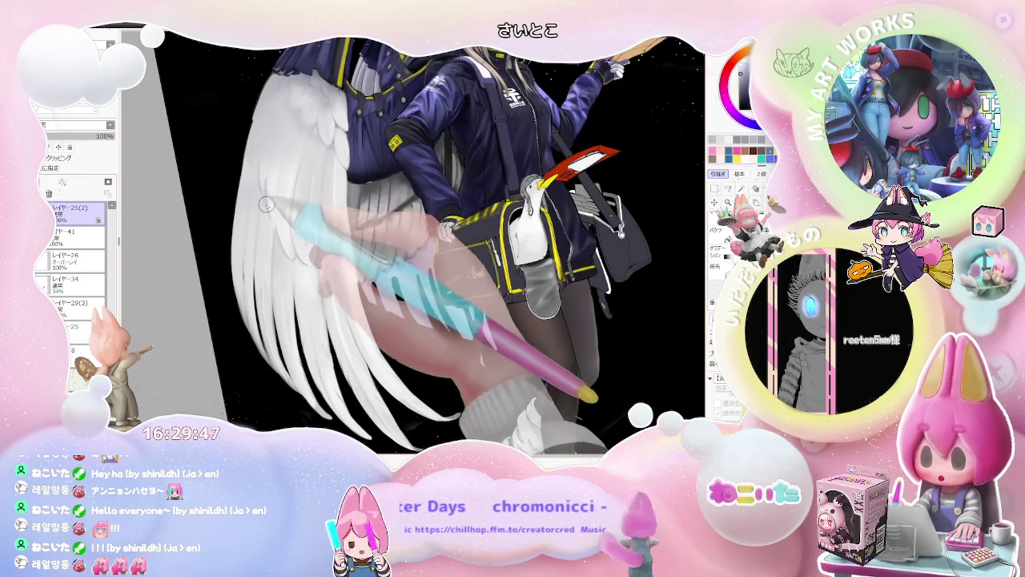
Step: Zoom in on the wing and sleeve, enlarge the brush, then zoom out with a slight tilt
key("ctrl+minus")
key("ctrl+plus")
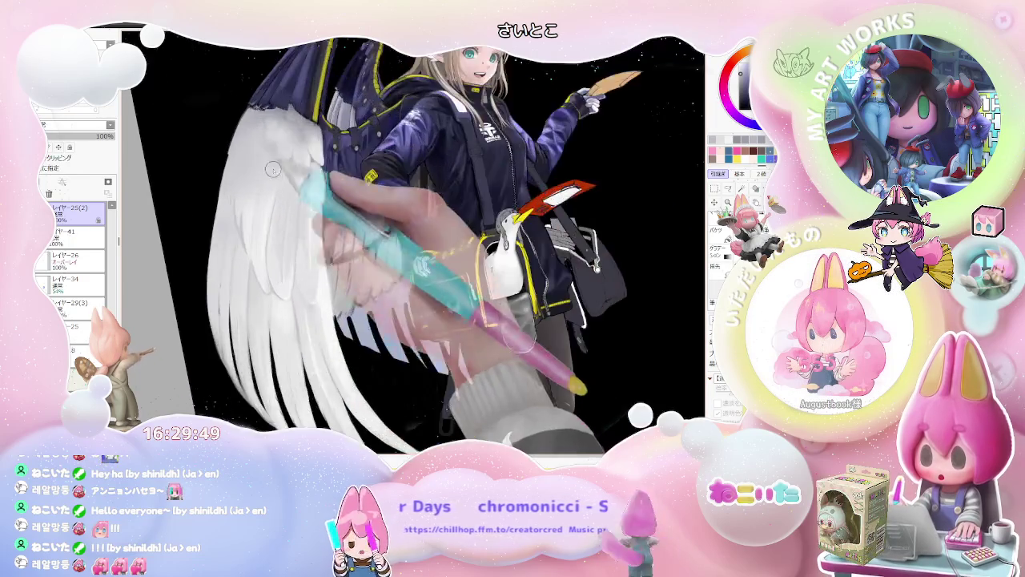
key("ctrl+plus")
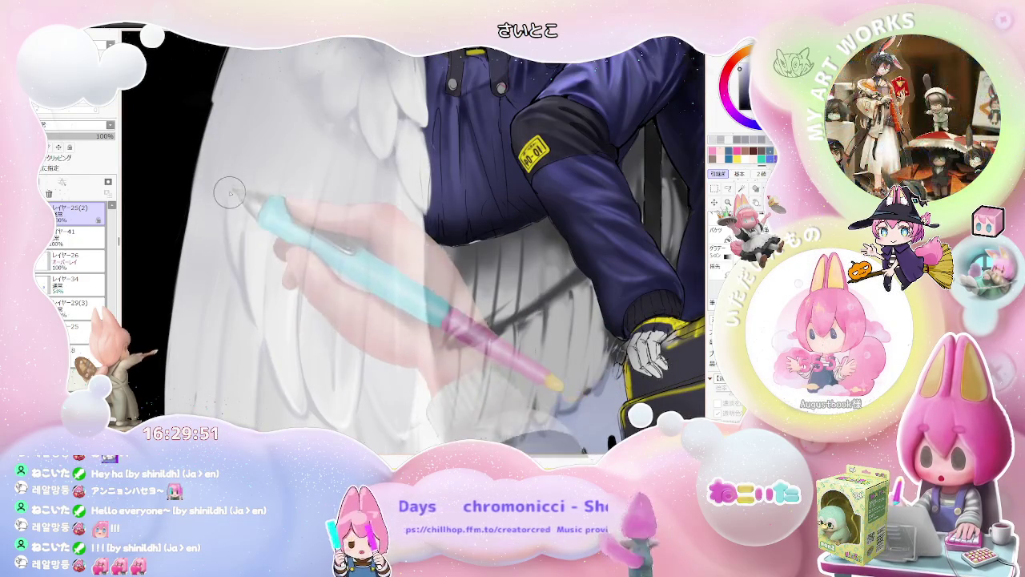
key("bracketright")
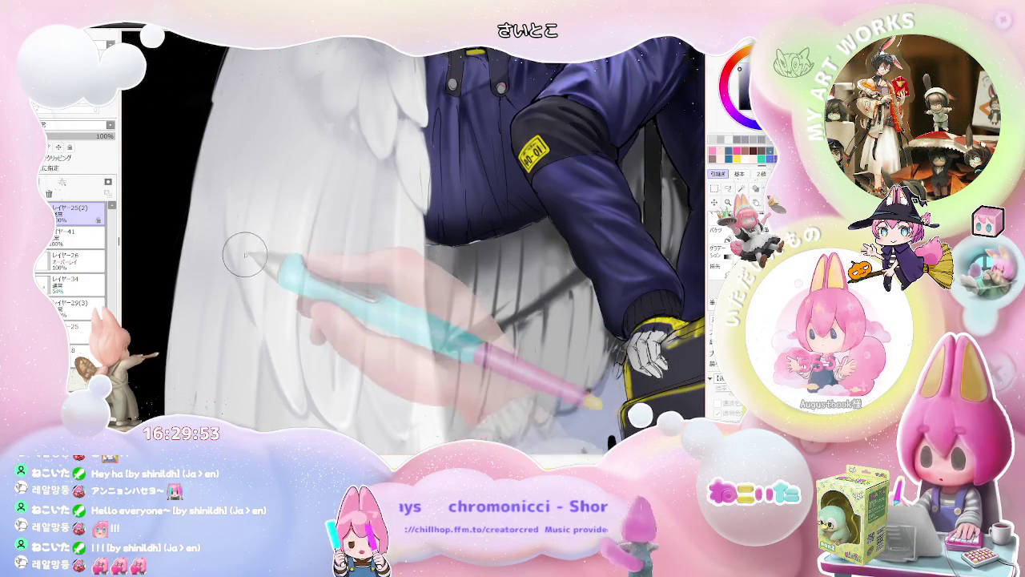
key("ctrl+minus")
key("ctrl+minus")
key("ctrl+minus")
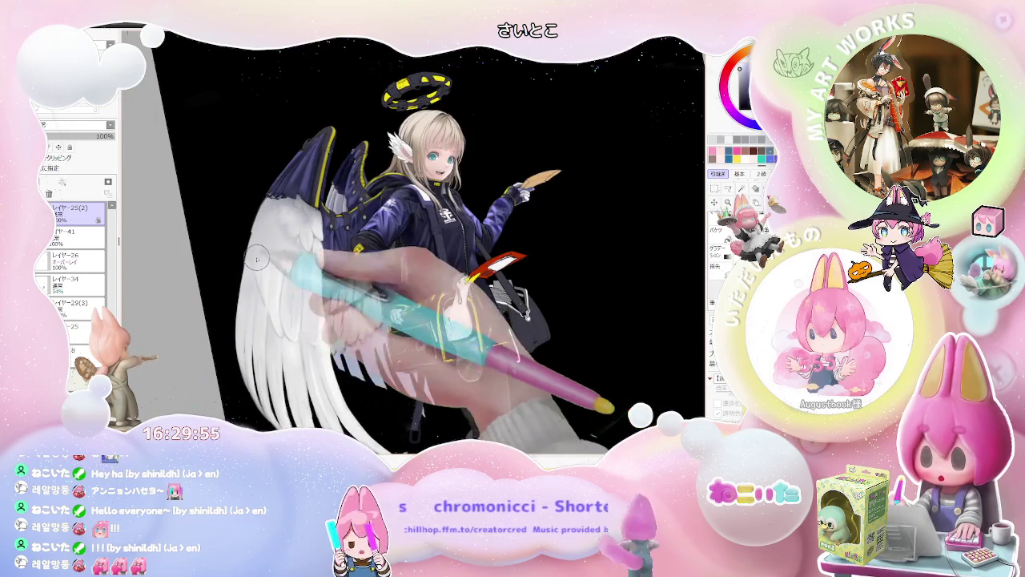
key("Delete")
key("Delete")
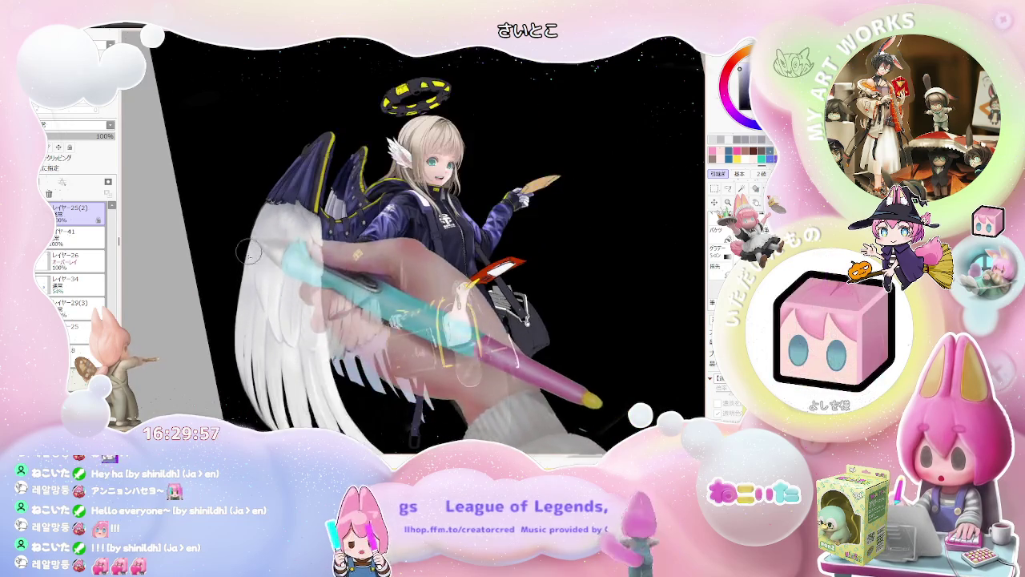
key("ctrl+minus")
key("Delete")
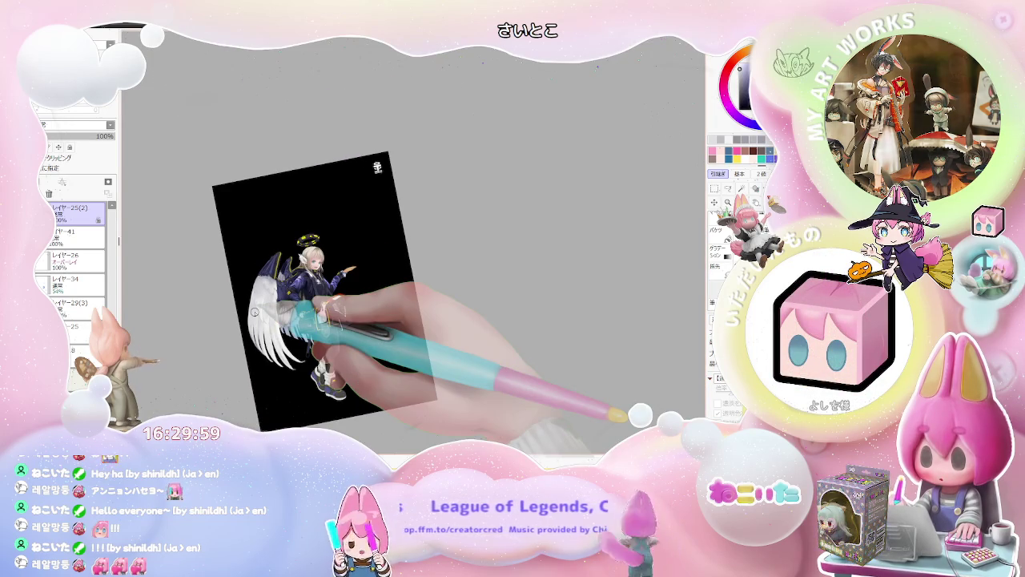
scroll(255, 312, "up", 1)
scroll(255, 313, "up", 1)
scroll(254, 312, "up", 1)
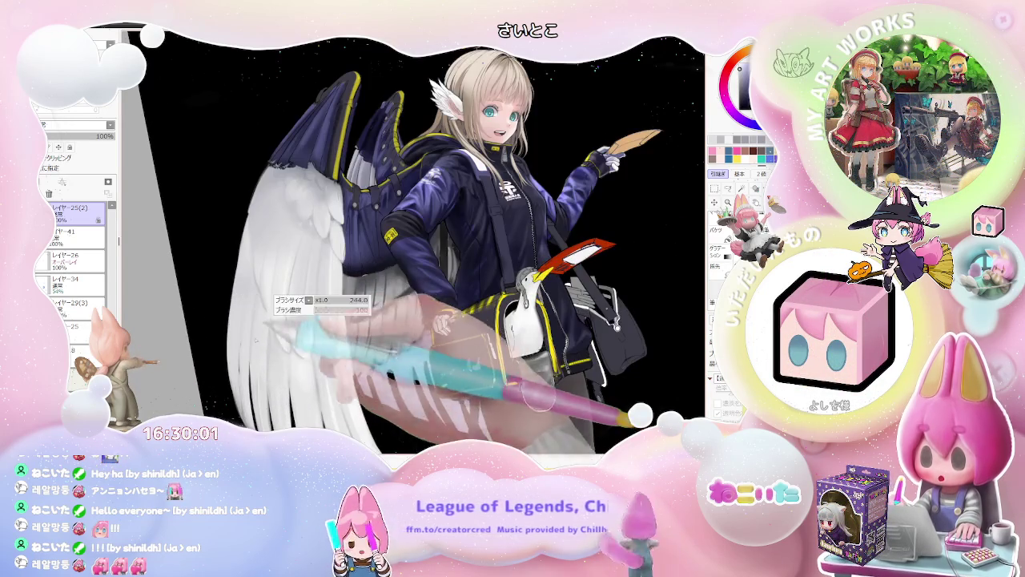
Step: Enlarge the brush to about 298 for shading the lower wing feathers
scroll(254, 313, "down", 1)
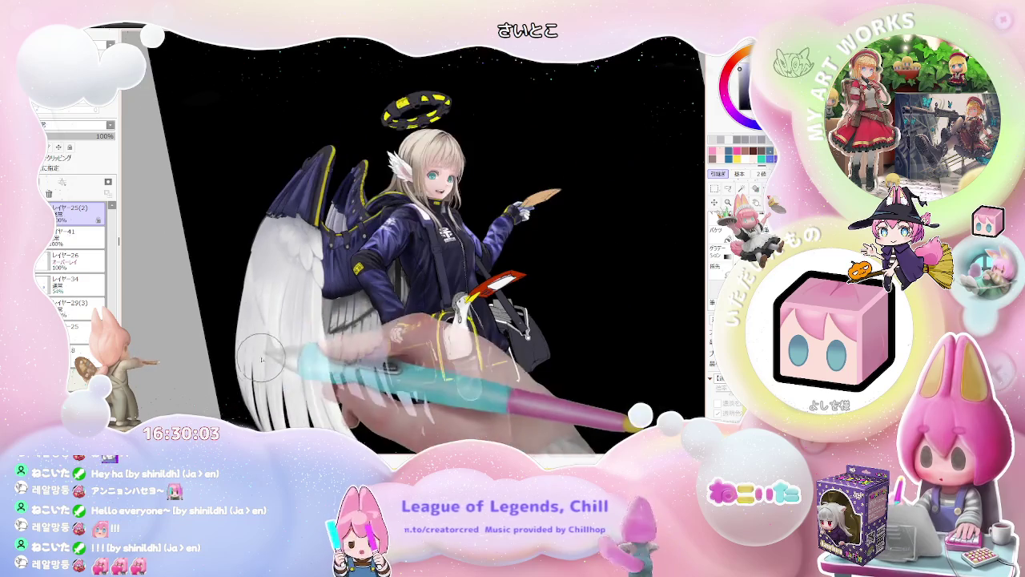
scroll(255, 314, "down", 1)
scroll(254, 243, "up", 1)
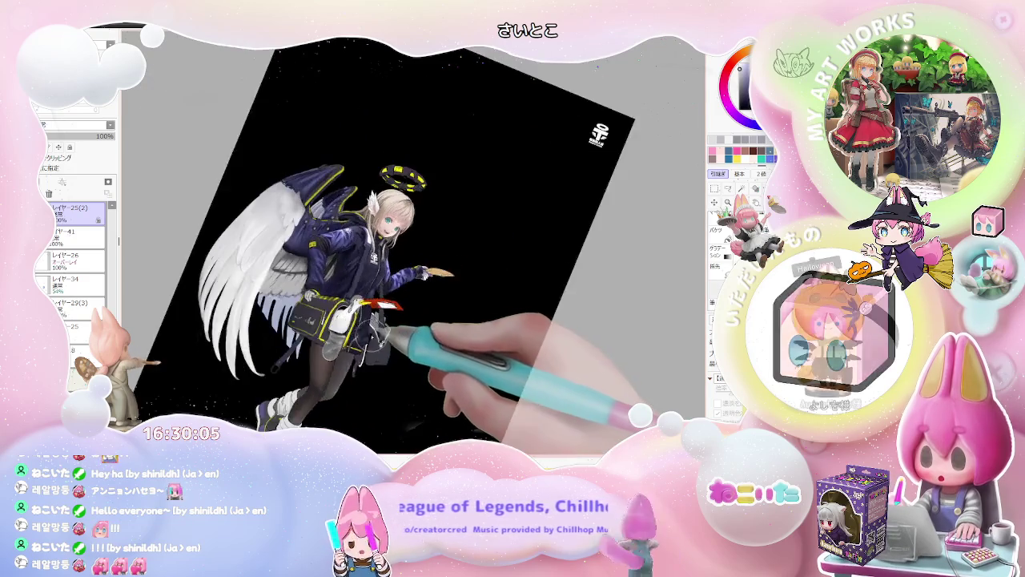
scroll(254, 242, "up", 1)
scroll(254, 243, "up", 1)
scroll(254, 243, "up", 1)
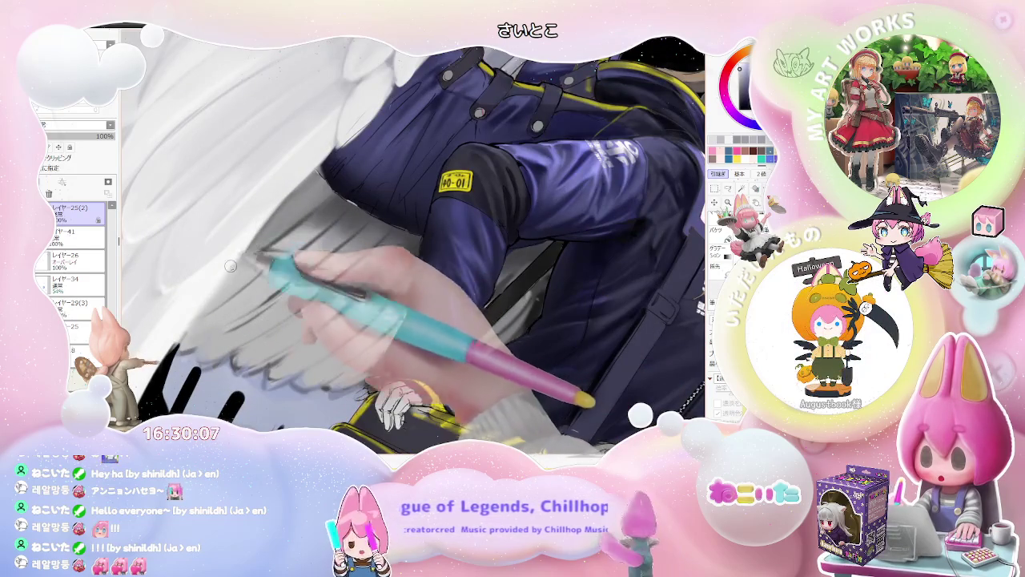
key("bracketright")
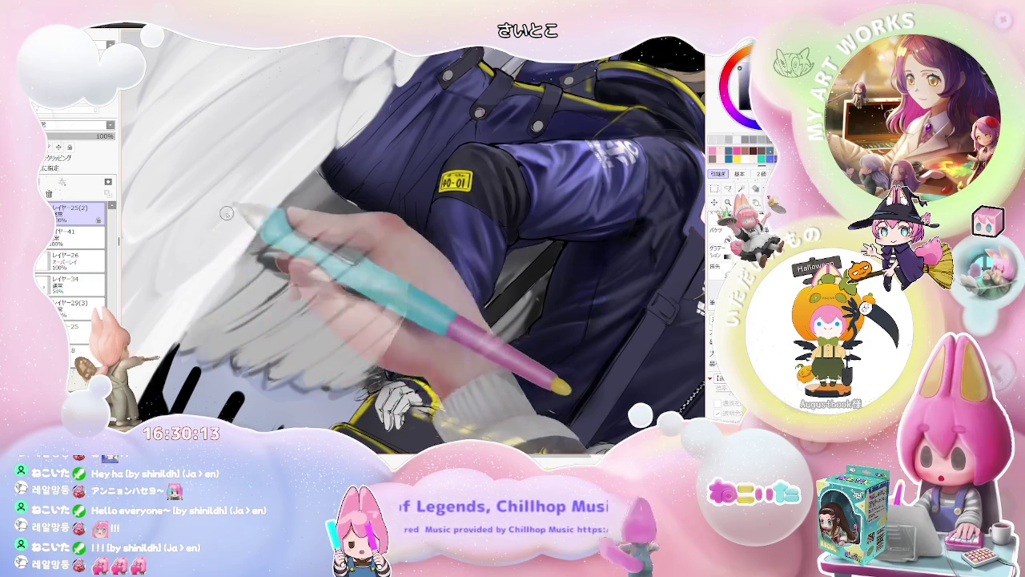
left_click_drag(226, 213, 126, 233)
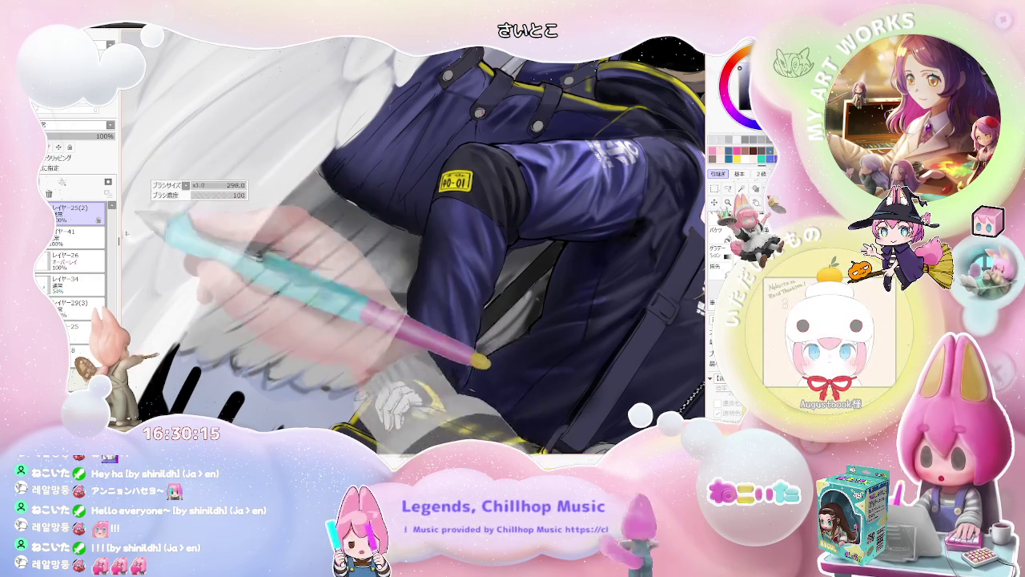
Step: Enlarge the brush further, then reset the view to see the whole angel upright
scroll(169, 190, "down", 5)
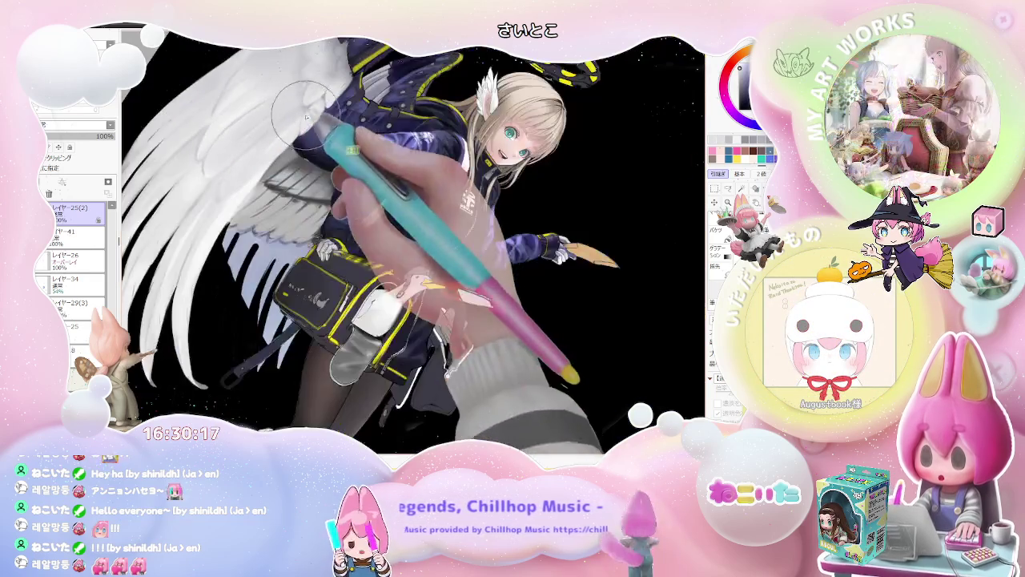
scroll(214, 215, "up", 5)
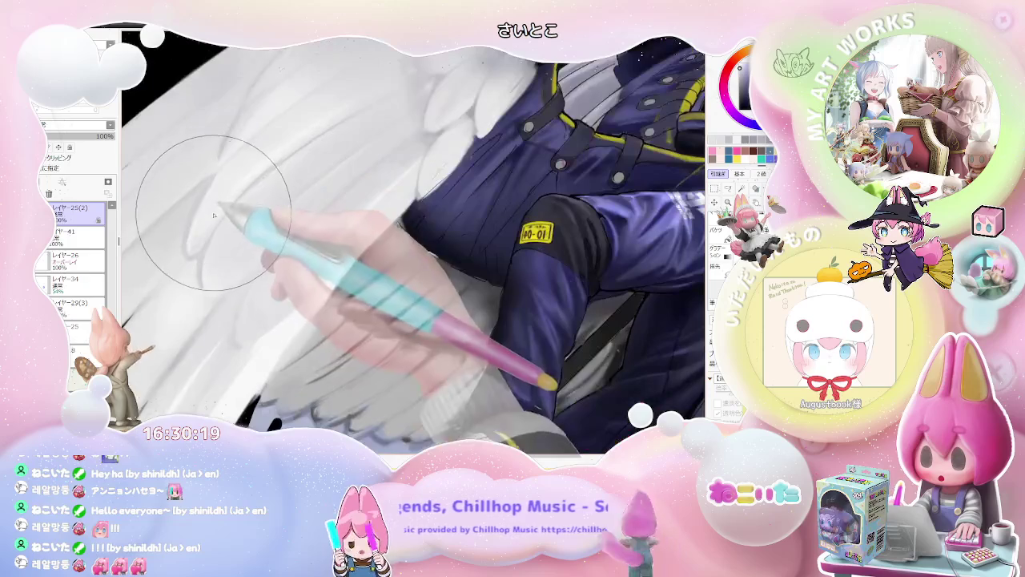
scroll(272, 128, "down", 5)
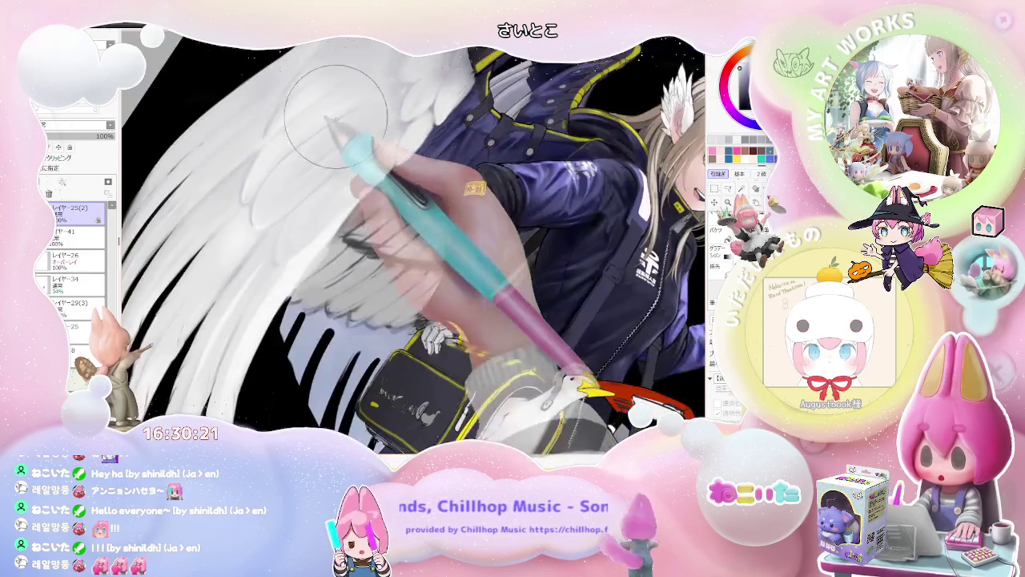
scroll(263, 200, "up", 2)
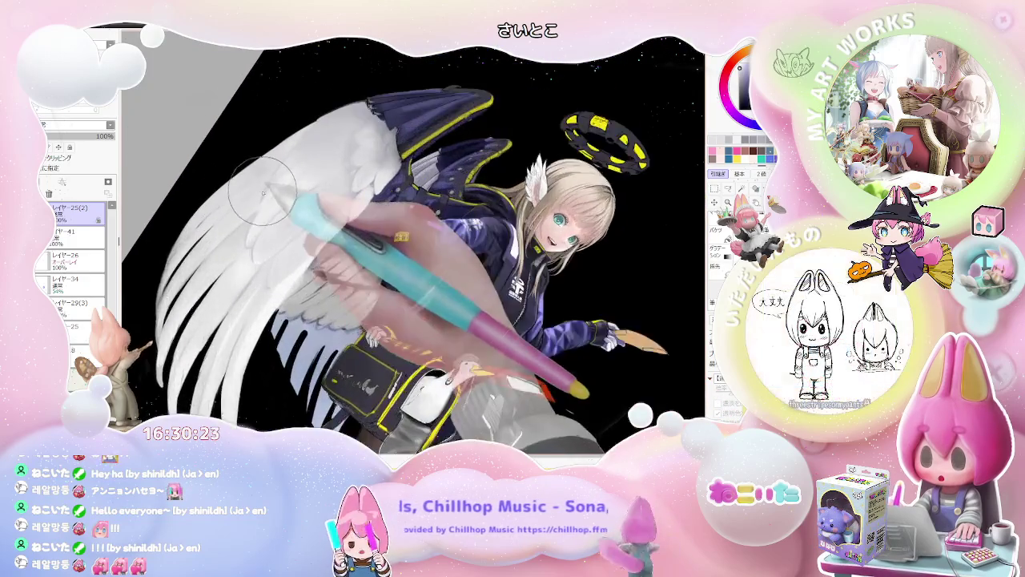
scroll(262, 201, "up", 3)
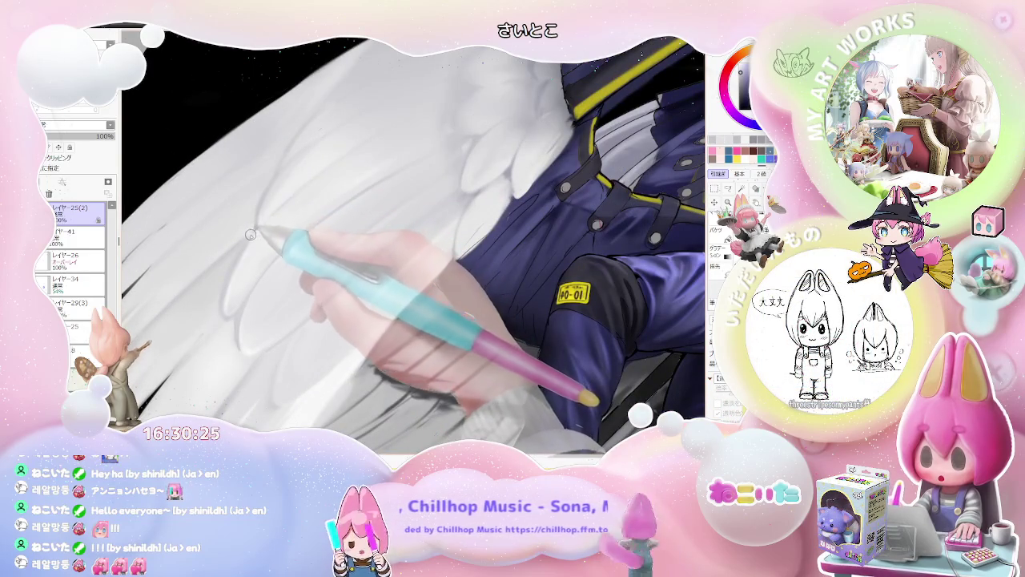
key("]")
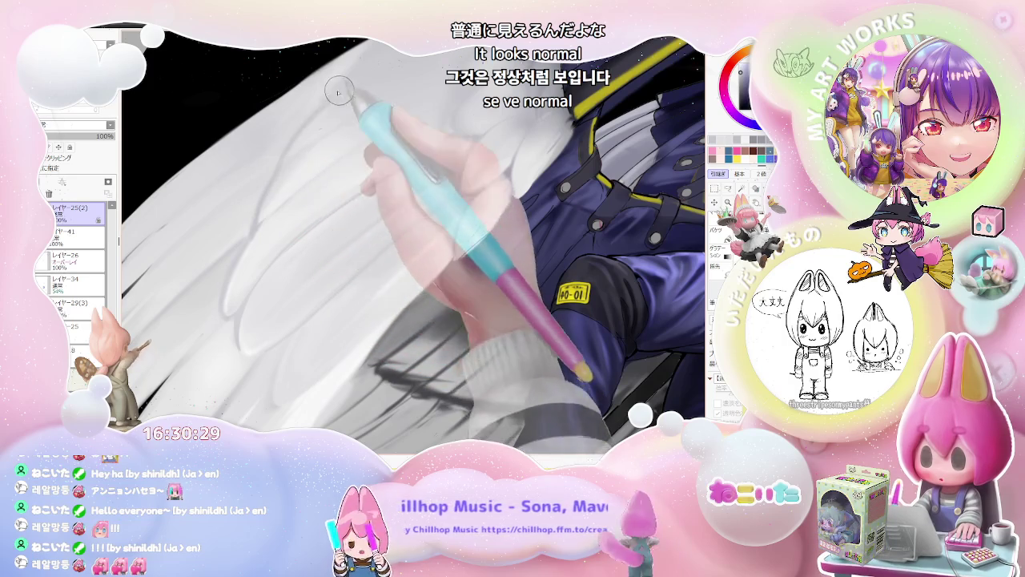
scroll(337, 88, "down", 3)
scroll(480, 137, "down", 2)
key("Home")
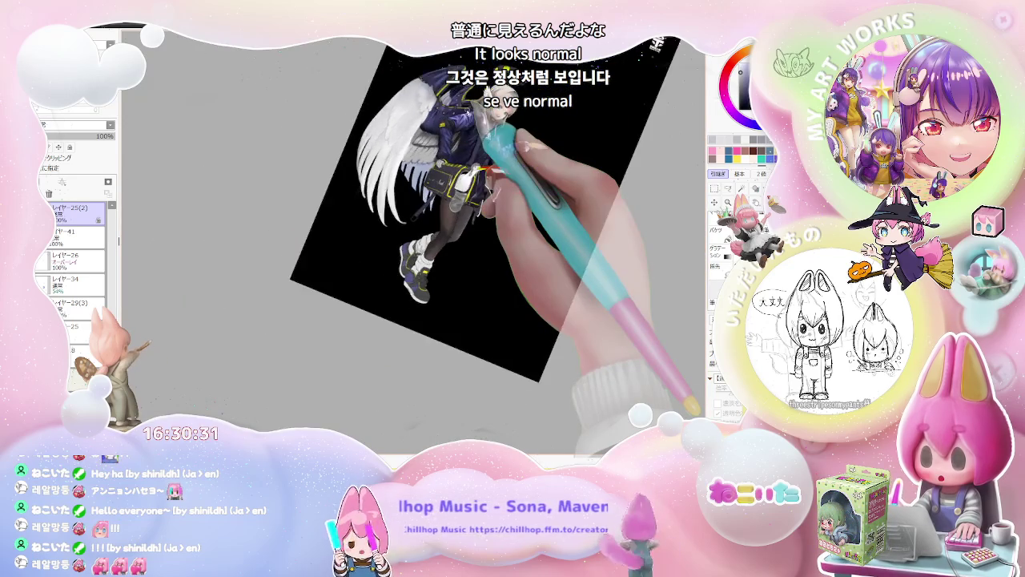
Step: Zoom in and out around the wing feathers beside the bag
scroll(194, 256, "up", 2)
scroll(194, 257, "up", 2)
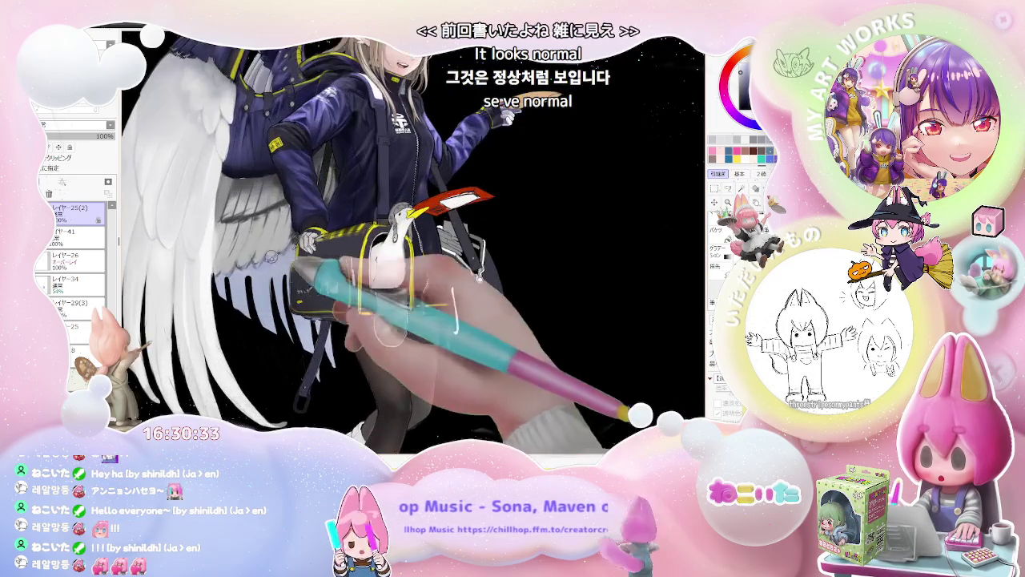
scroll(193, 256, "up", 2)
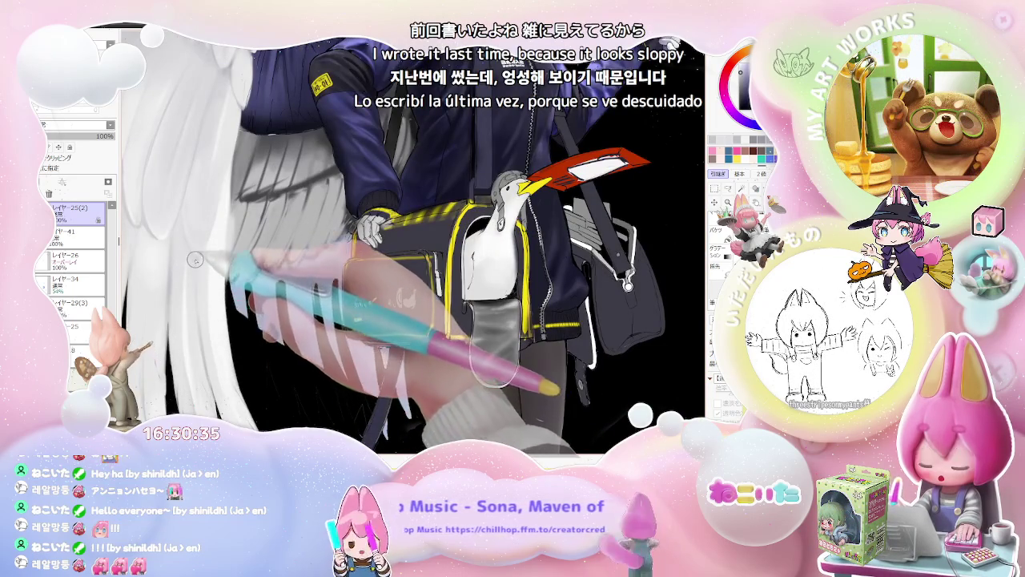
scroll(195, 296, "down", 1)
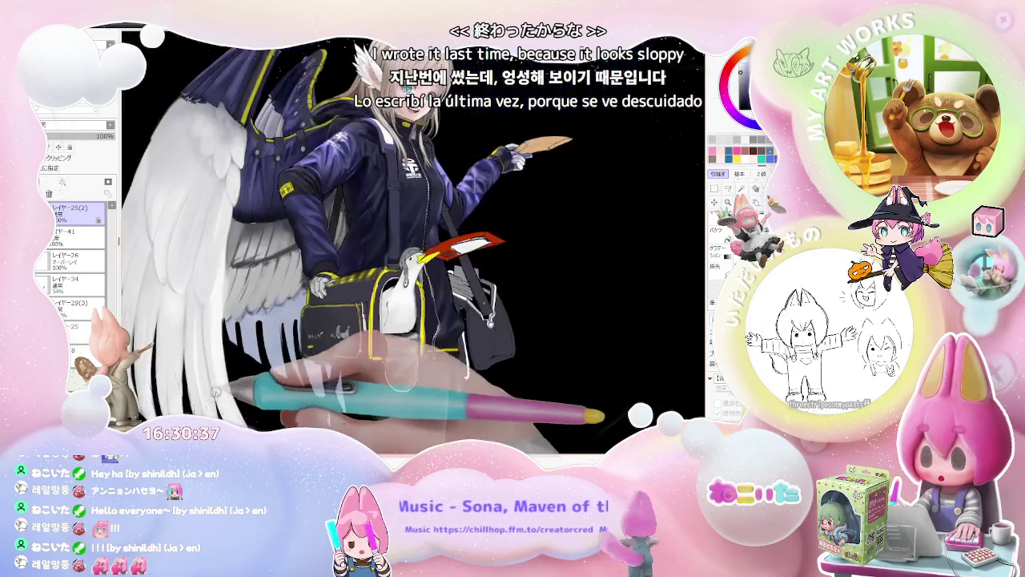
scroll(195, 295, "down", 2)
scroll(195, 296, "down", 2)
scroll(179, 302, "up", 1)
scroll(179, 302, "up", 2)
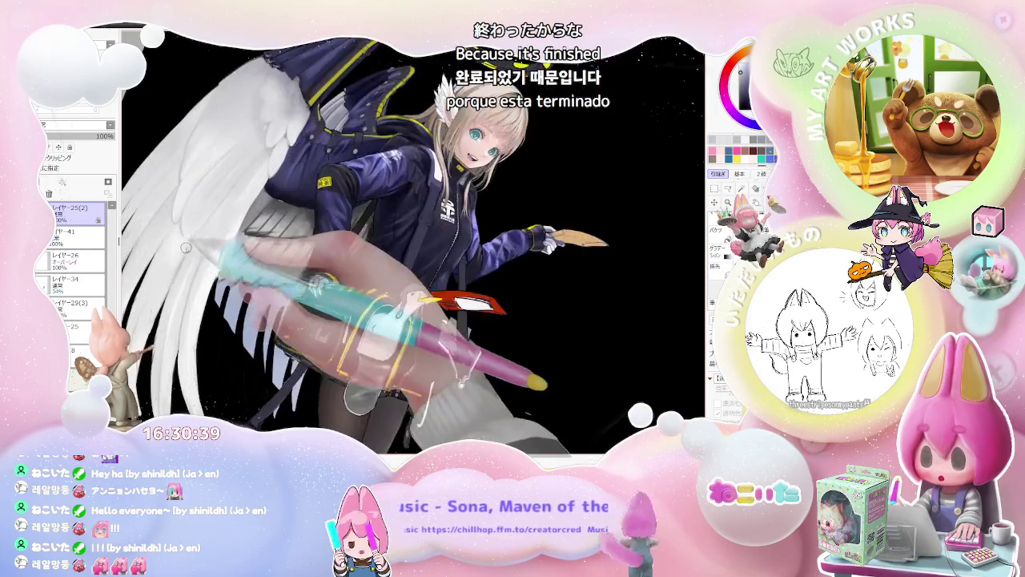
scroll(180, 302, "up", 2)
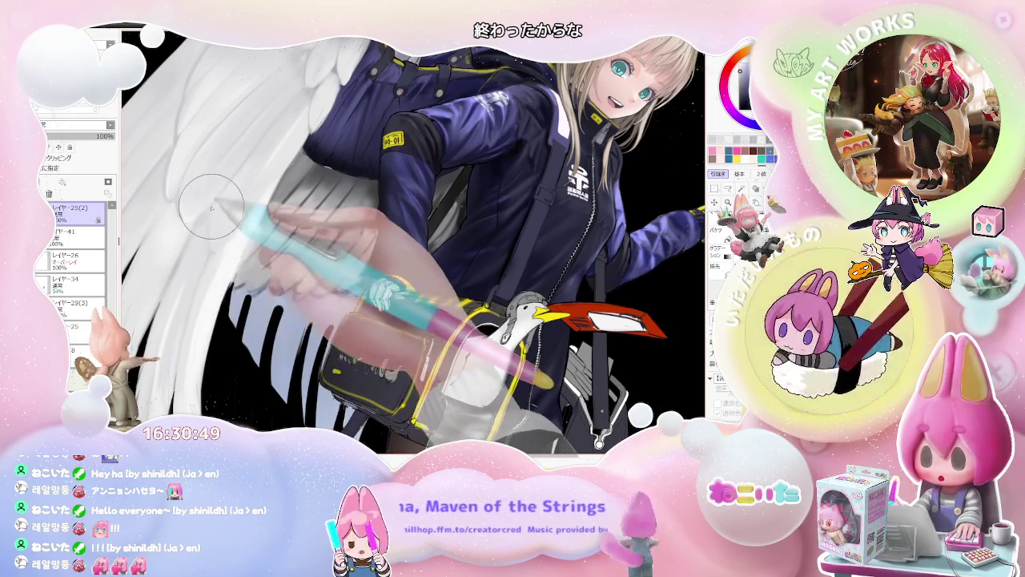
scroll(208, 250, "down", 2)
scroll(320, 241, "down", 2)
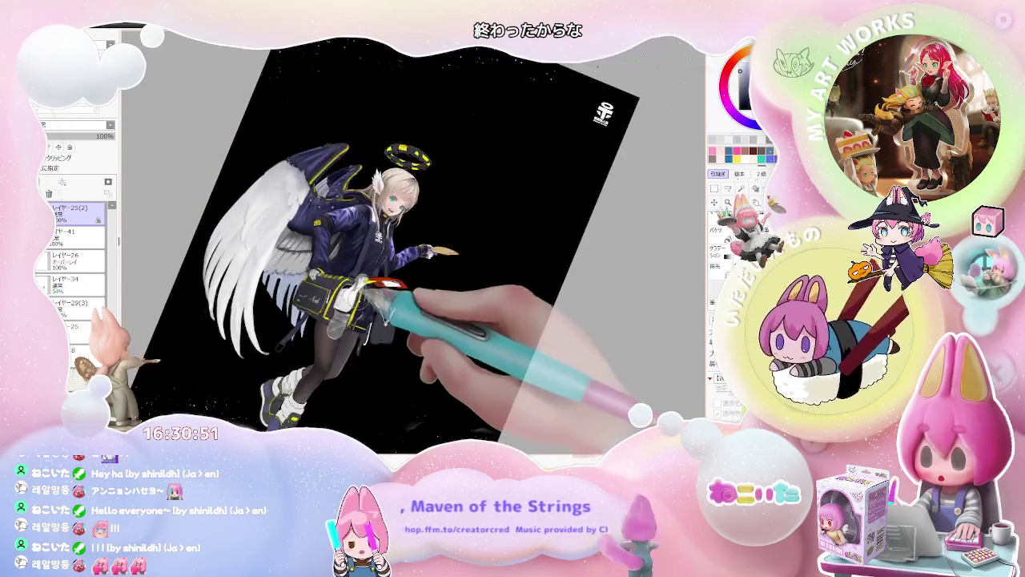
scroll(320, 240, "down", 1)
scroll(316, 252, "up", 2)
scroll(316, 252, "up", 2)
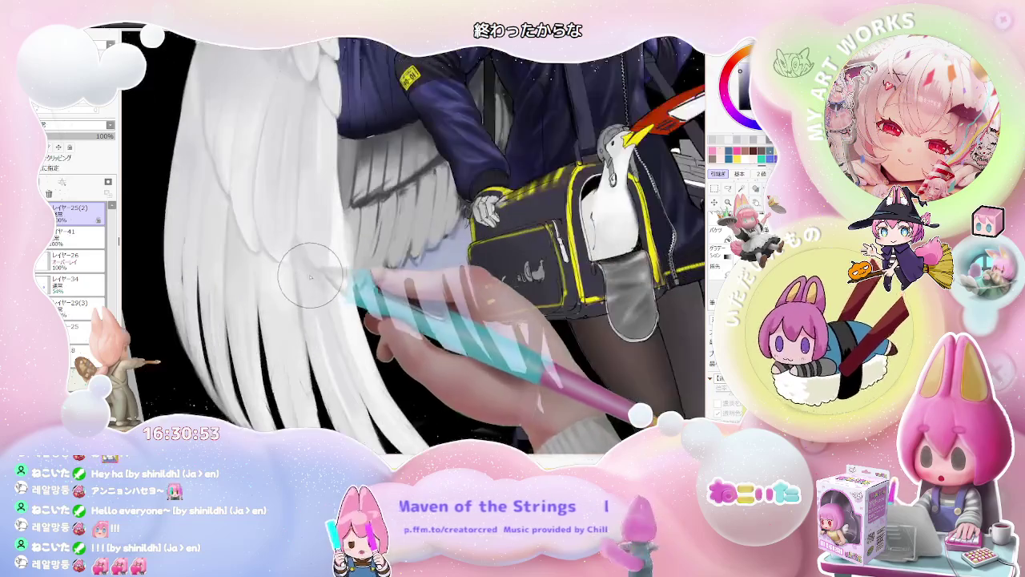
scroll(317, 252, "up", 1)
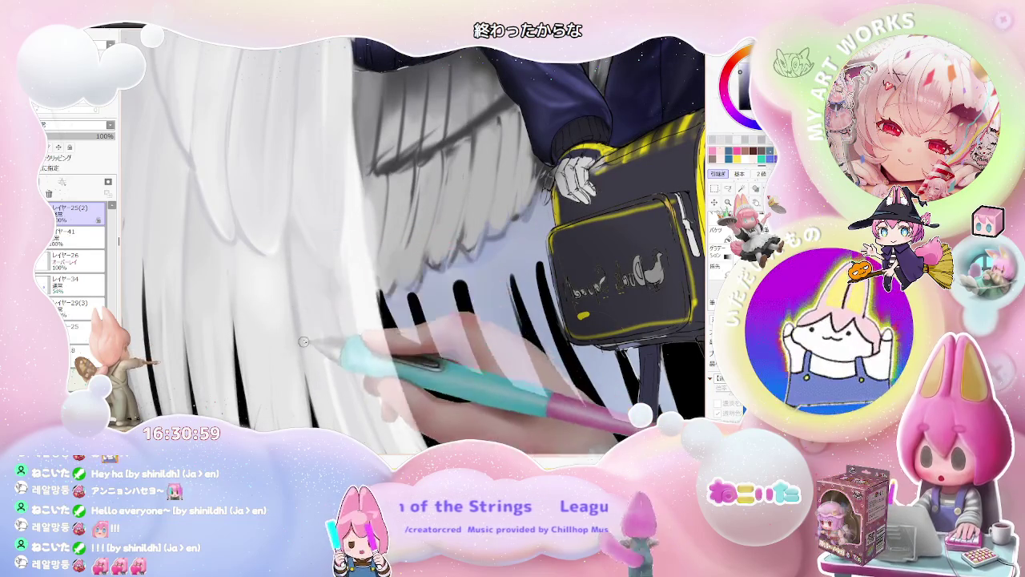
Step: Reset rotation and zoom out, then tilt and zoom the view onto the wings and jacket
key("Home")
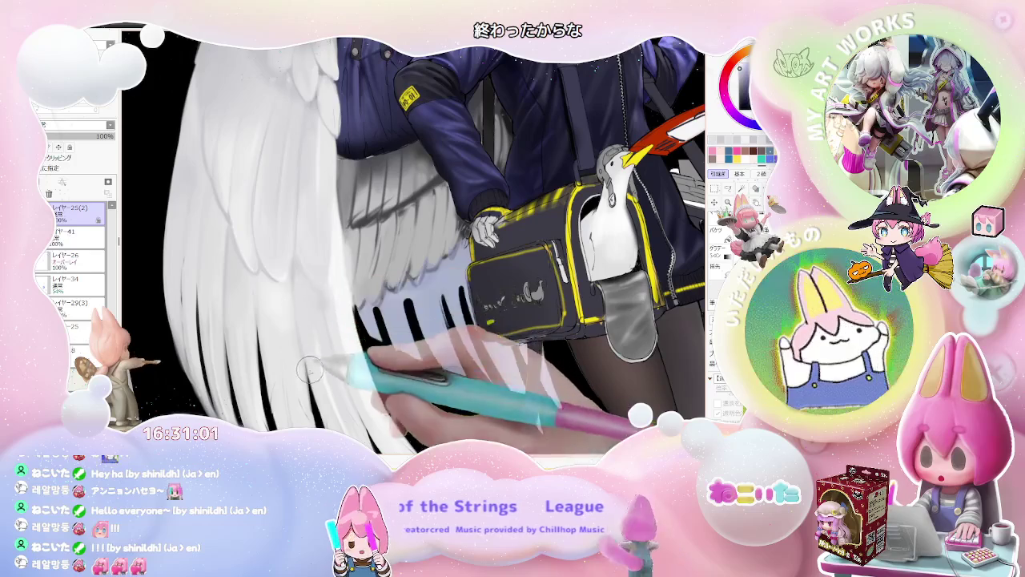
key("minus")
key("minus")
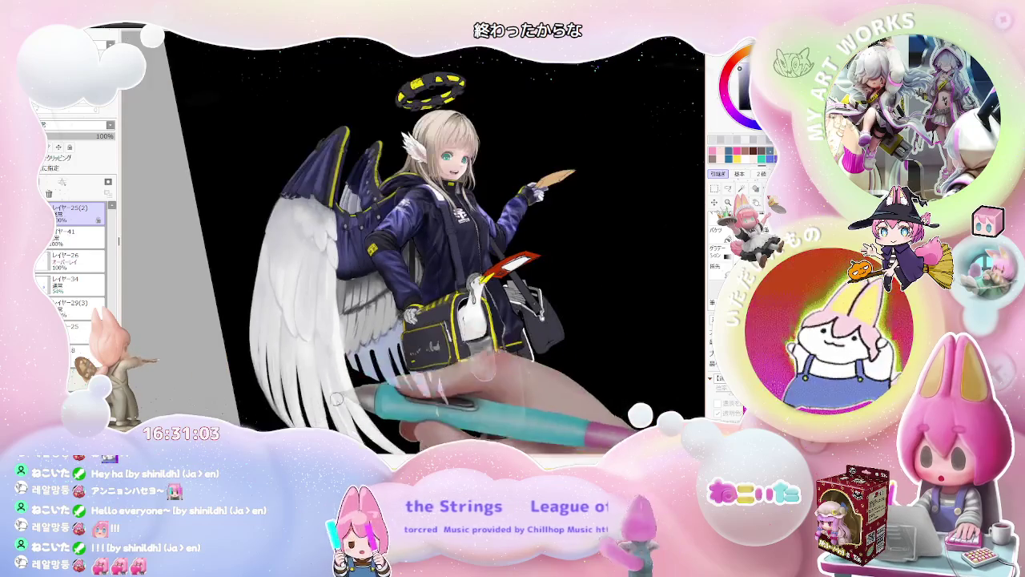
key("minus")
key("minus")
key("Home")
left_click_drag(460, 377, 361, 337)
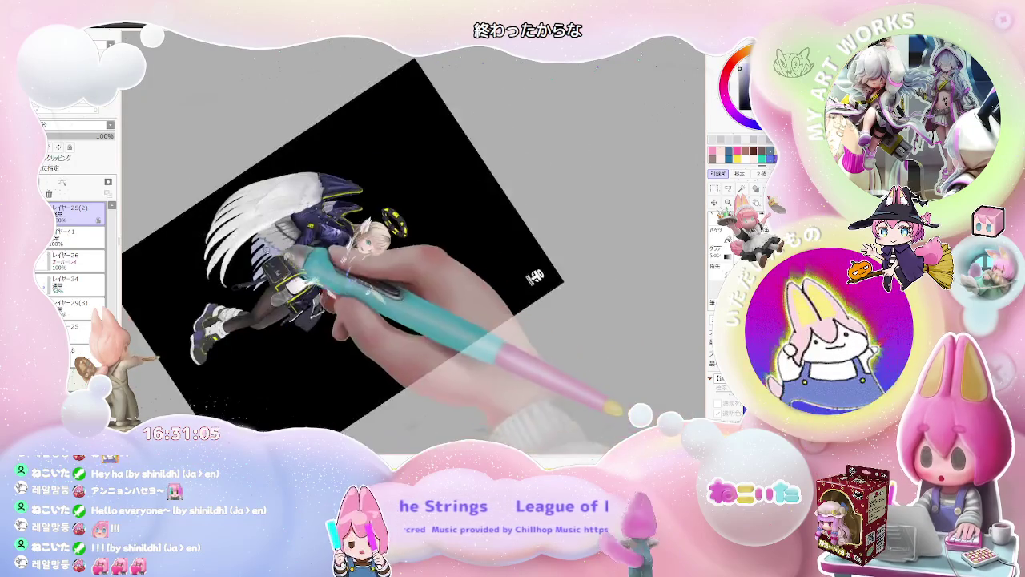
key("plus")
key("plus")
key("plus")
key("plus")
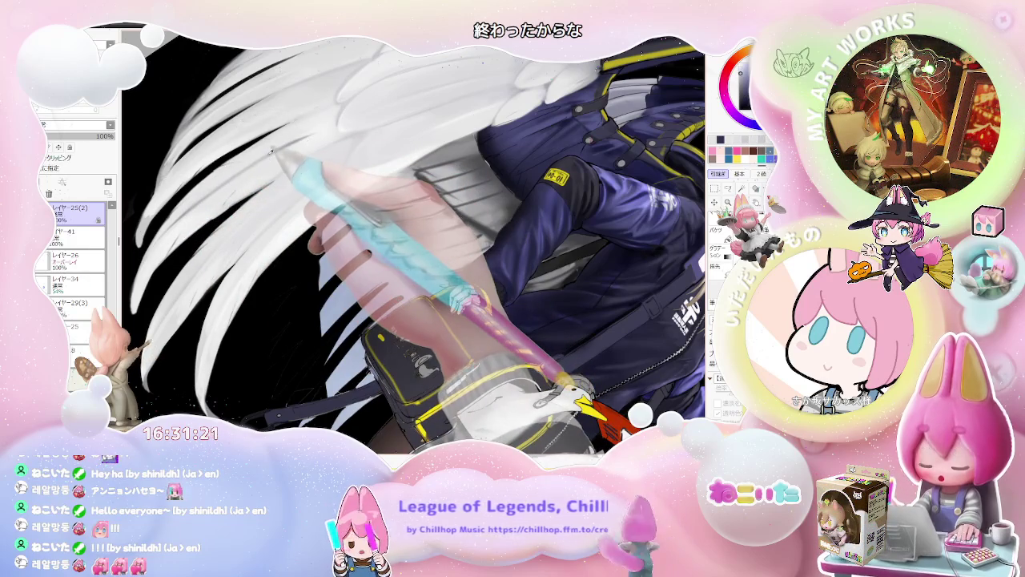
Step: Resize the brush for soft feather shading and check the whole figure
left_click_drag(243, 172, 183, 216)
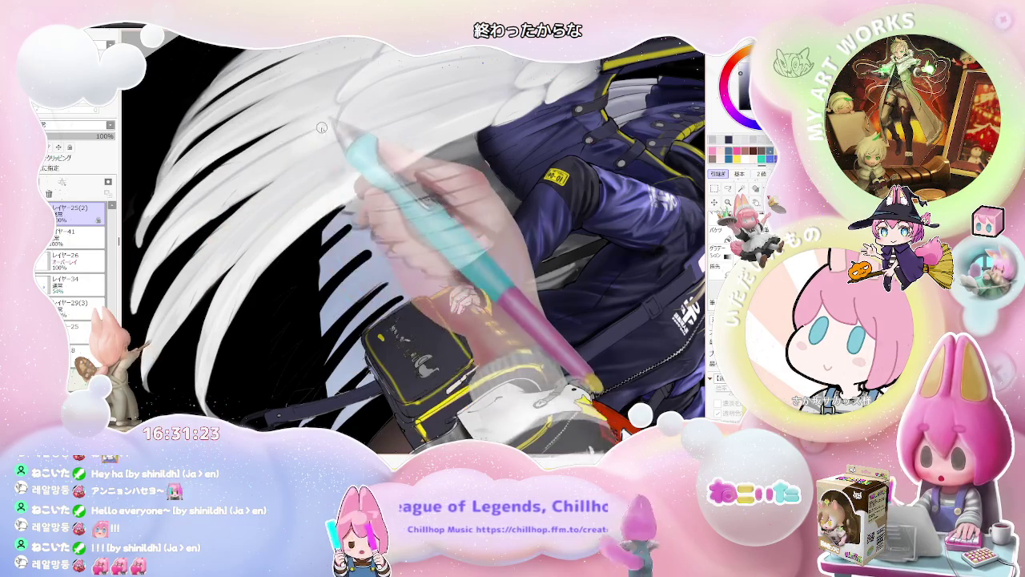
key("minus")
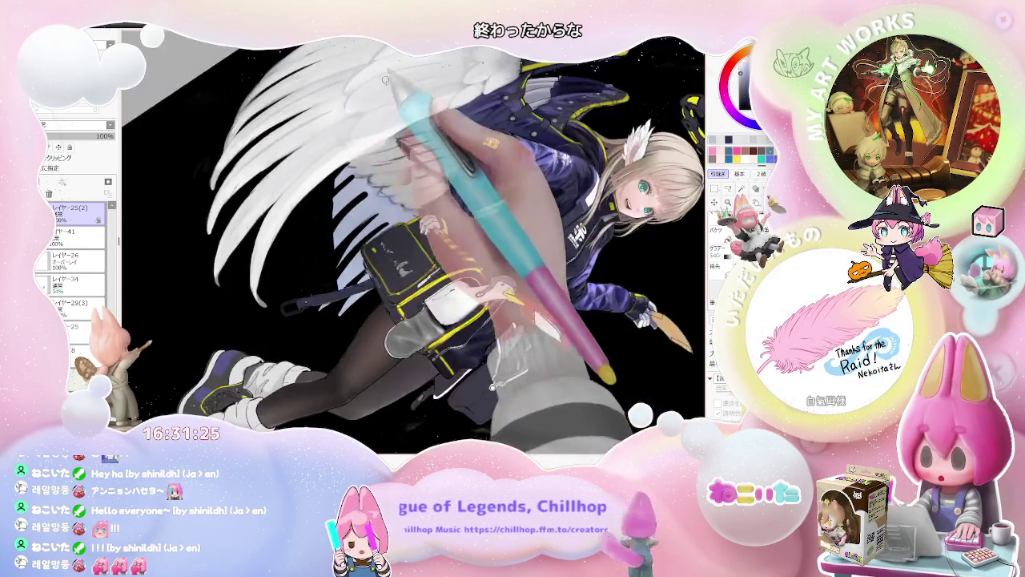
key("End")
key("plus")
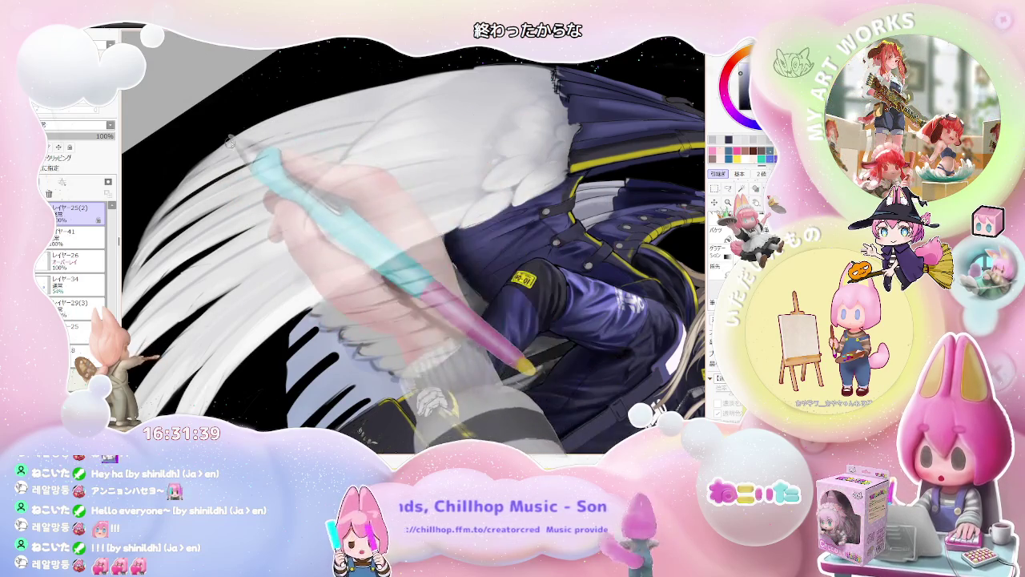
key("minus")
key("minus")
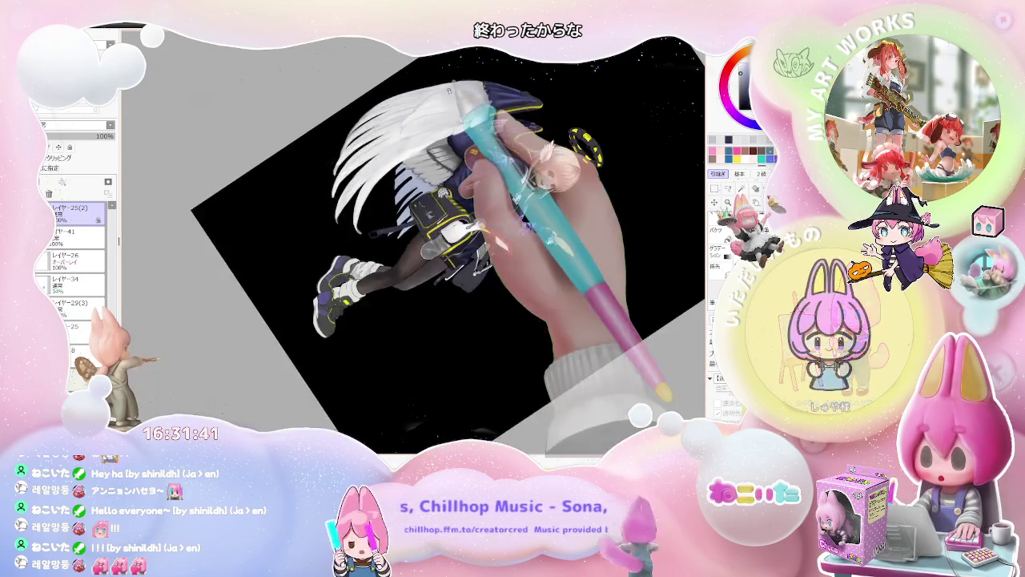
Step: Rotate the view nearly upright, zoom in on the bag and legs, then zoom out
key("Delete")
key("Delete")
key("Delete")
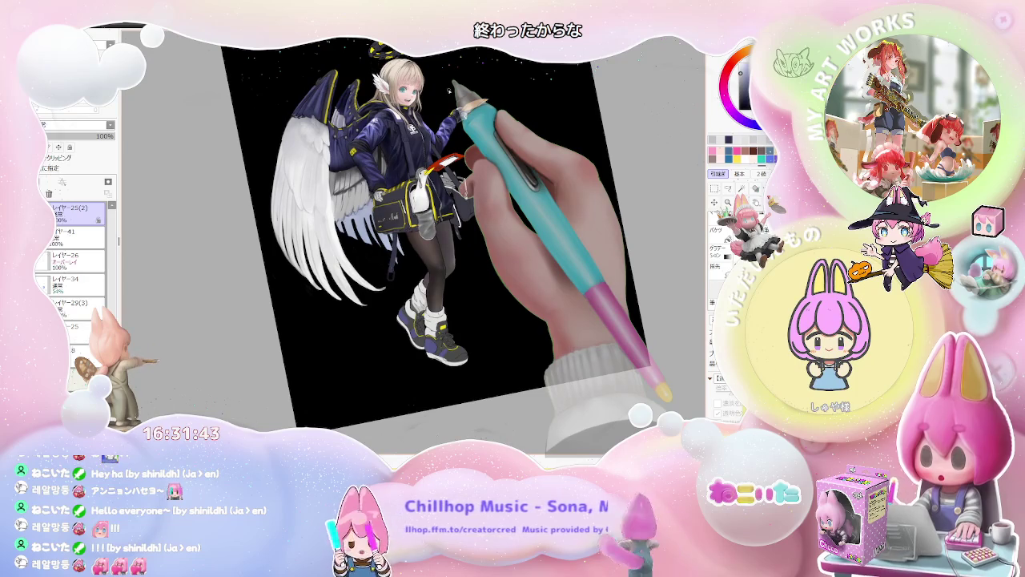
key("plus")
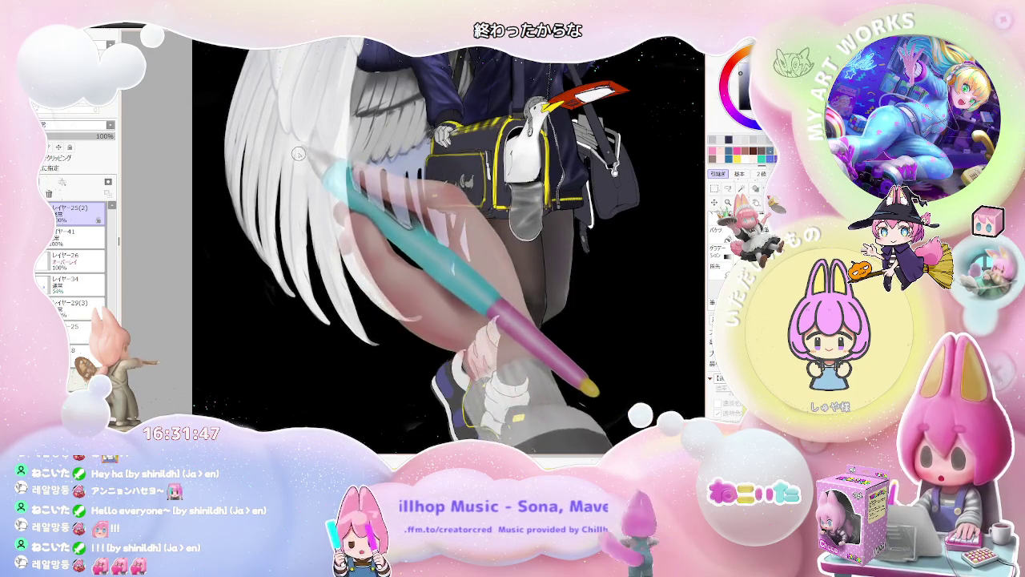
key("minus")
key("minus")
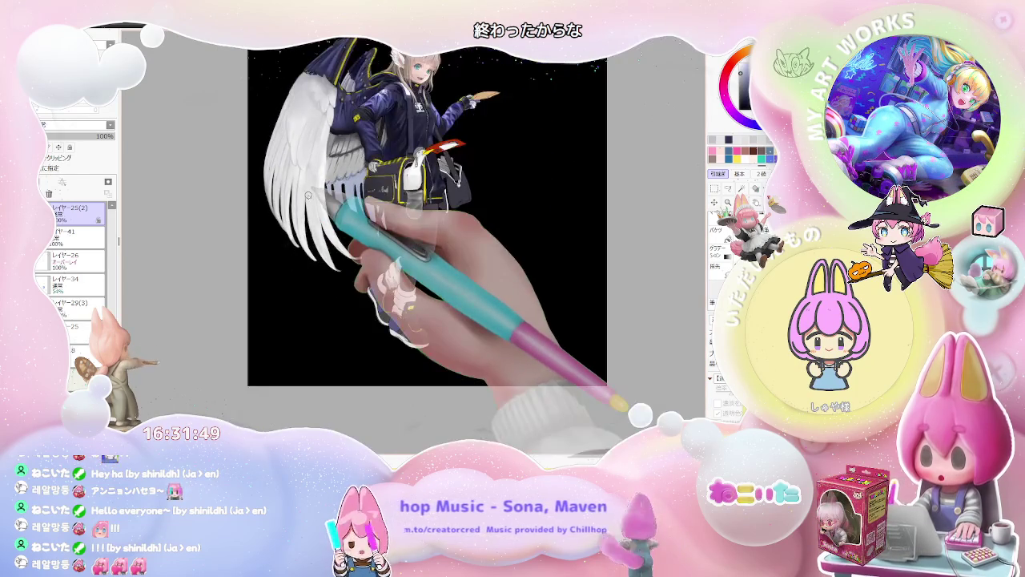
key("minus")
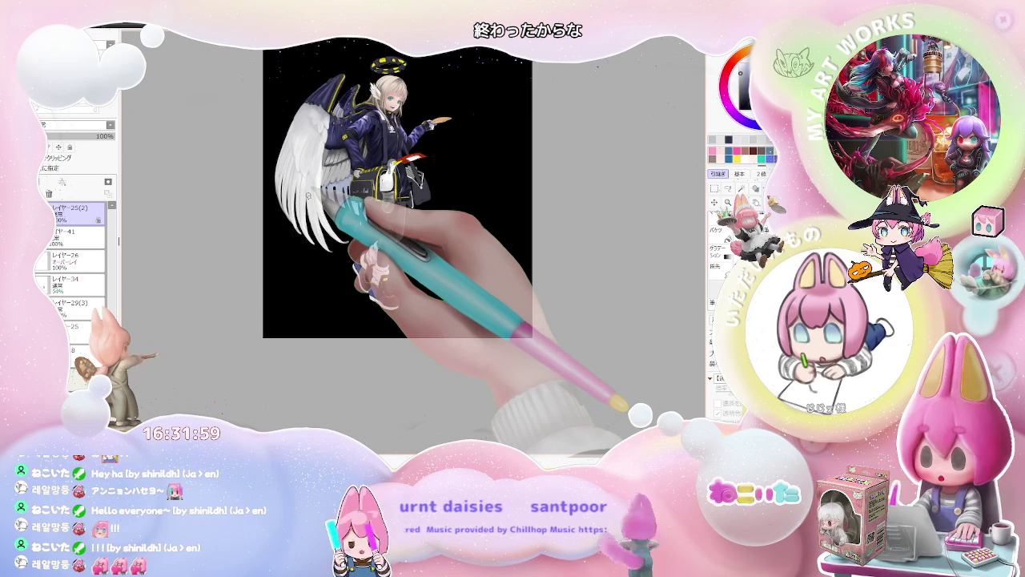
scroll(308, 195, "up", 2)
scroll(307, 185, "up", 2)
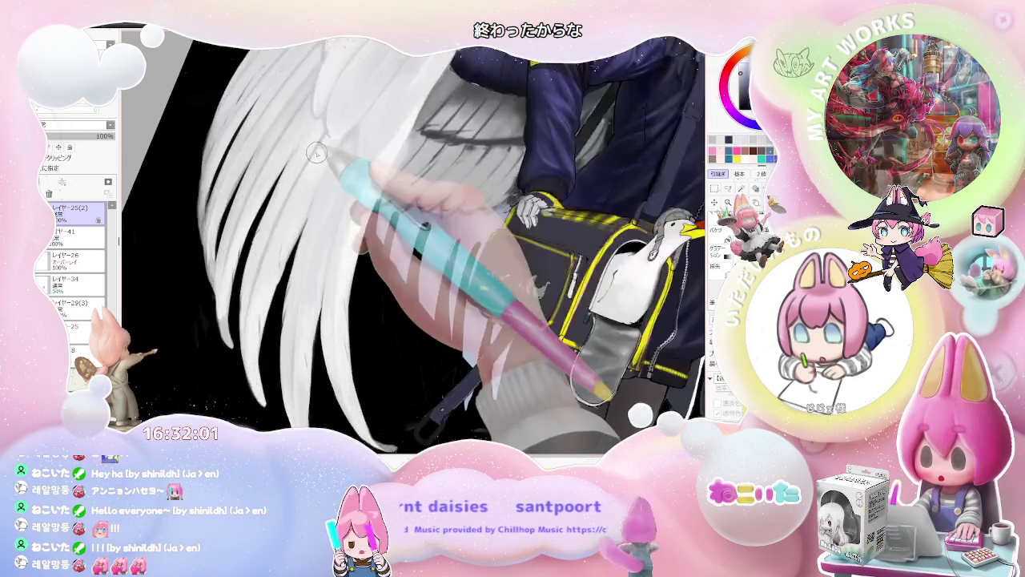
scroll(311, 152, "up", 1)
Step: Enlarge the brush and paint soft grey shading down the wing feathers
key("bracketright")
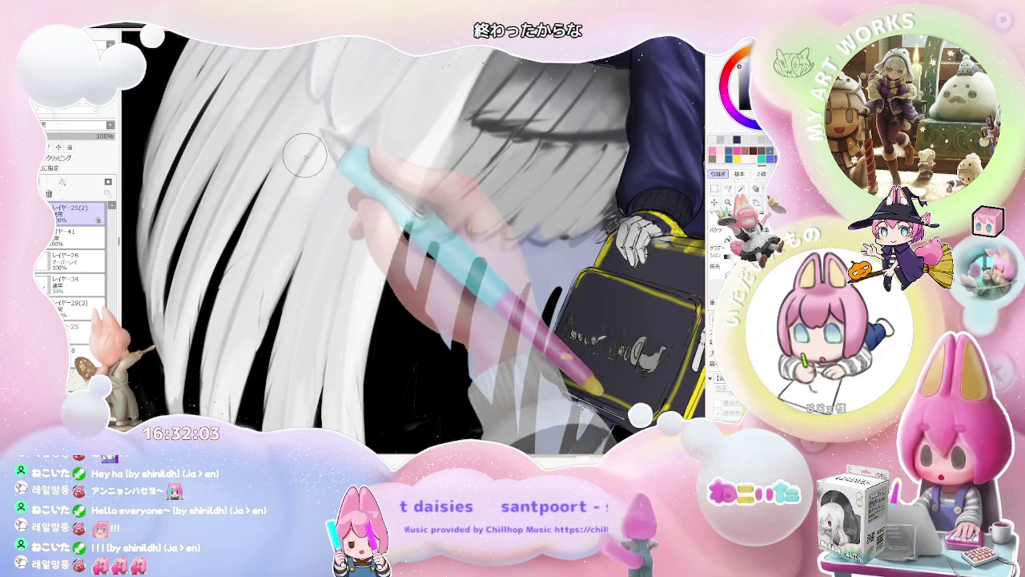
left_click_drag(323, 130, 232, 296)
left_click_drag(264, 232, 231, 292)
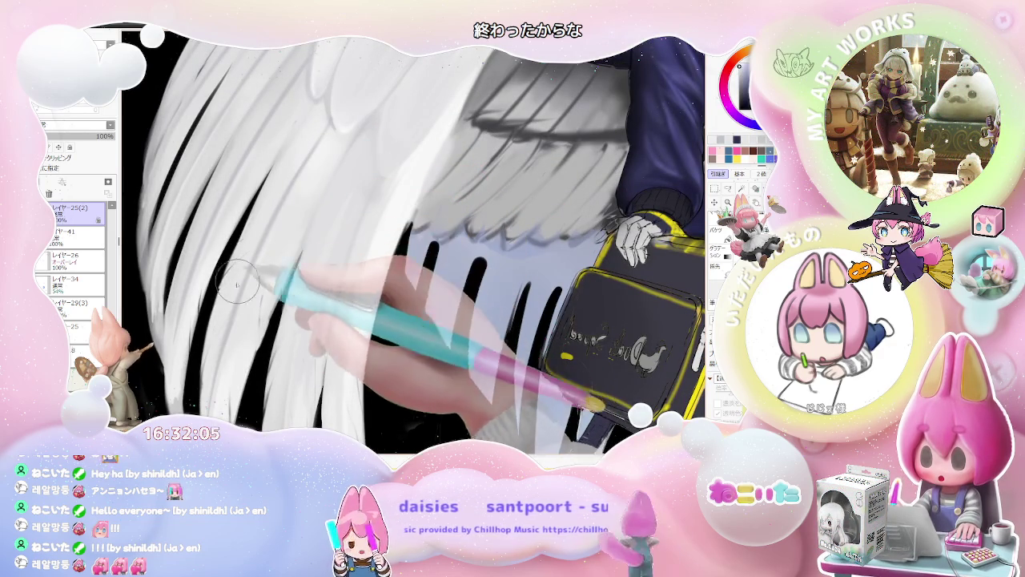
scroll(283, 195, "down", 2)
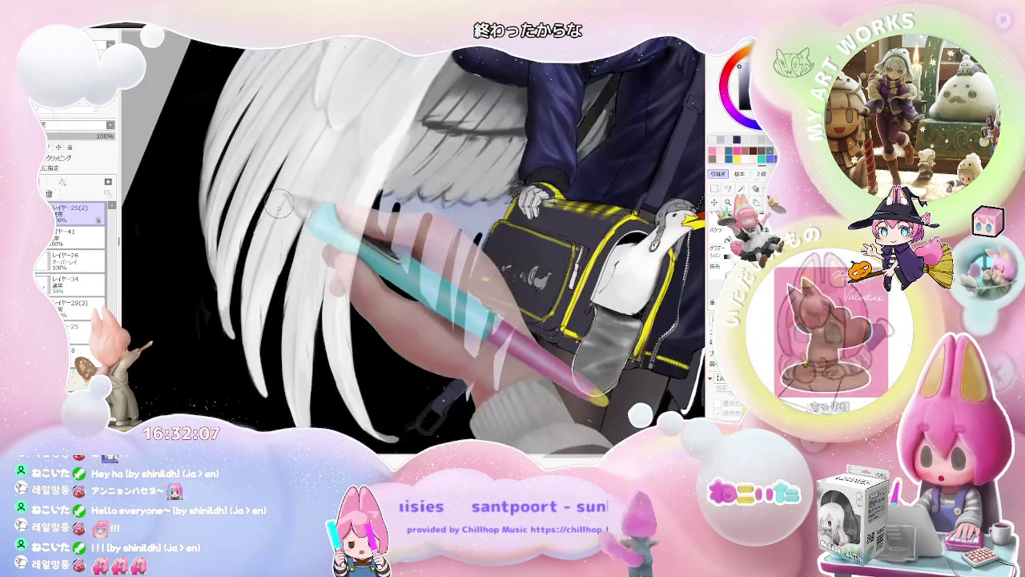
left_click_drag(274, 211, 257, 282)
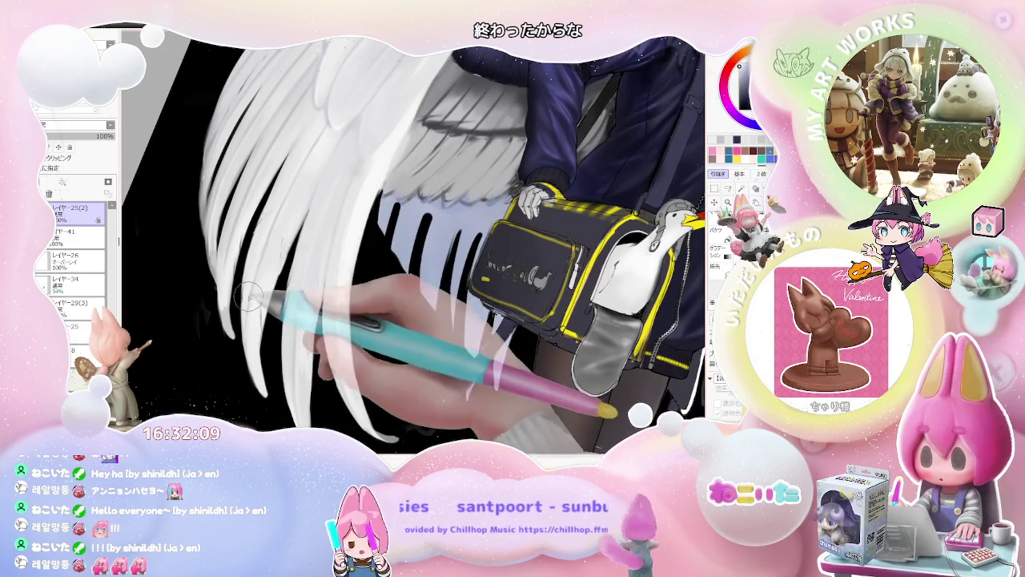
Step: Zoom around to check the shaded wing, then straighten the canvas view upright
scroll(257, 282, "down", 3)
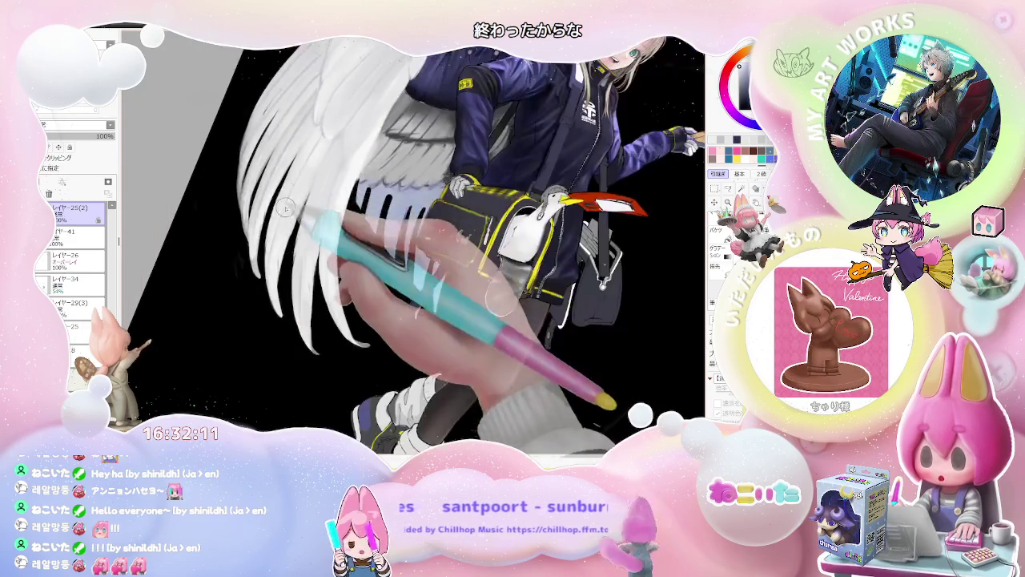
scroll(328, 136, "down", 1)
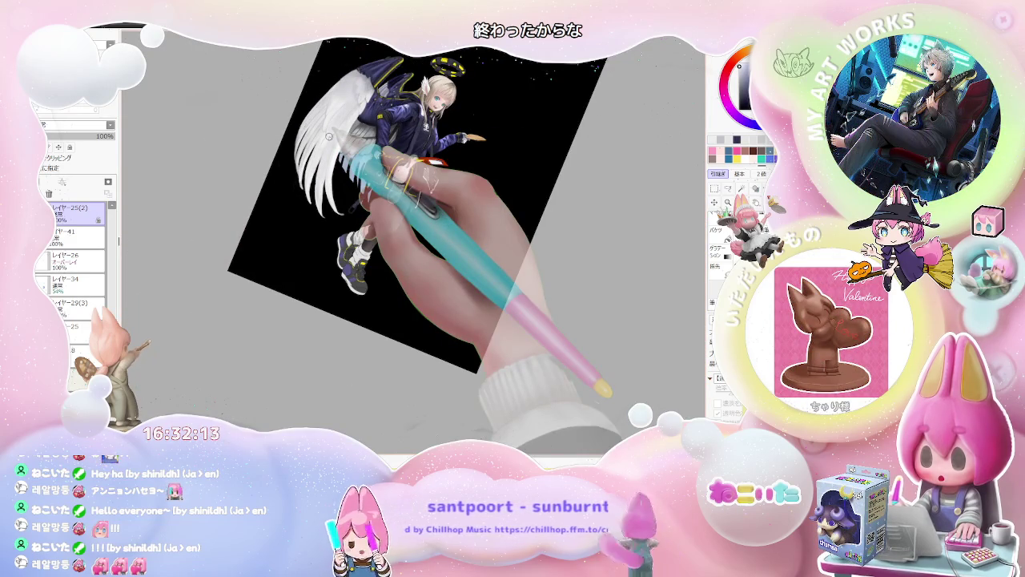
scroll(328, 136, "up", 2)
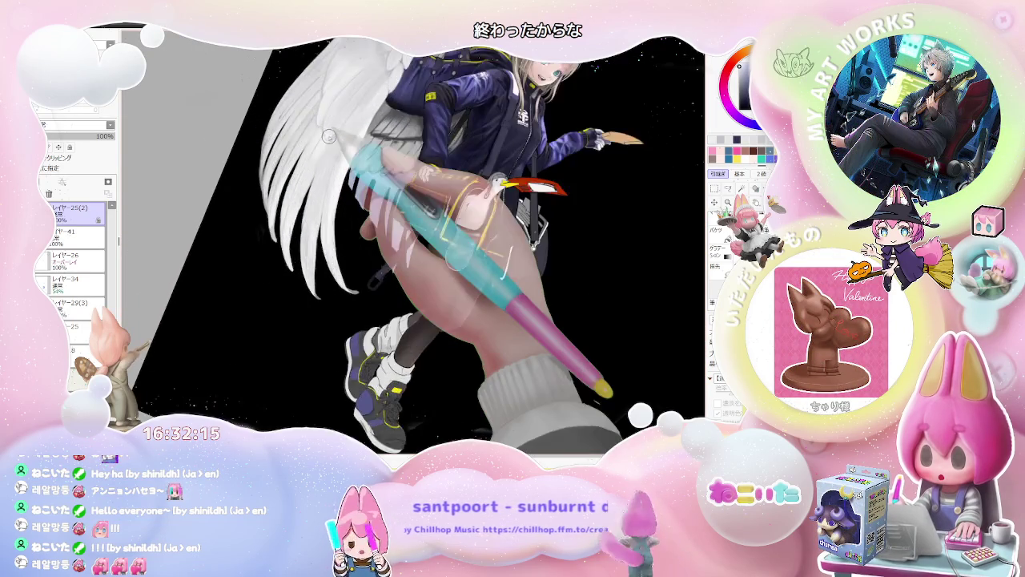
scroll(305, 144, "up", 2)
scroll(280, 148, "up", 2)
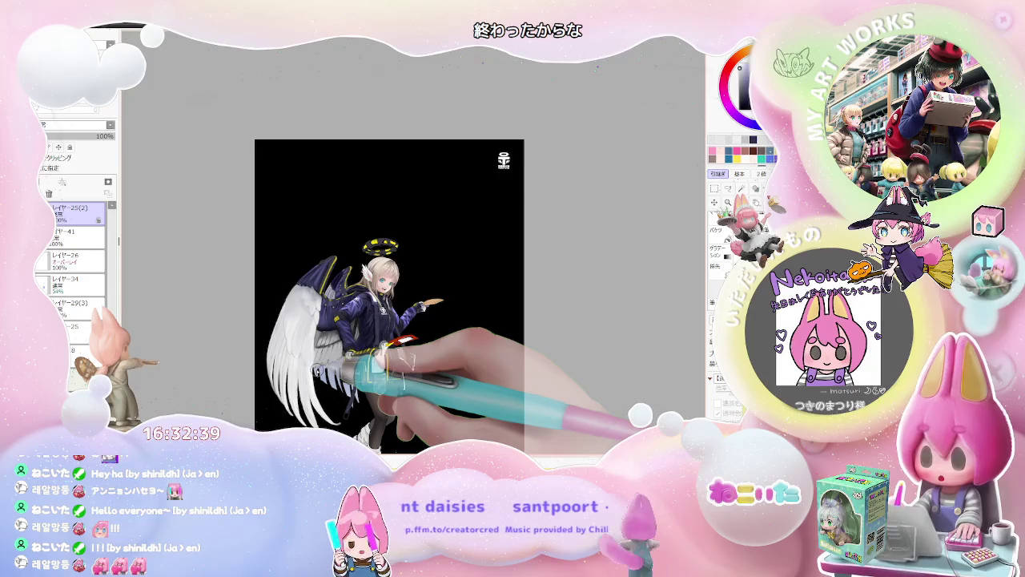
scroll(273, 275, "up", 2)
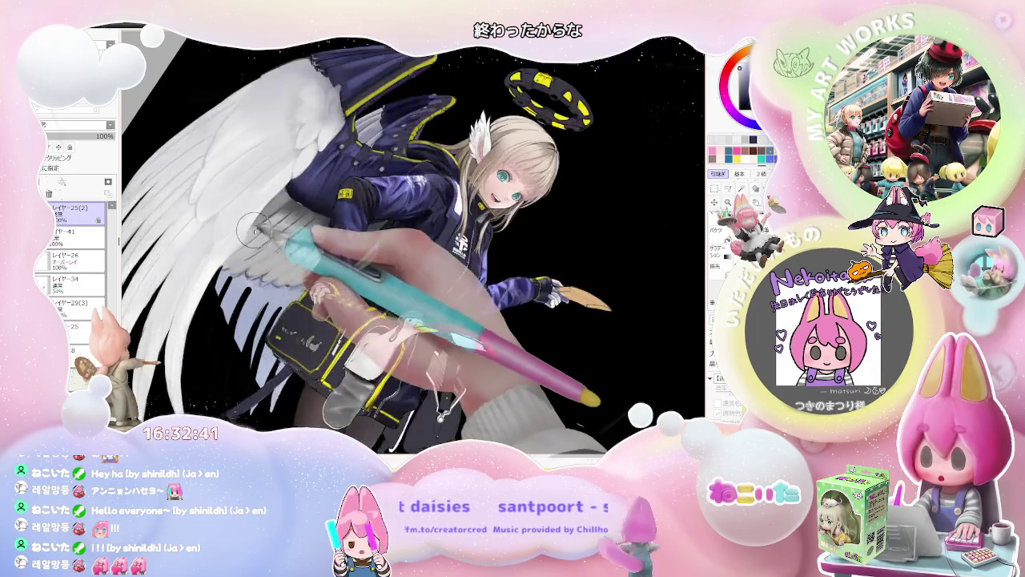
scroll(240, 256, "up", 2)
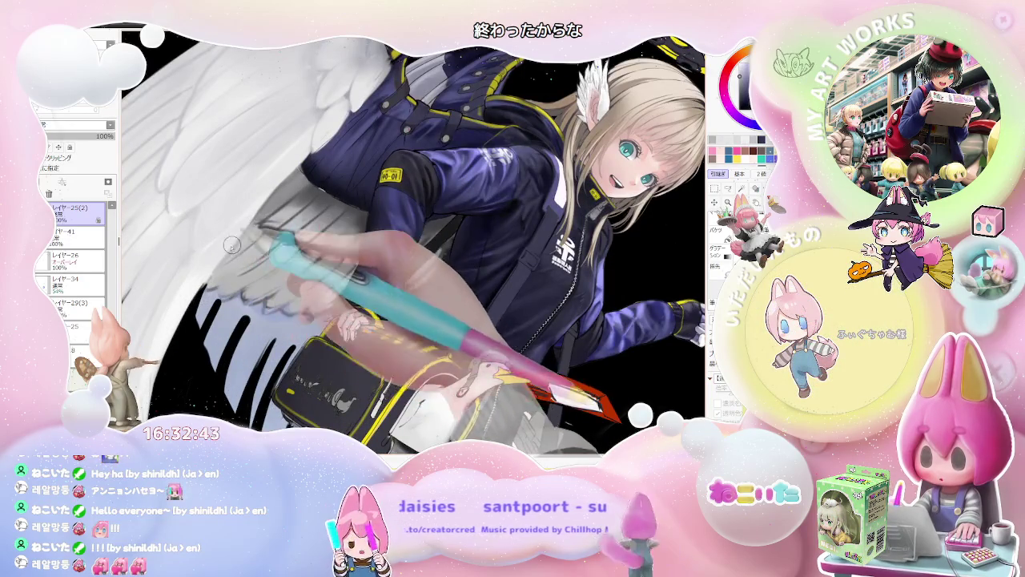
scroll(233, 249, "down", 2)
scroll(248, 232, "up", 2)
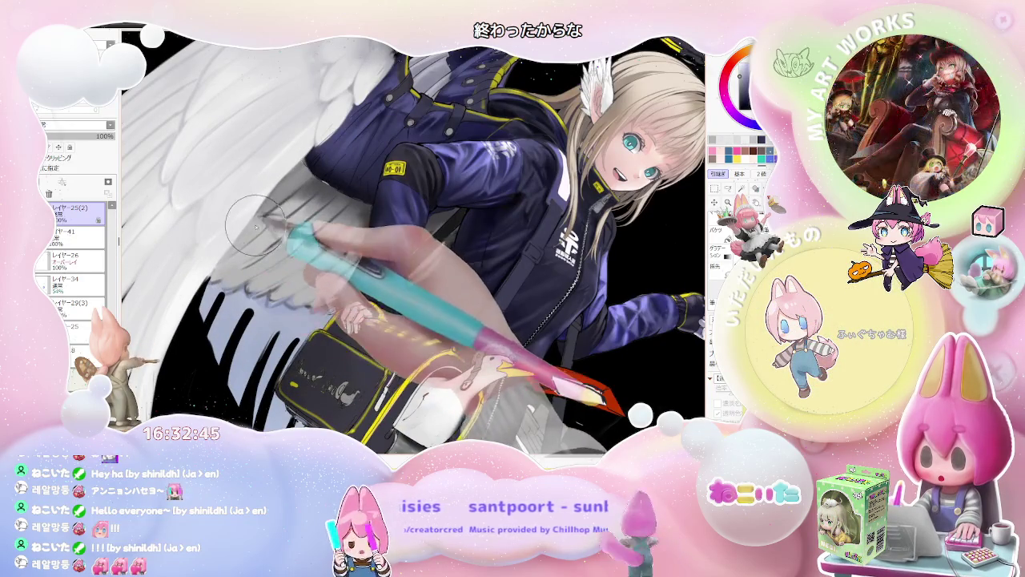
scroll(264, 228, "down", 1)
scroll(288, 228, "down", 2)
scroll(298, 226, "down", 1)
key("Delete")
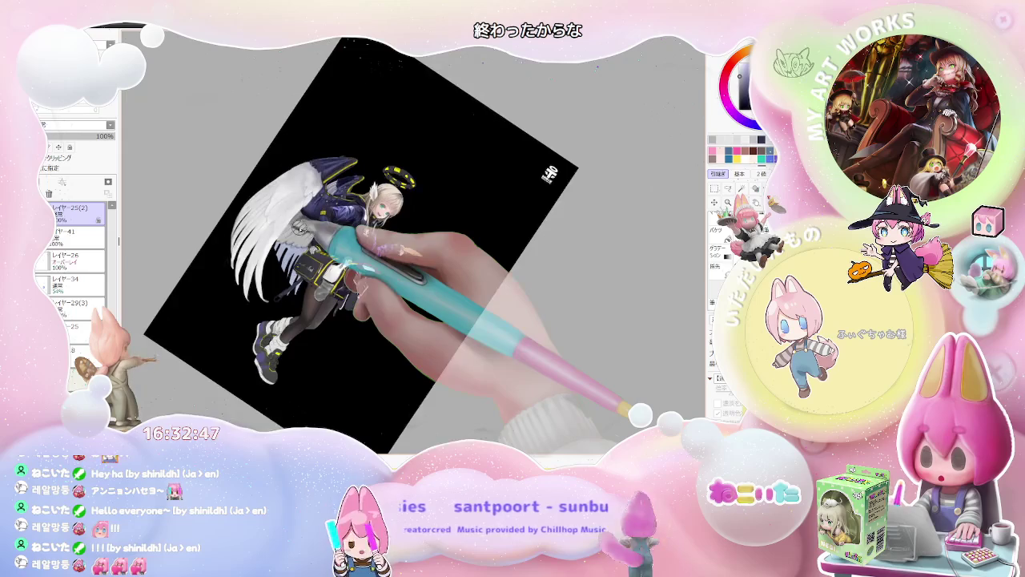
key("Delete")
key("Delete")
scroll(299, 227, "down", 1)
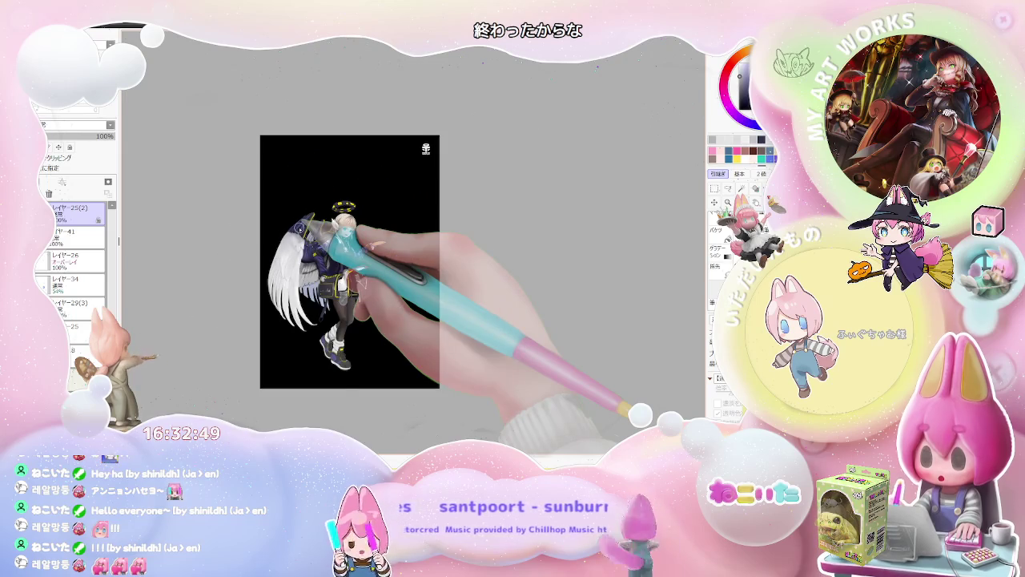
scroll(299, 227, "up", 1)
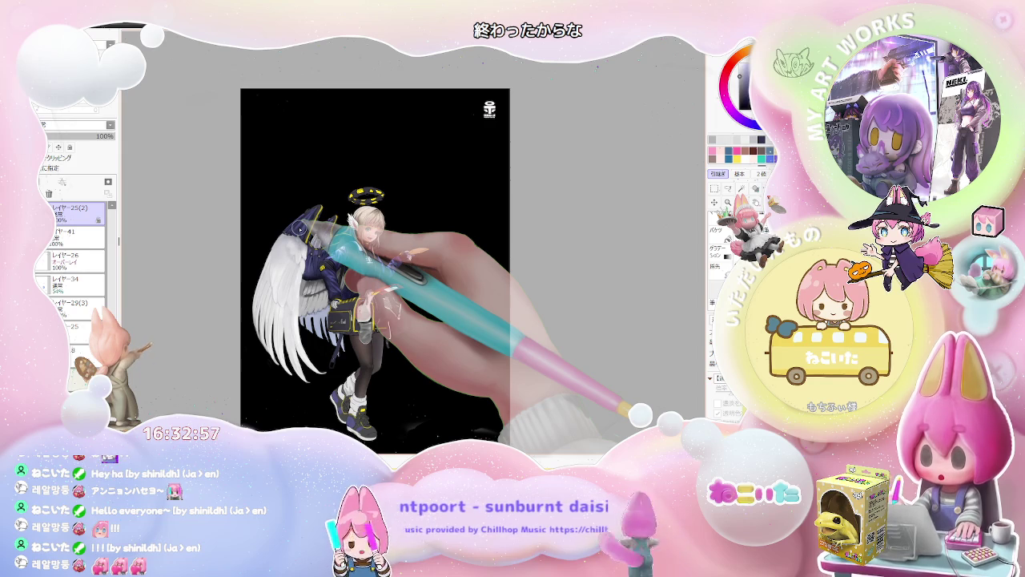
Step: Zoom in on the lower wing feathers beneath the jacket sleeve
scroll(299, 229, "up", 2)
scroll(299, 240, "up", 2)
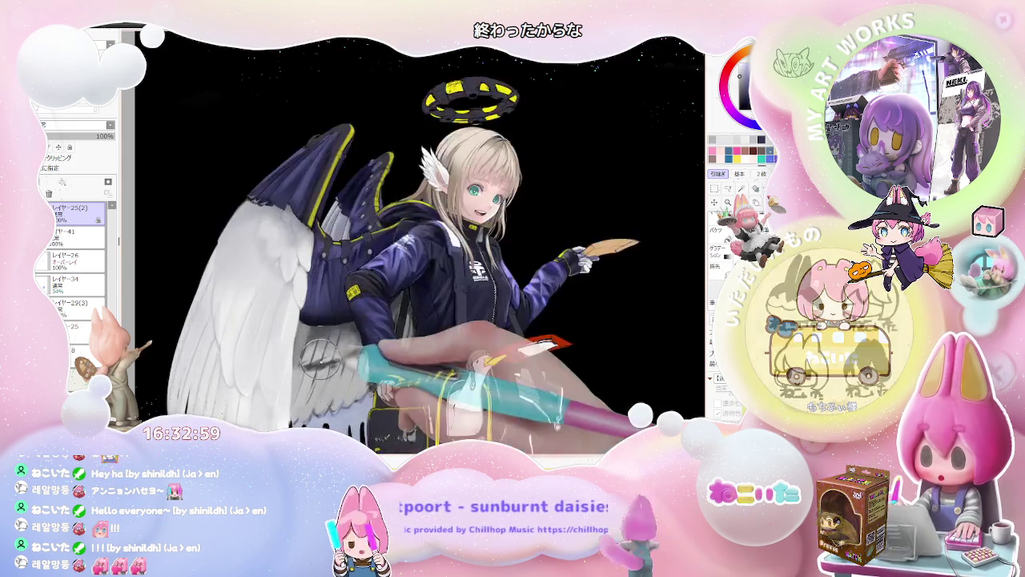
scroll(296, 305, "up", 2)
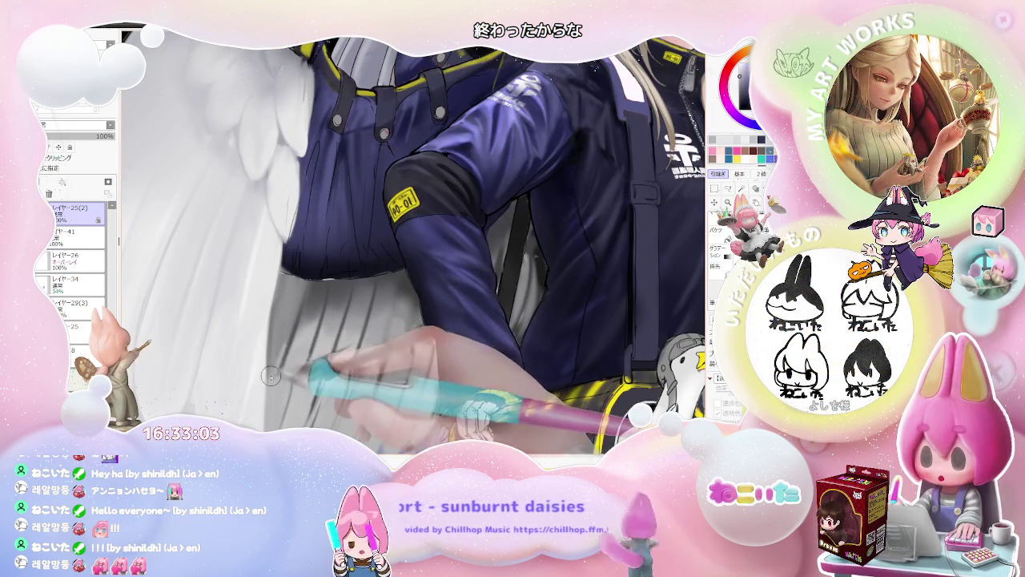
scroll(294, 313, "down", 3)
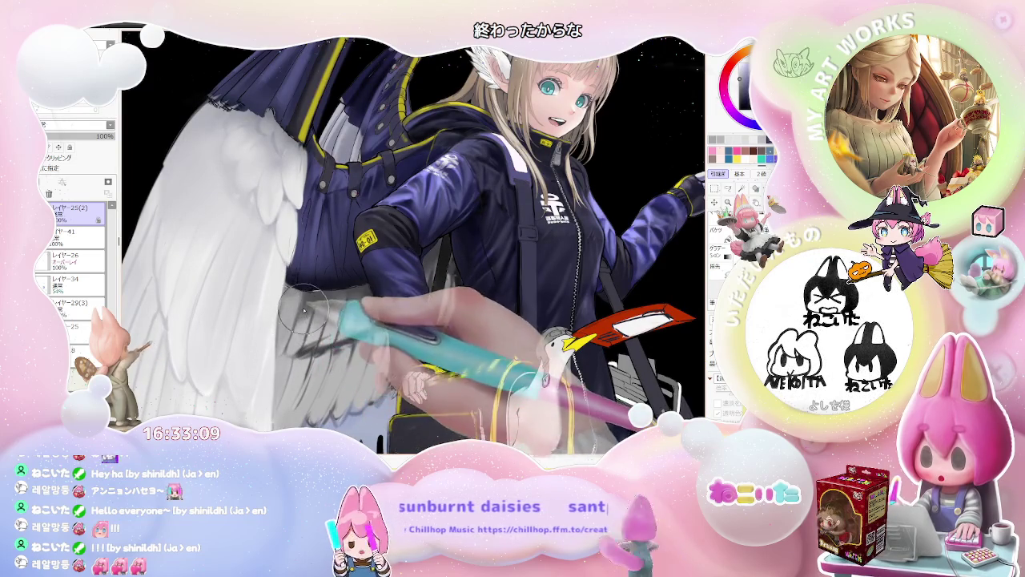
scroll(306, 306, "down", 3)
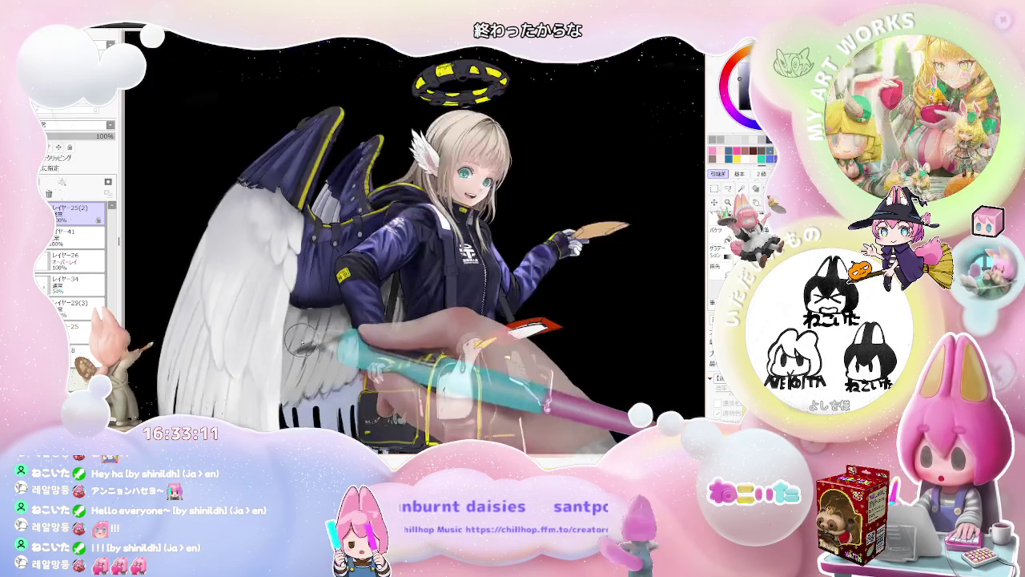
scroll(315, 322, "down", 3)
scroll(315, 323, "down", 2)
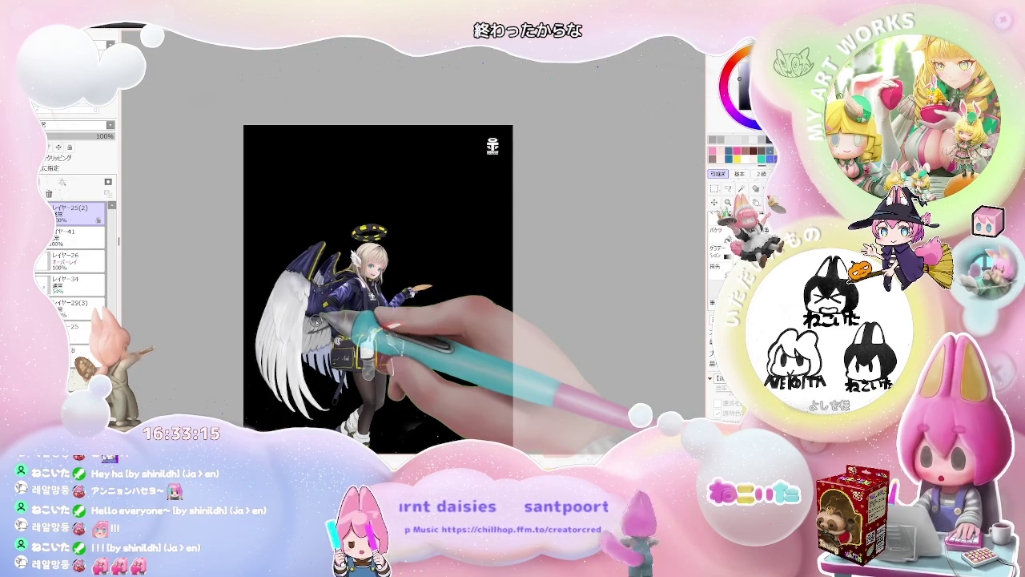
Step: Tilt the canvas clockwise for the grey feather lines, then return it upright
key("End")
scroll(282, 281, "up", 4)
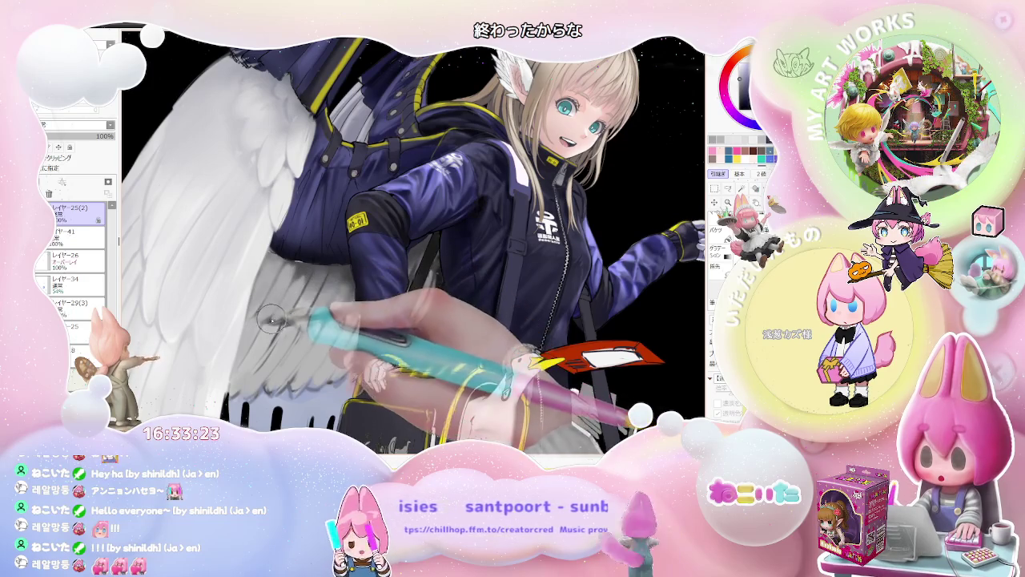
scroll(278, 319, "down", 3)
scroll(304, 288, "down", 2)
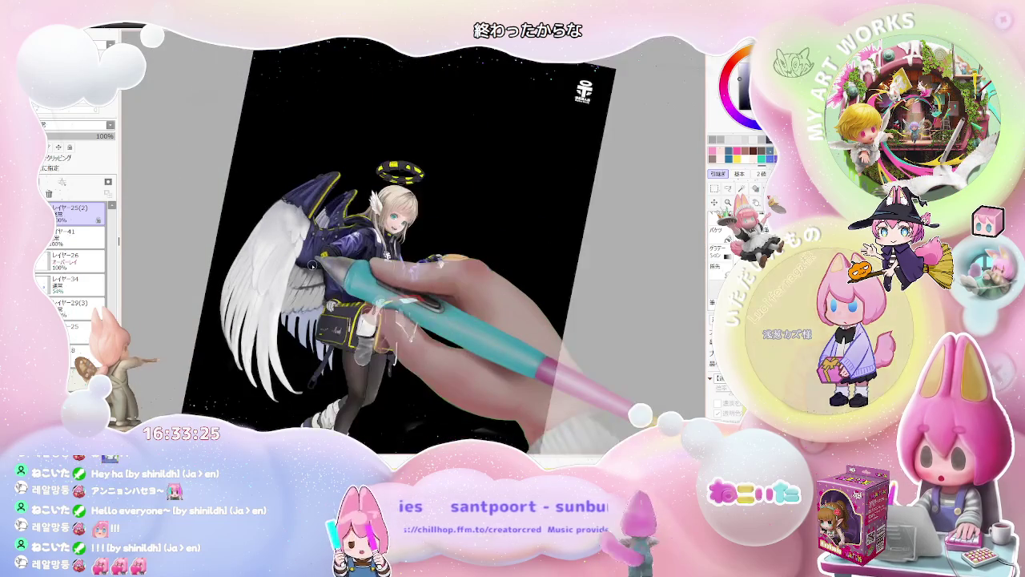
key("Home")
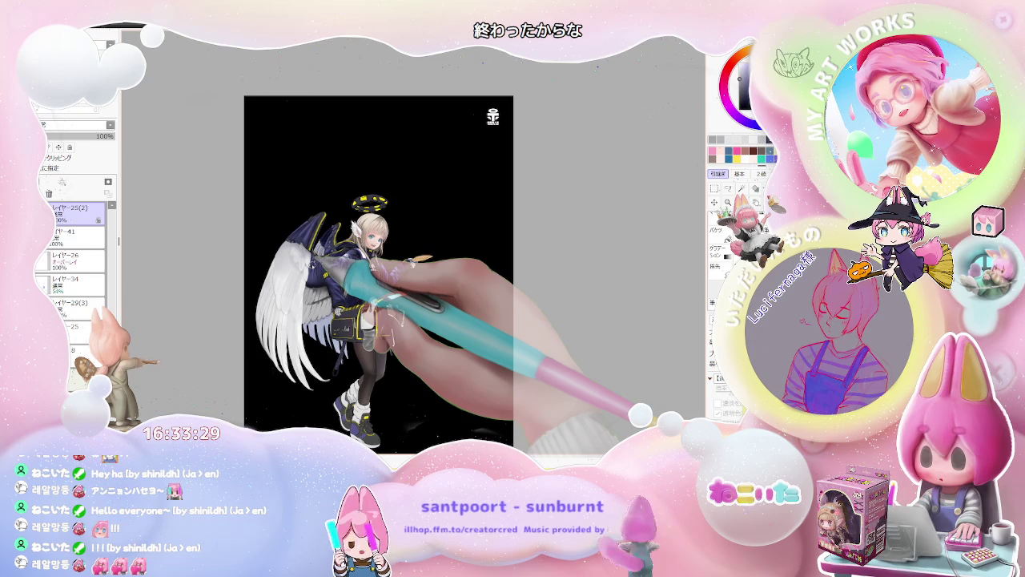
Step: Zoom in on the lower wing plumes and back out to check the grey strokes
scroll(332, 285, "up", 3)
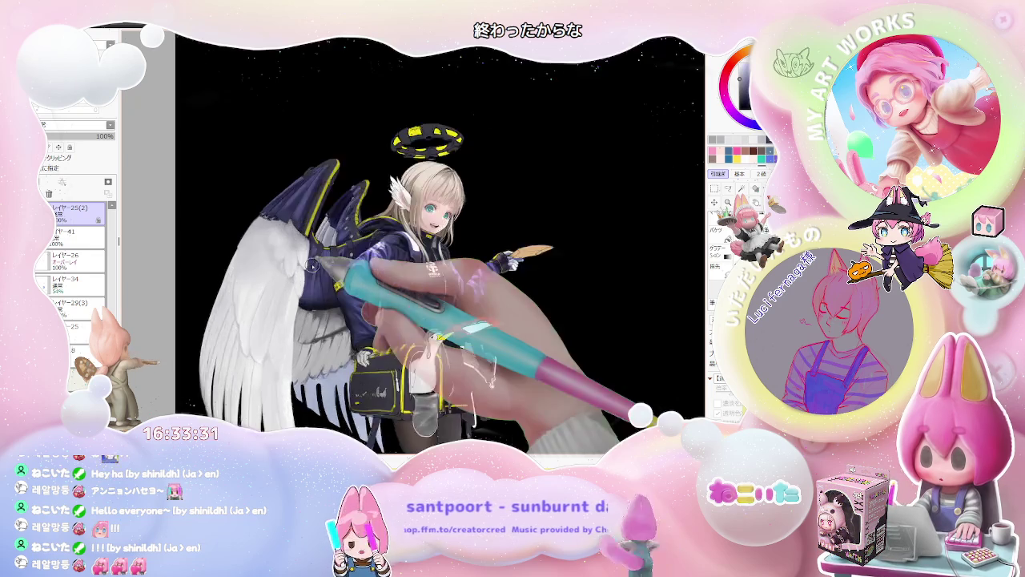
scroll(332, 284, "up", 3)
scroll(333, 285, "up", 3)
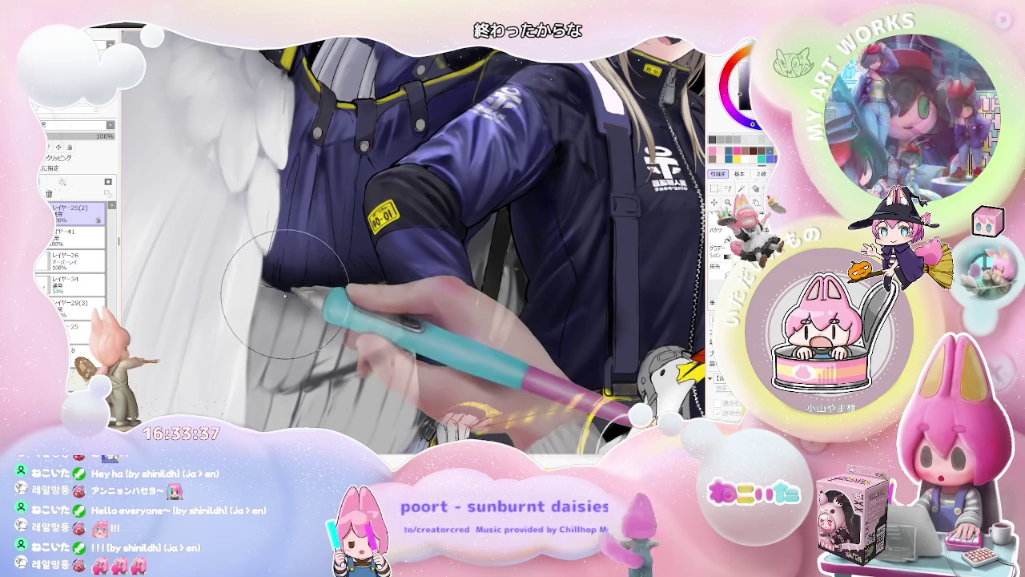
scroll(330, 292, "down", 2)
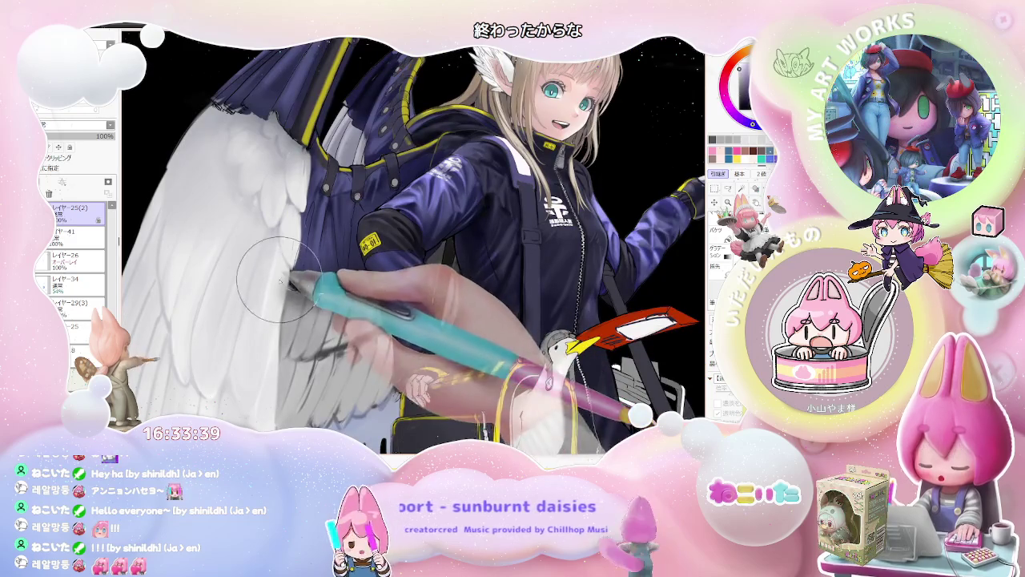
scroll(273, 334, "down", 2)
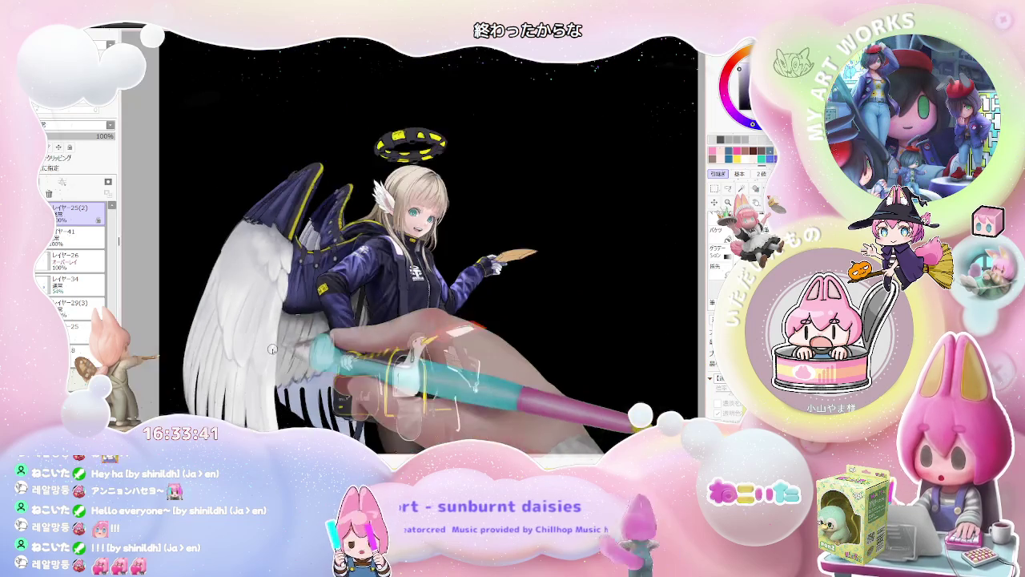
scroll(273, 344, "down", 1)
scroll(272, 348, "up", 1)
scroll(268, 353, "up", 1)
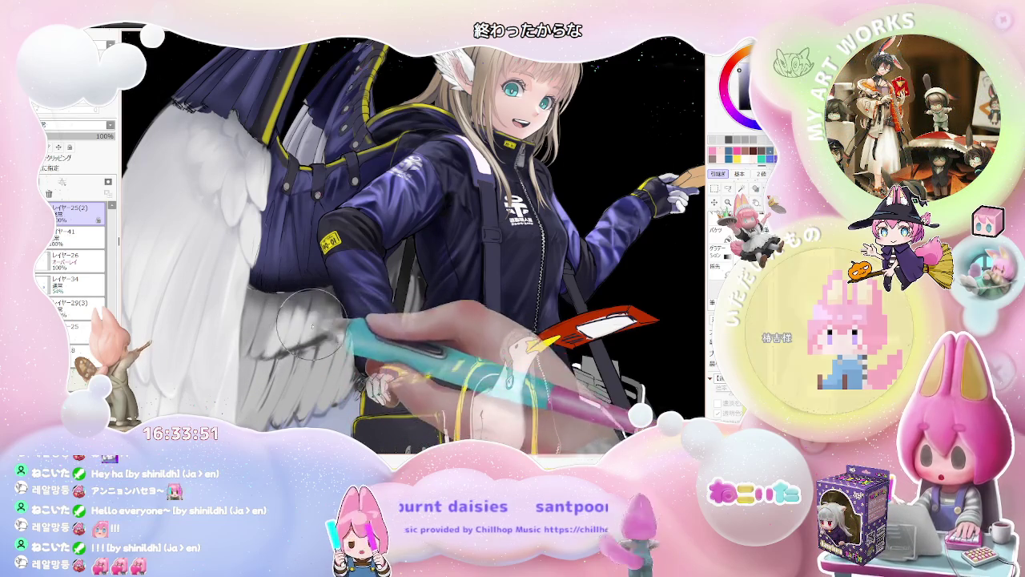
Step: Zoom out to the whole angel, then zoom into the lower wing to separate more feathers
key("ctrl+minus")
key("ctrl+minus")
key("ctrl+minus")
key("ctrl+minus")
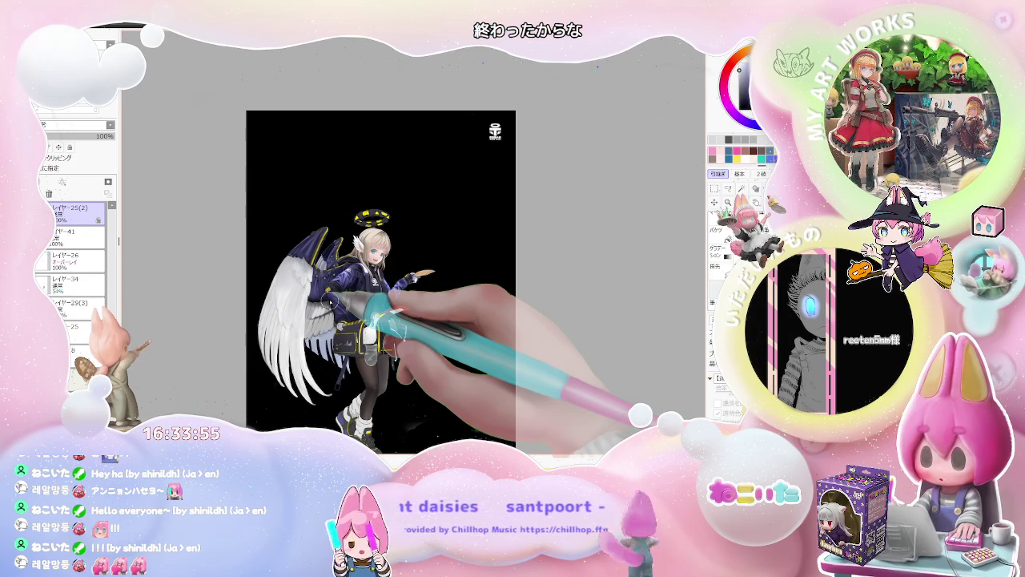
scroll(313, 308, "up", 5)
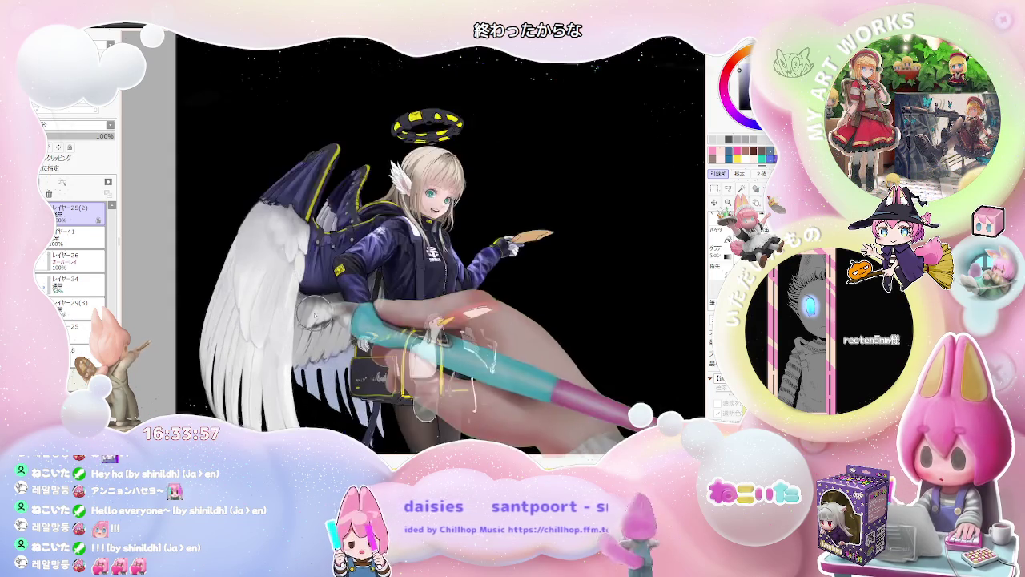
scroll(306, 314, "up", 2)
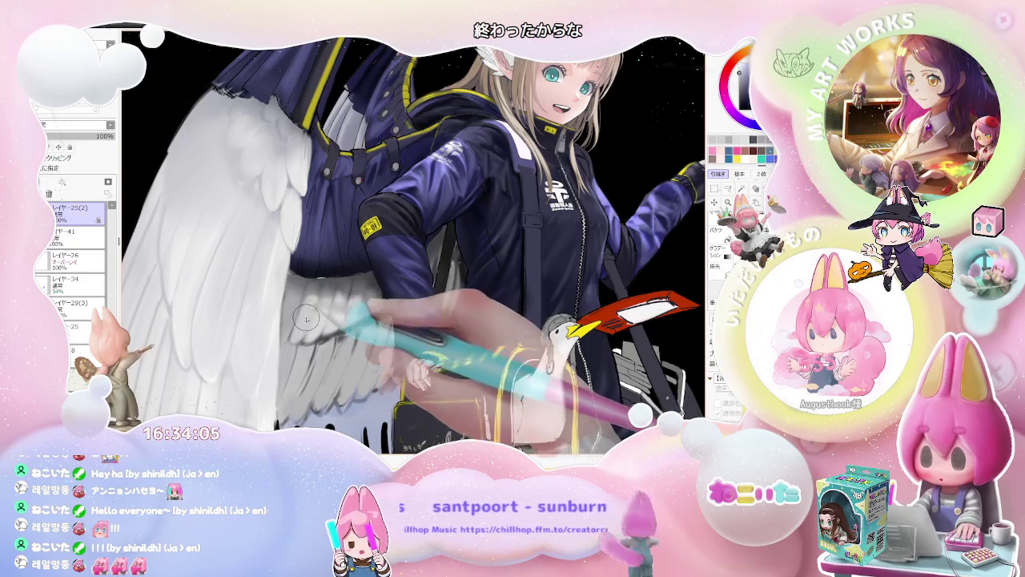
scroll(305, 329, "down", 3)
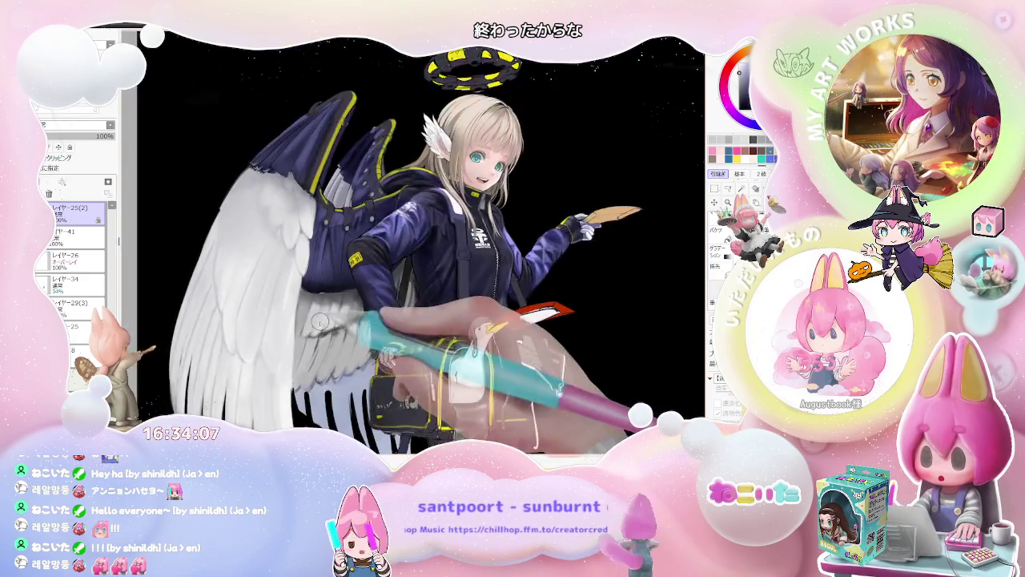
scroll(322, 311, "up", 3)
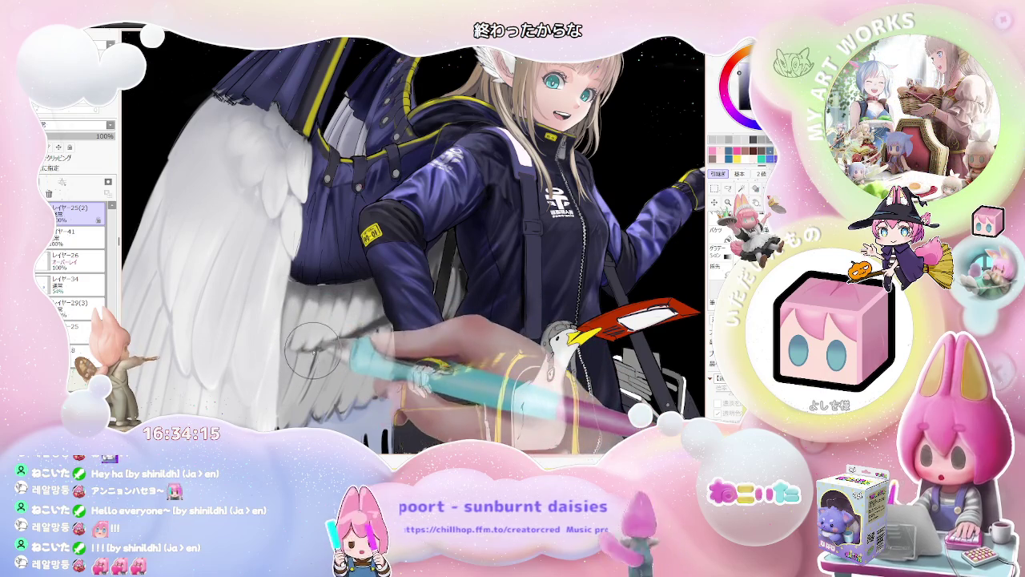
scroll(290, 344, "down", 3)
scroll(290, 344, "down", 2)
scroll(368, 318, "down", 1)
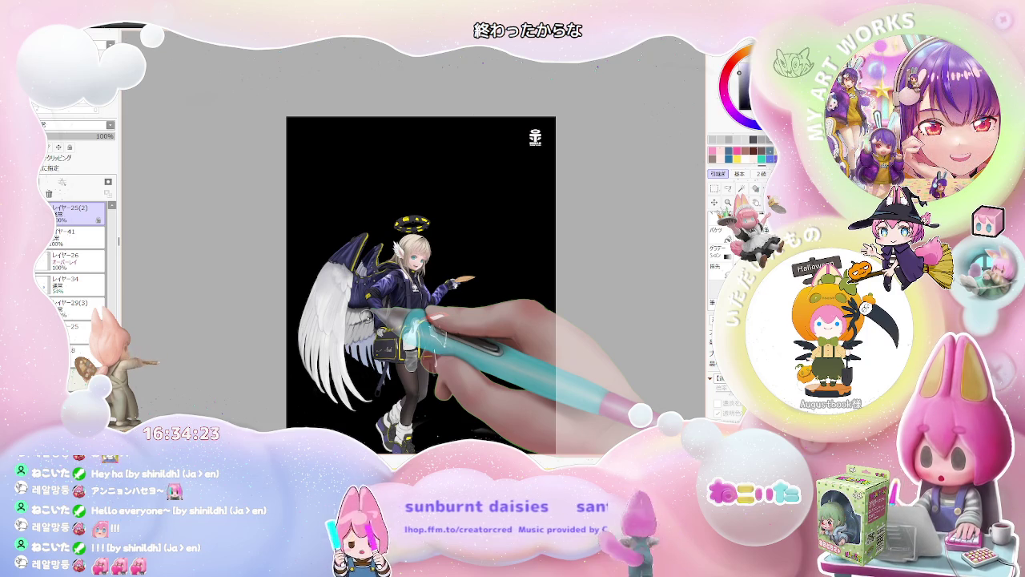
Step: Zoom in on the lower plumes again, then zoom out to review the full illustration
scroll(390, 321, "up", 2)
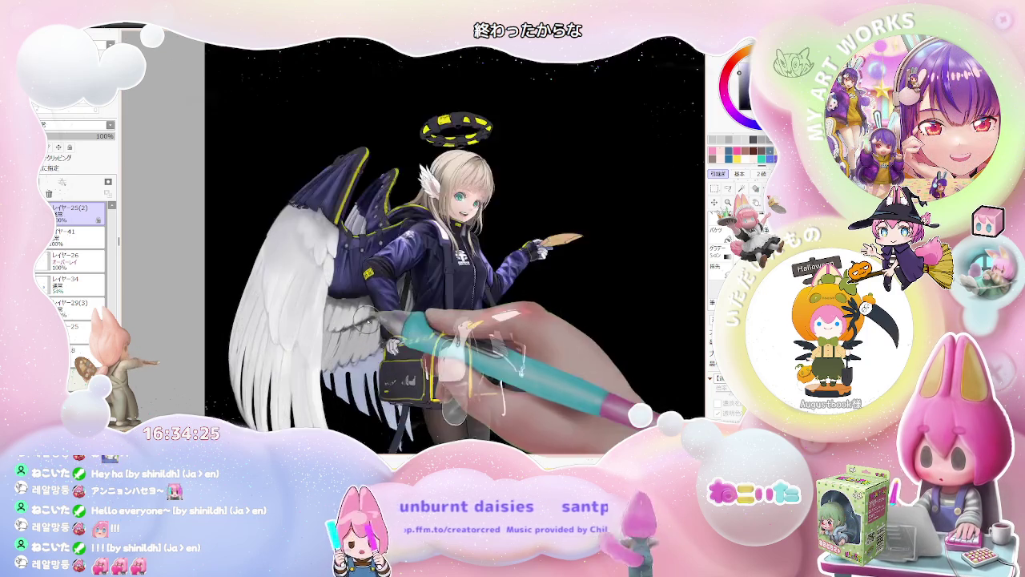
scroll(390, 320, "up", 2)
scroll(338, 330, "up", 1)
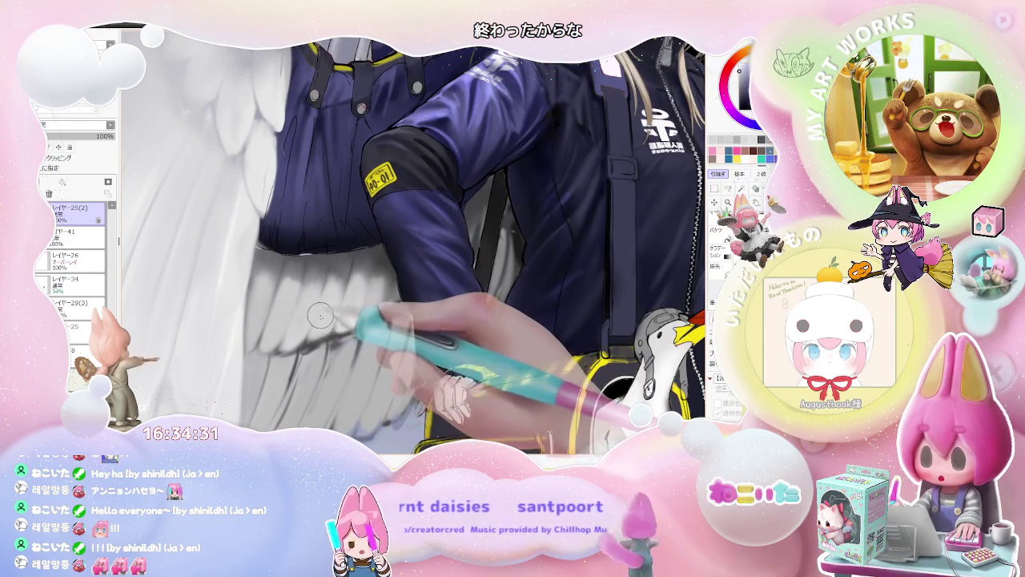
scroll(353, 307, "down", 3)
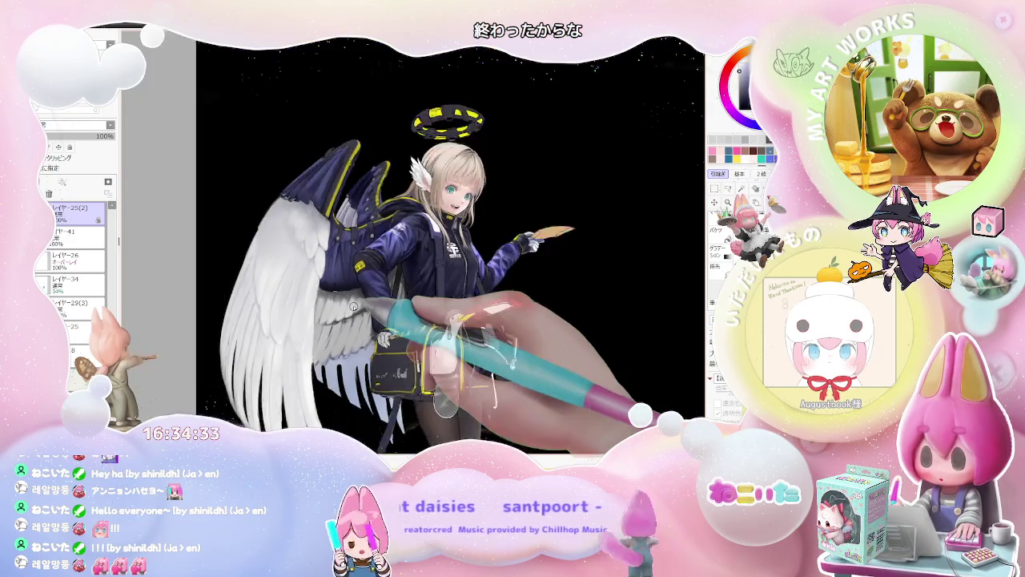
scroll(353, 306, "down", 2)
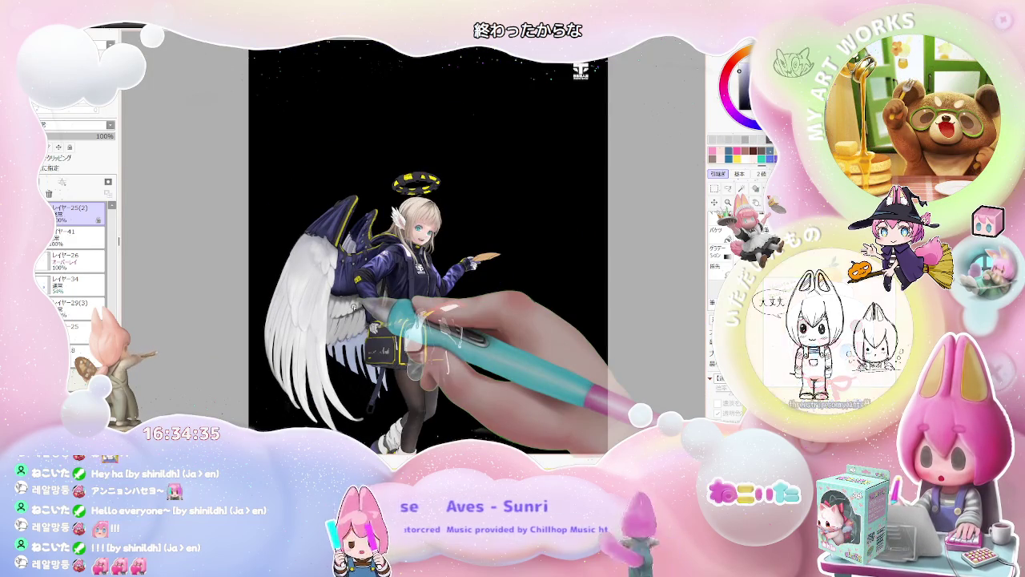
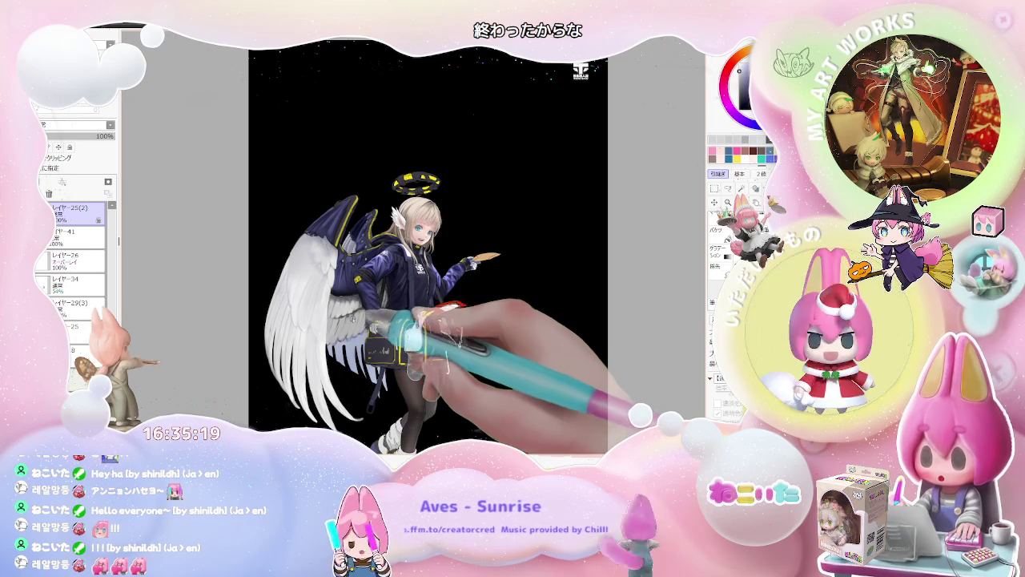
Step: Paint feather shading on the white wing, zooming out to compare it with the whole figure
scroll(357, 307, "up", 2)
scroll(325, 324, "up", 2)
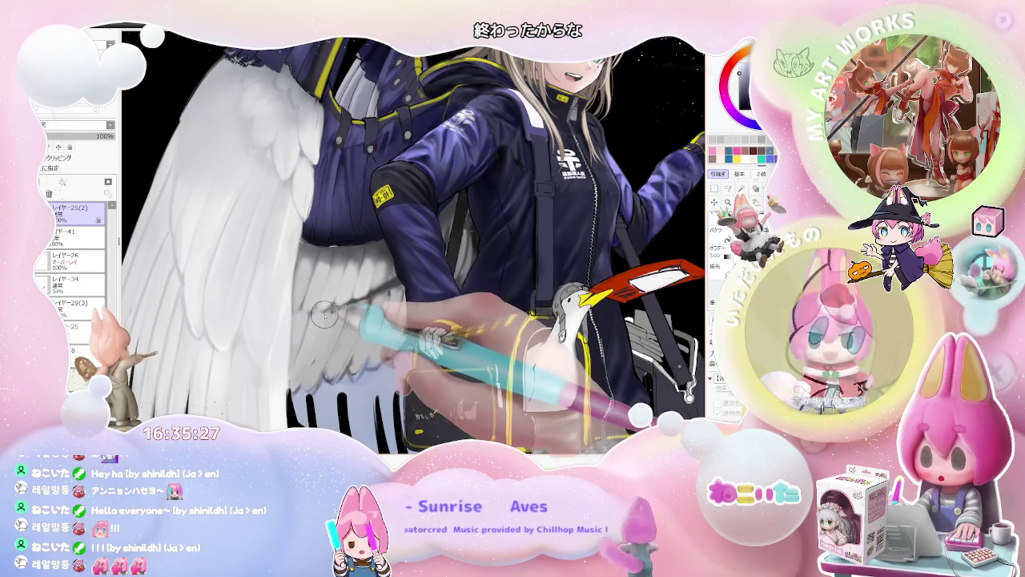
key("minus")
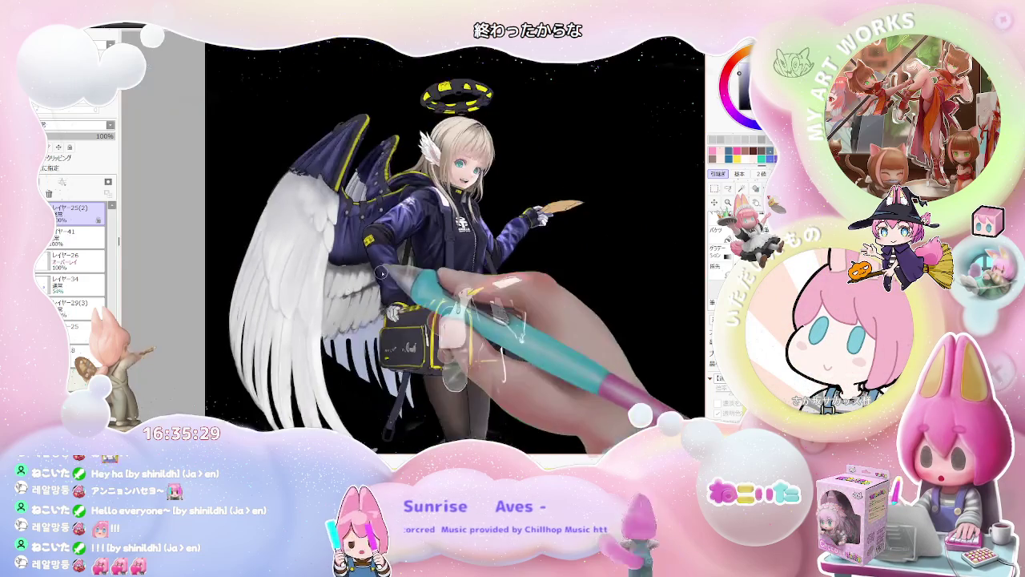
key("minus")
key("plus")
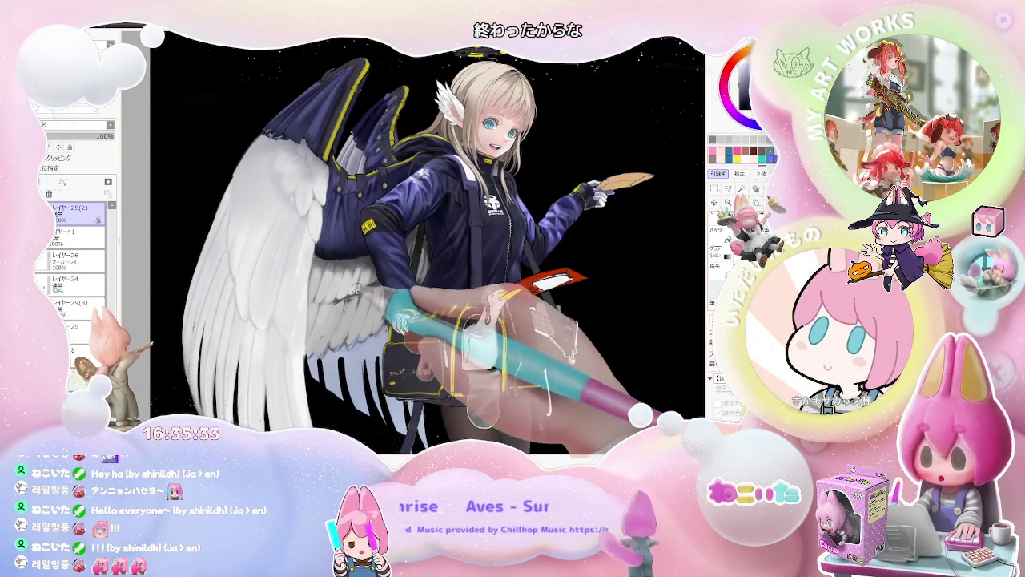
key("minus")
key("minus")
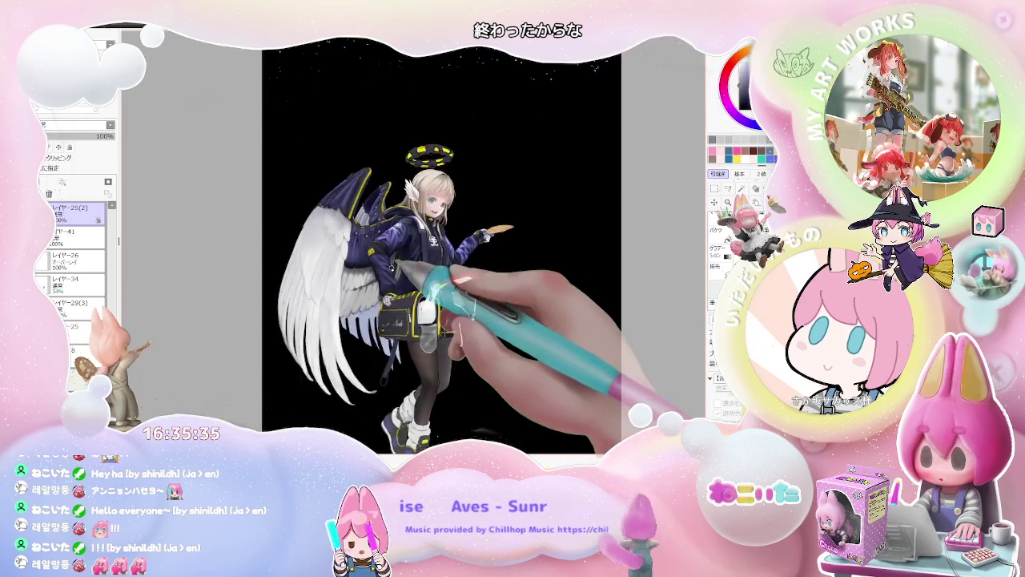
key("plus")
key("plus")
key("plus")
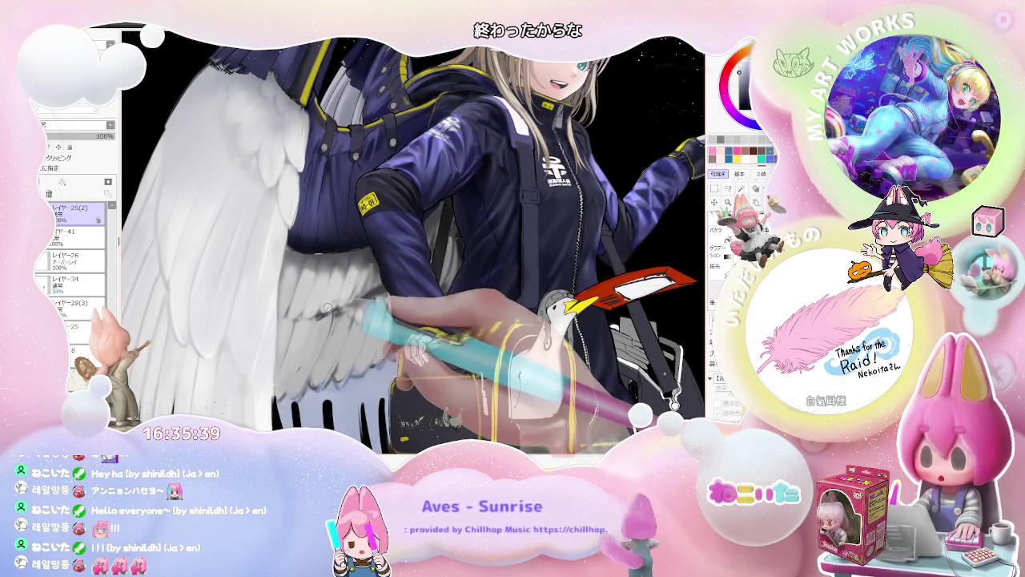
key("minus")
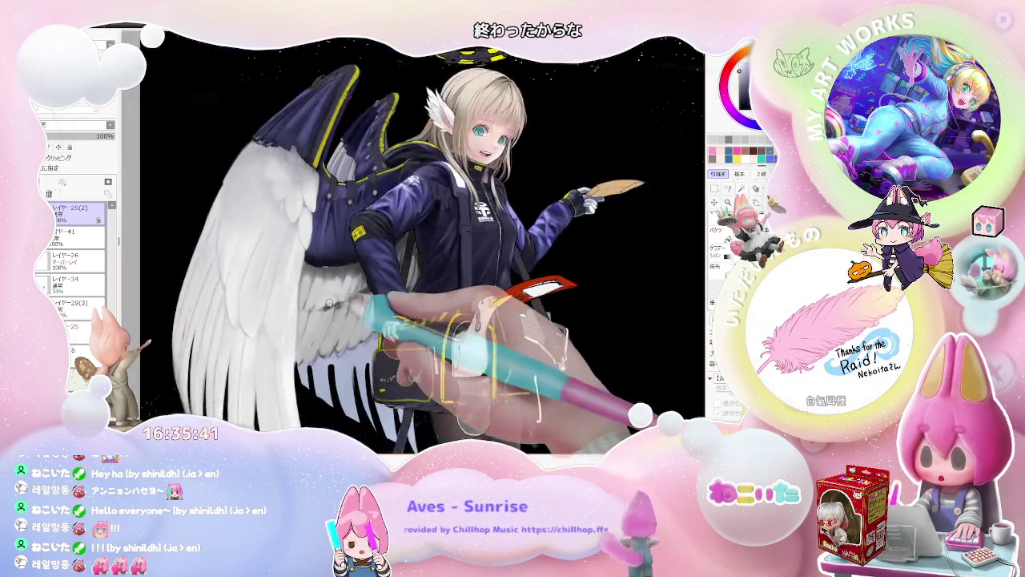
Step: Keep refining the wing feathers while alternating between the jacket close-up and the full angel
key("plus")
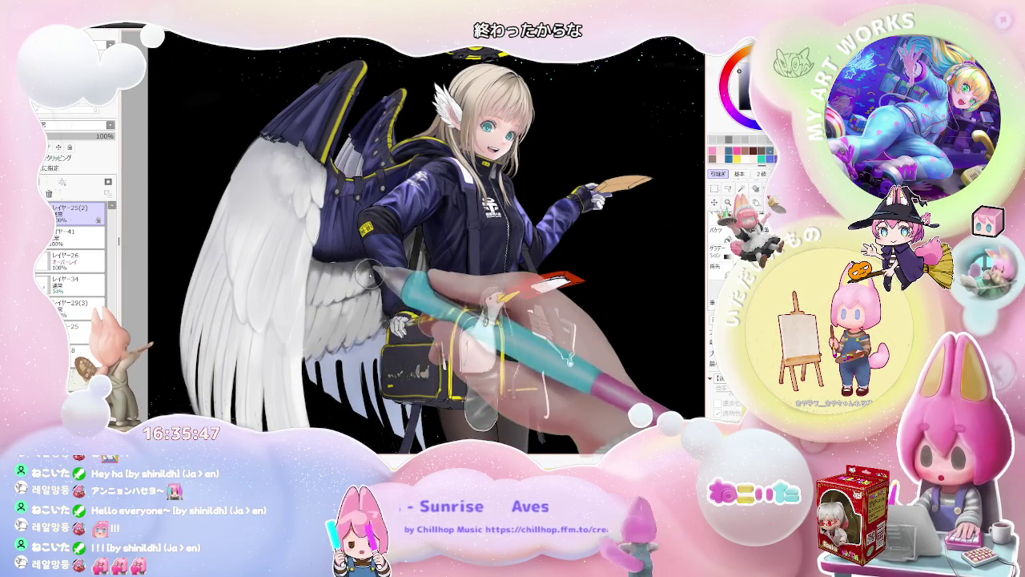
key("minus")
key("minus")
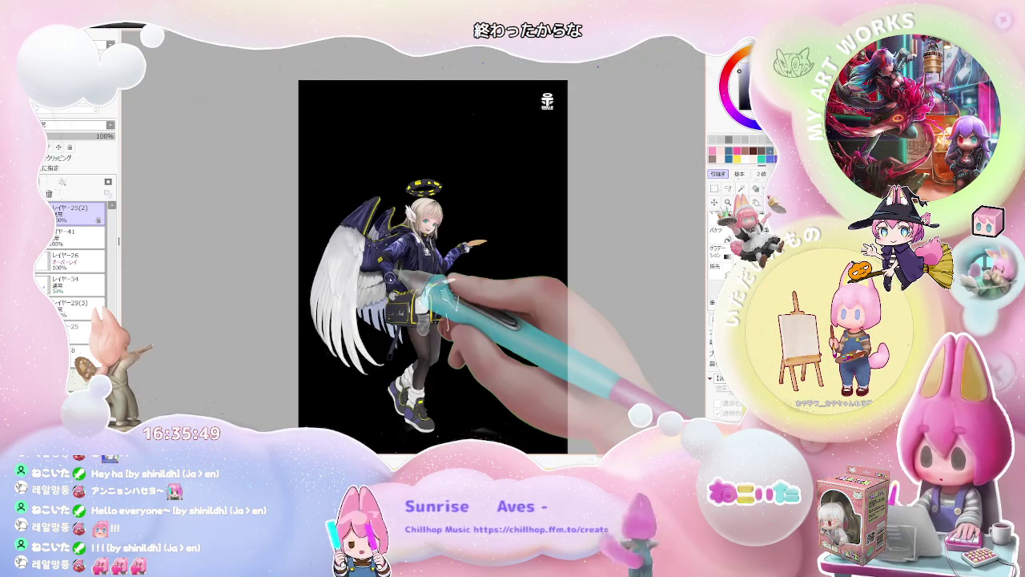
key("plus")
key("plus")
key("plus")
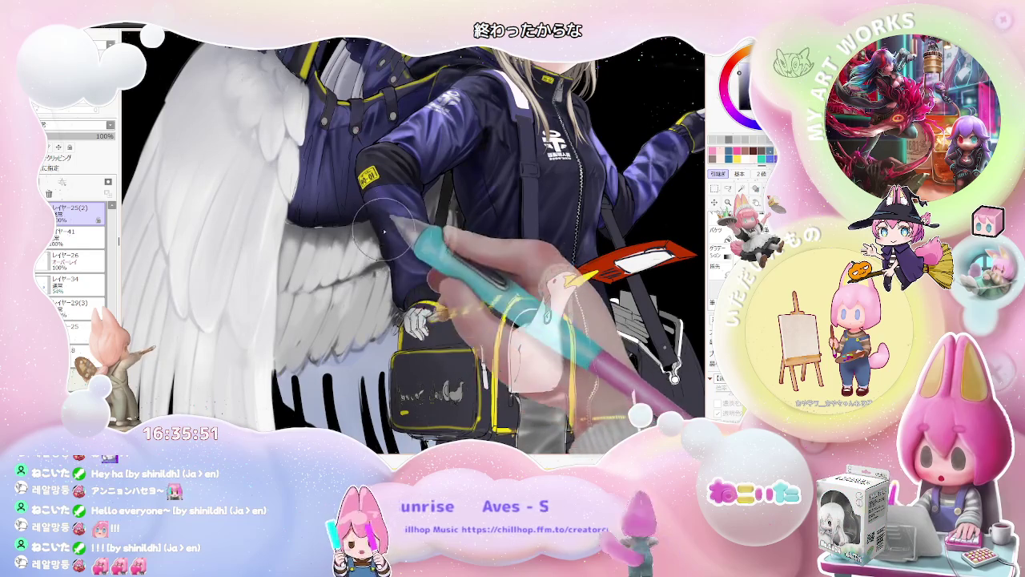
key("minus")
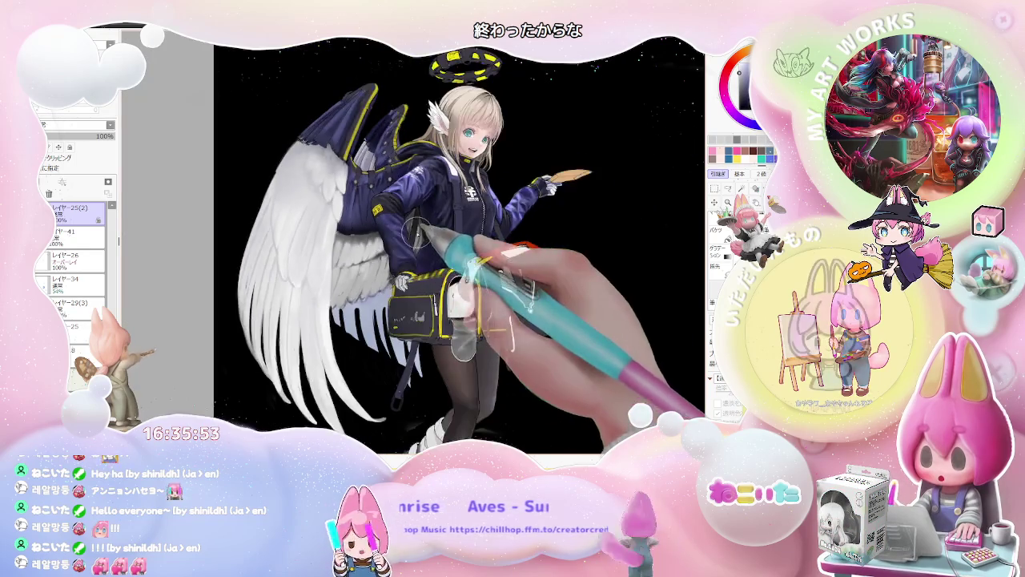
key("minus")
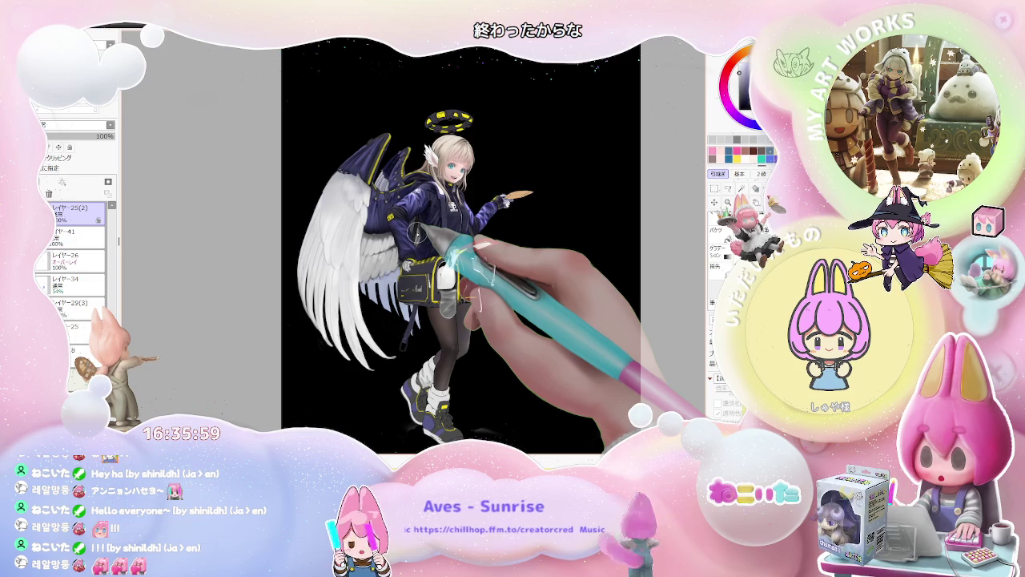
key("plus")
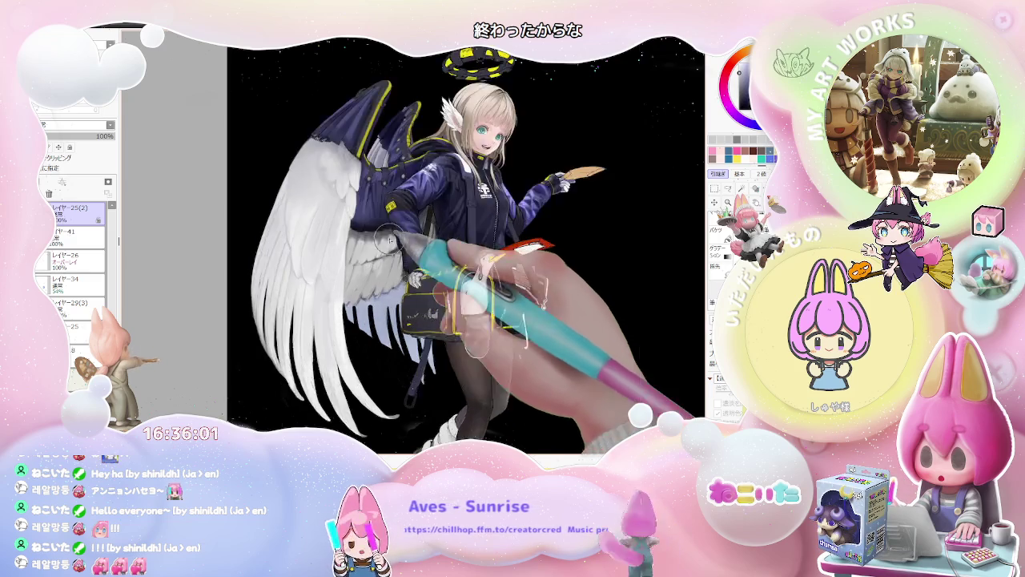
key("plus")
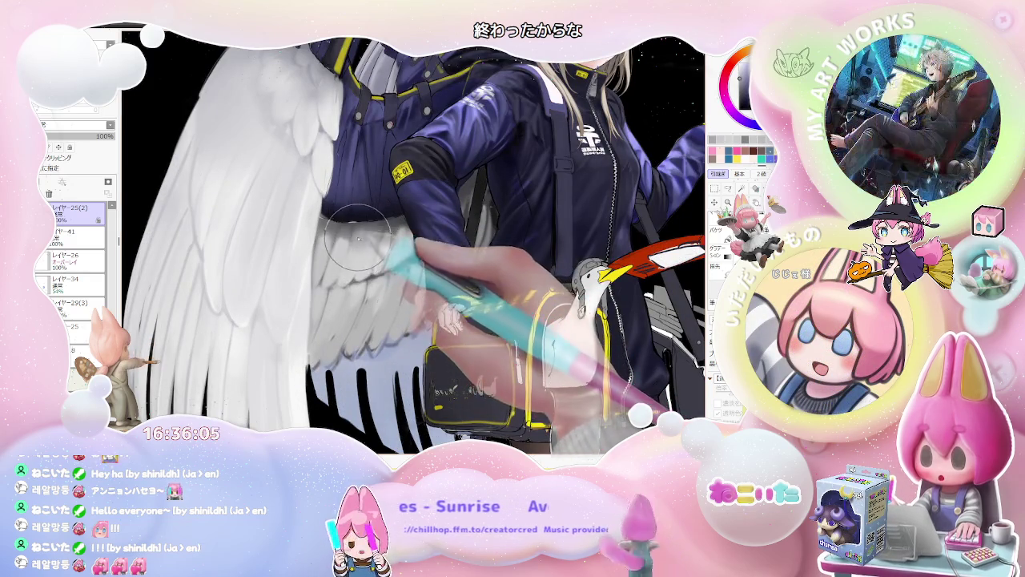
key("minus")
key("minus")
key("minus")
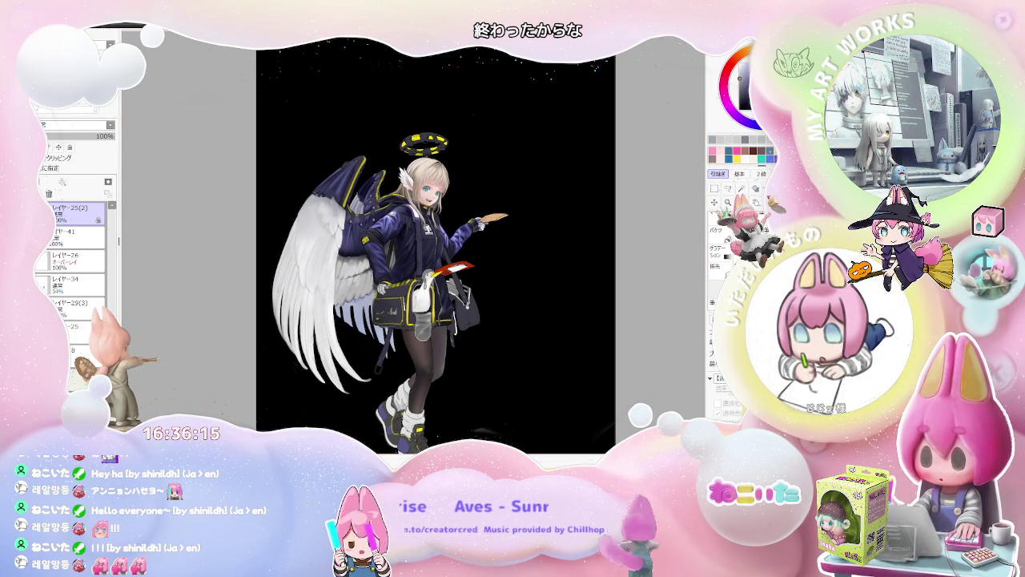
Step: With a smaller brush, paint layered, shaded feathers on the white wing beside the navy jacket
scroll(340, 271, "up", 2)
scroll(340, 271, "up", 3)
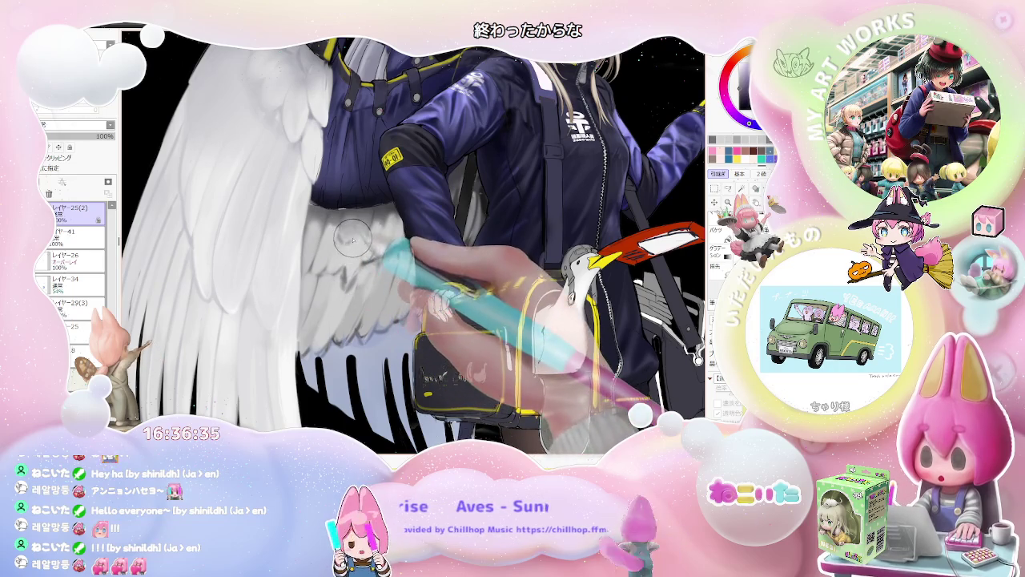
key("bracketleft")
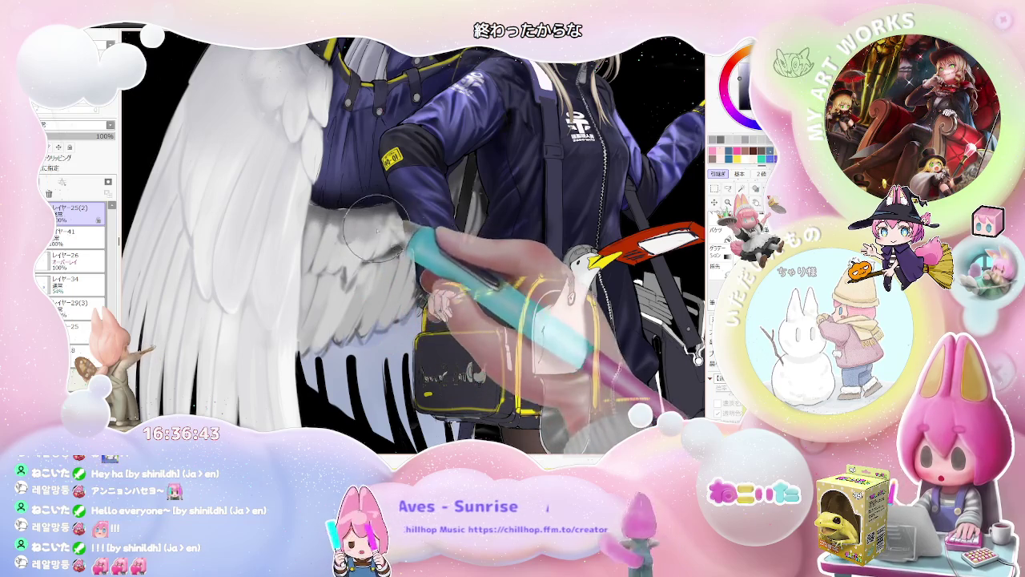
scroll(376, 233, "down", 2)
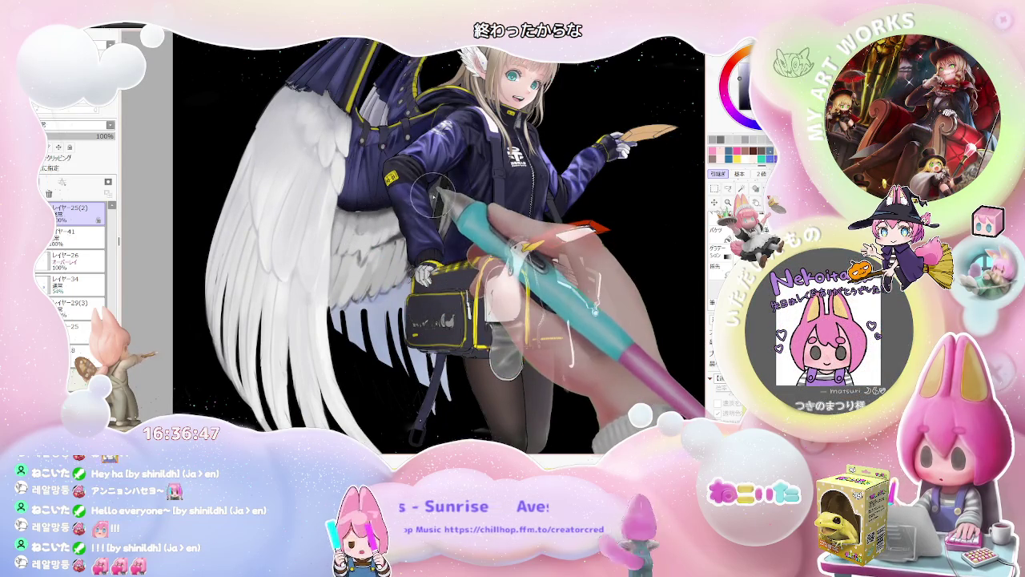
scroll(339, 182, "down", 1)
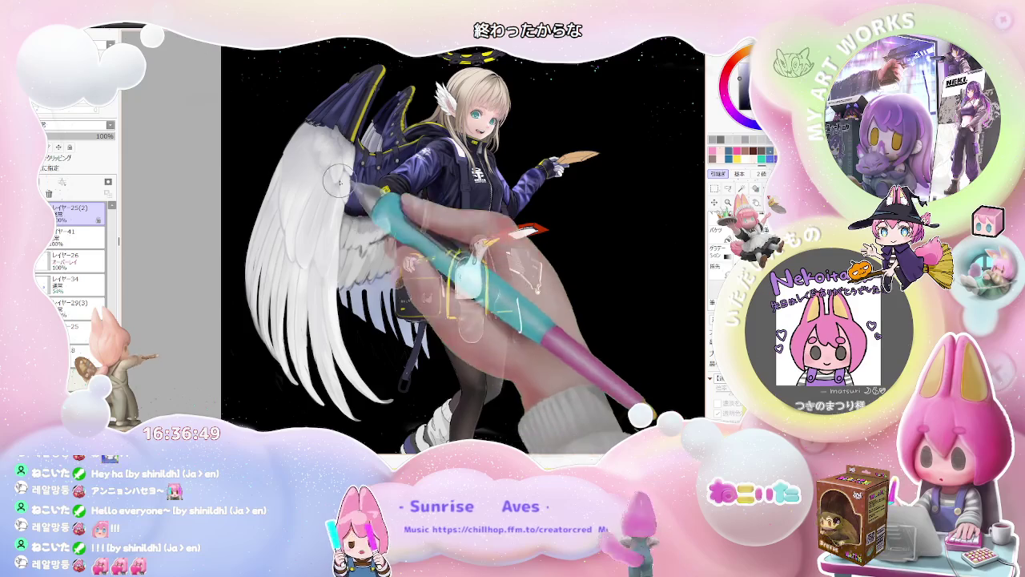
scroll(338, 183, "up", 2)
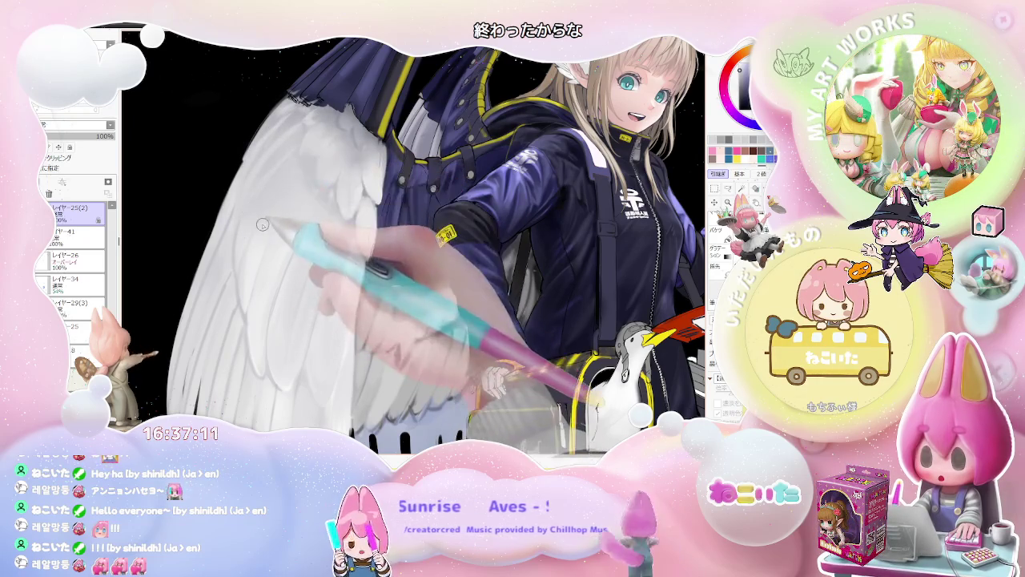
key("Home")
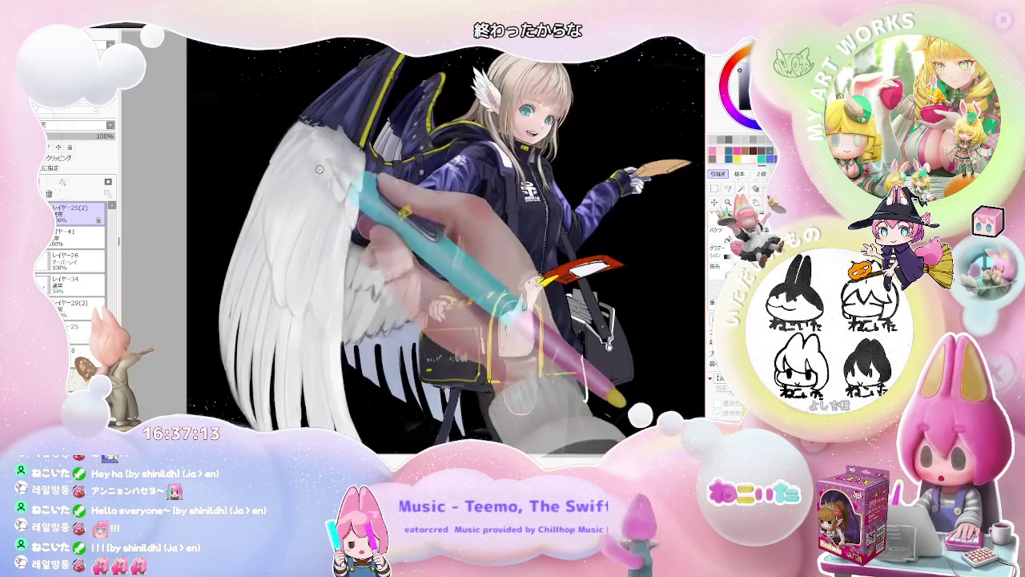
Step: Tilt the canvas view and paint the long lower wing feathers, checking against the whole character
key("minus")
key("Delete")
key("Delete")
key("Delete")
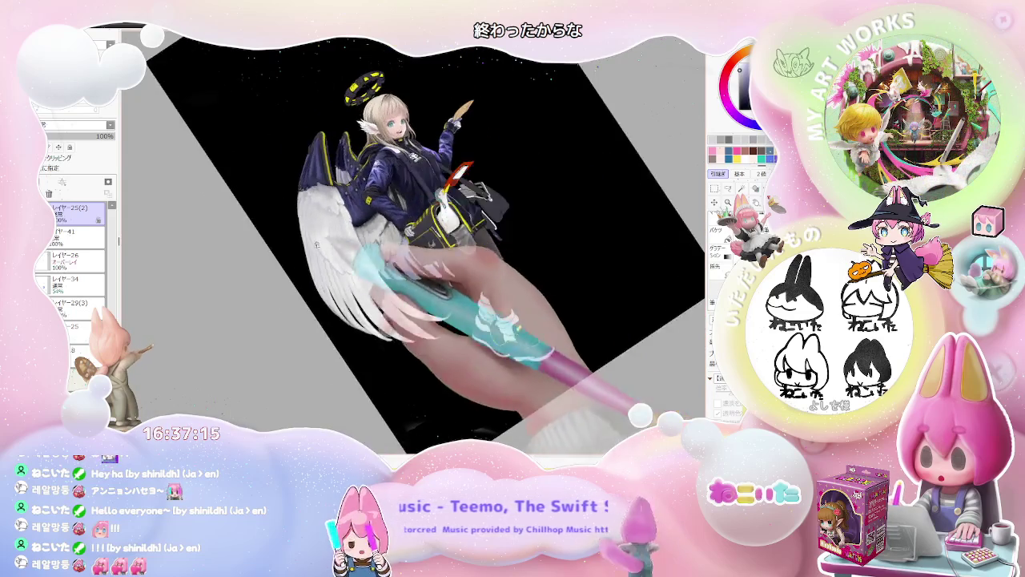
key("plus")
key("plus")
key("plus")
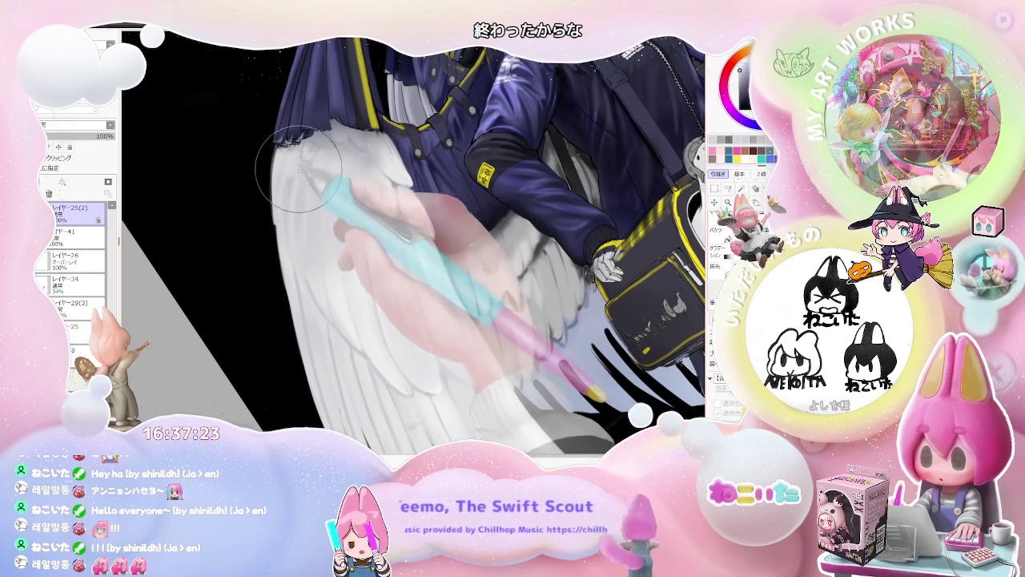
key("minus")
key("minus")
key("minus")
key("plus")
key("plus")
key("plus")
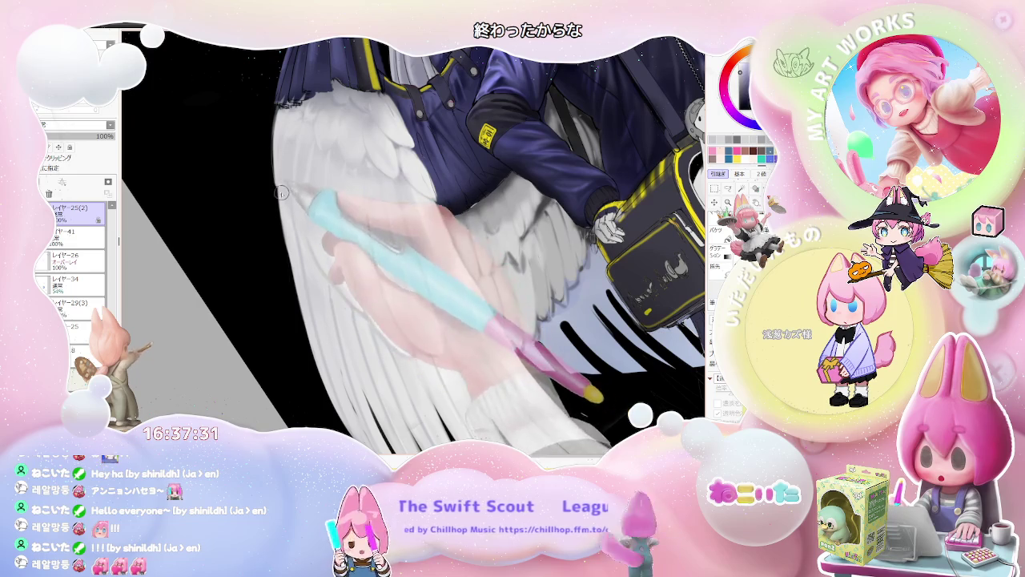
key("minus")
key("minus")
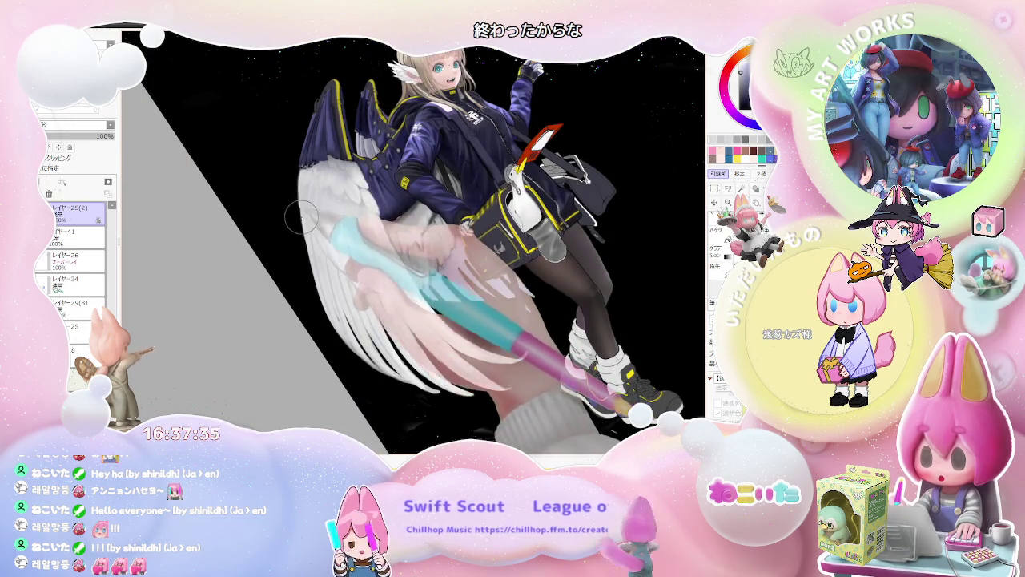
scroll(301, 215, "up", 1)
scroll(298, 210, "up", 1)
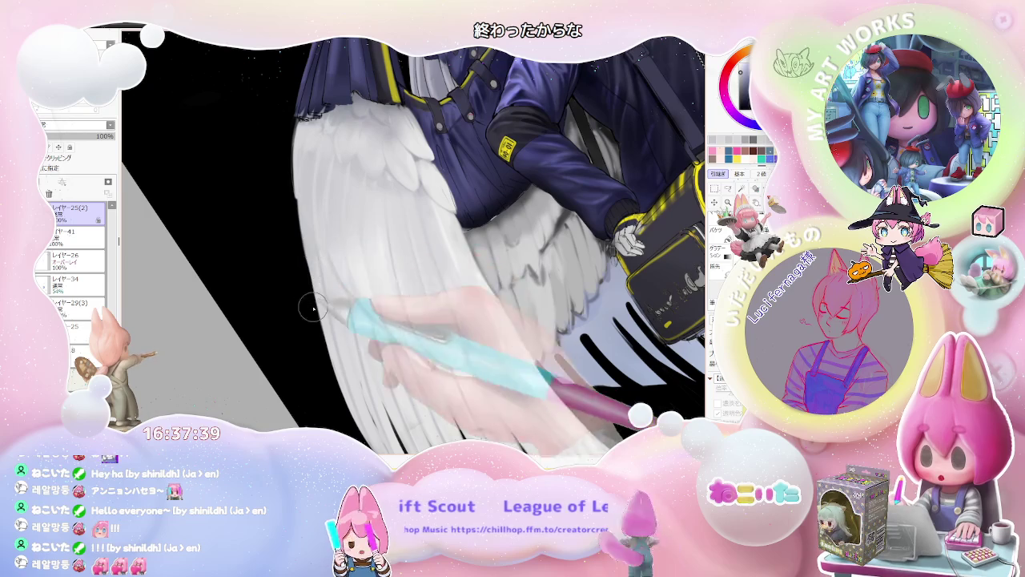
Step: Rotate the view the other way, separate the lower feathers further, then reset the view upright
key("minus")
key("minus")
mouse_move(458, 324)
left_mouse_down()
mouse_move(380, 270)
mouse_move(290, 236)
left_mouse_up()
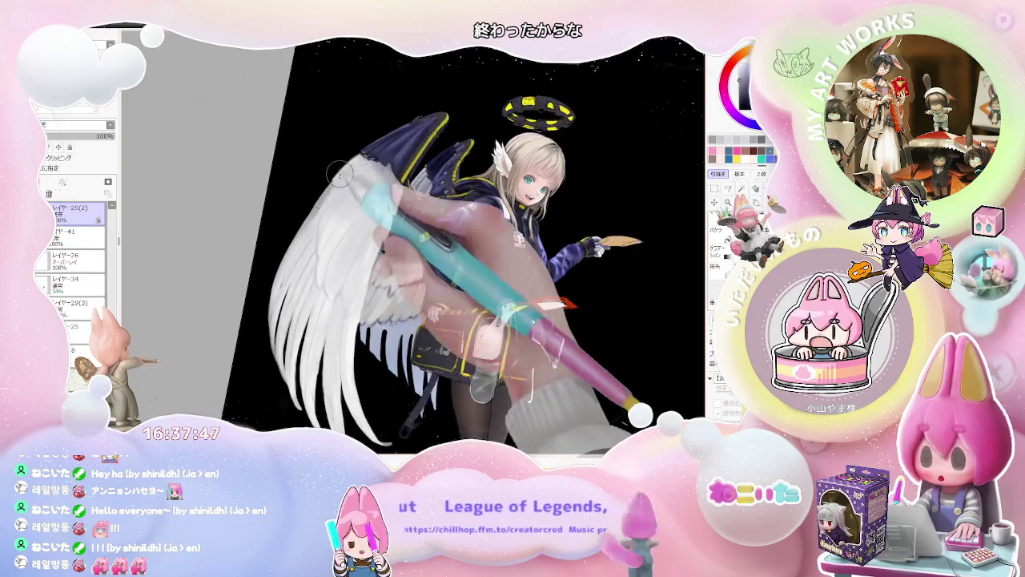
left_click_drag(302, 224, 395, 164)
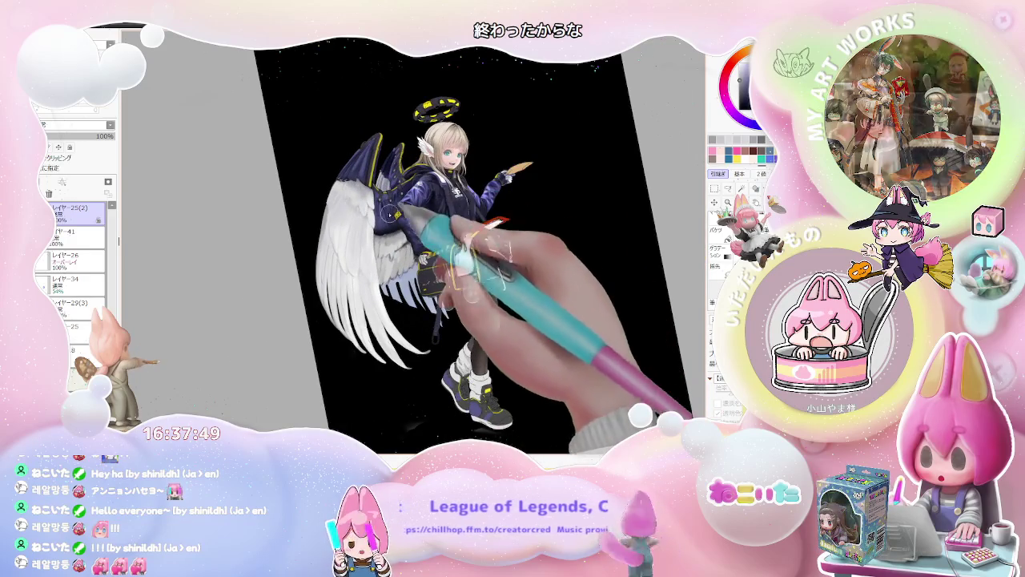
scroll(328, 215, "up", 3)
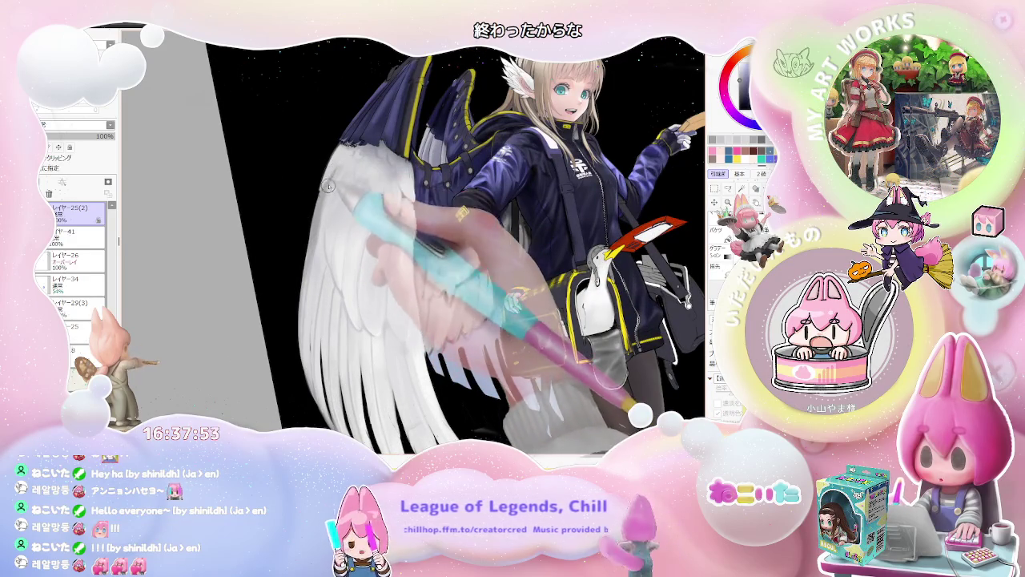
scroll(321, 240, "down", 1)
scroll(318, 248, "down", 2)
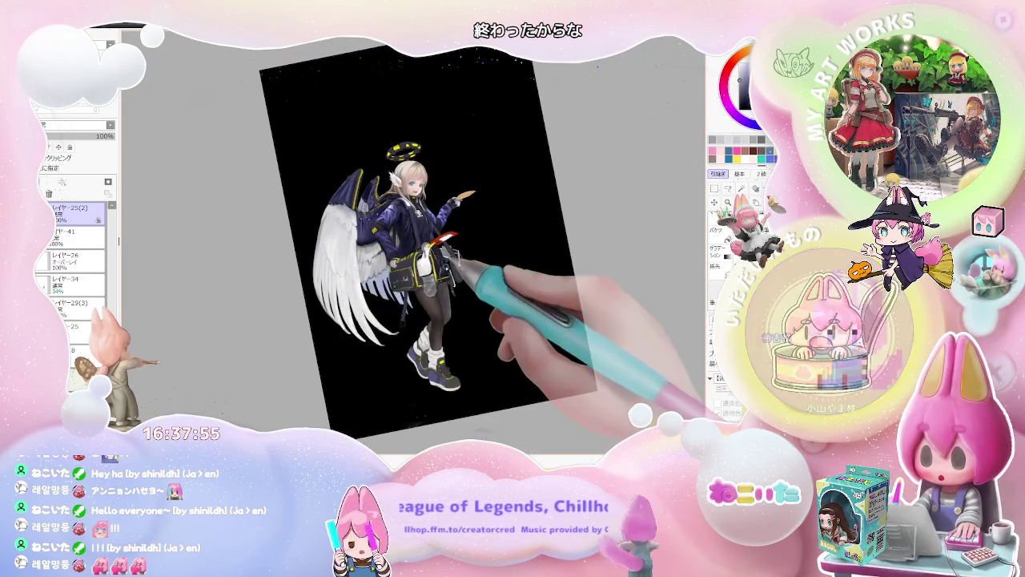
key("Home")
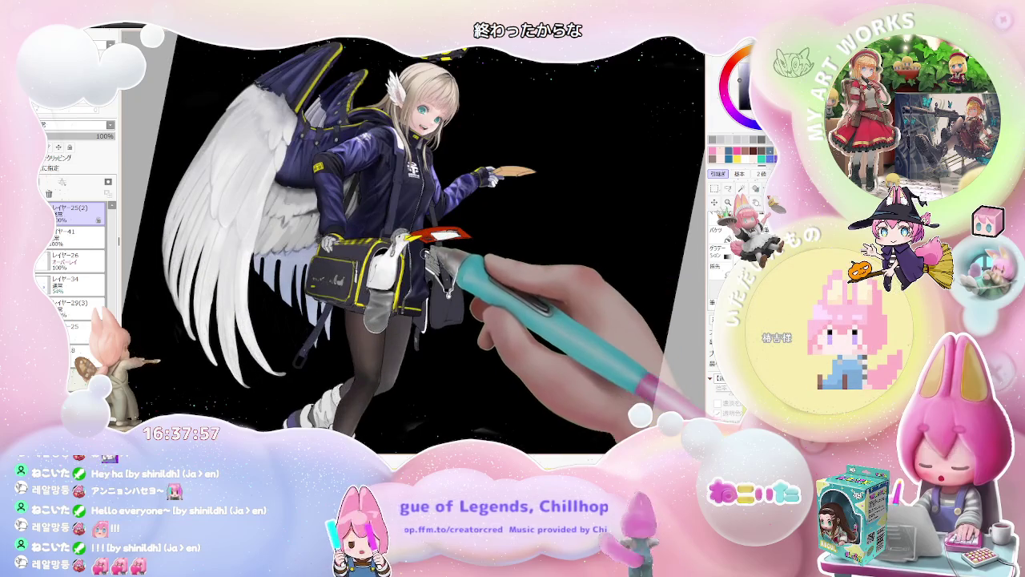
Step: Paint long, separated feather shapes on the white wing, shrinking the brush for finer detail
scroll(242, 198, "up", 2)
scroll(266, 229, "up", 1)
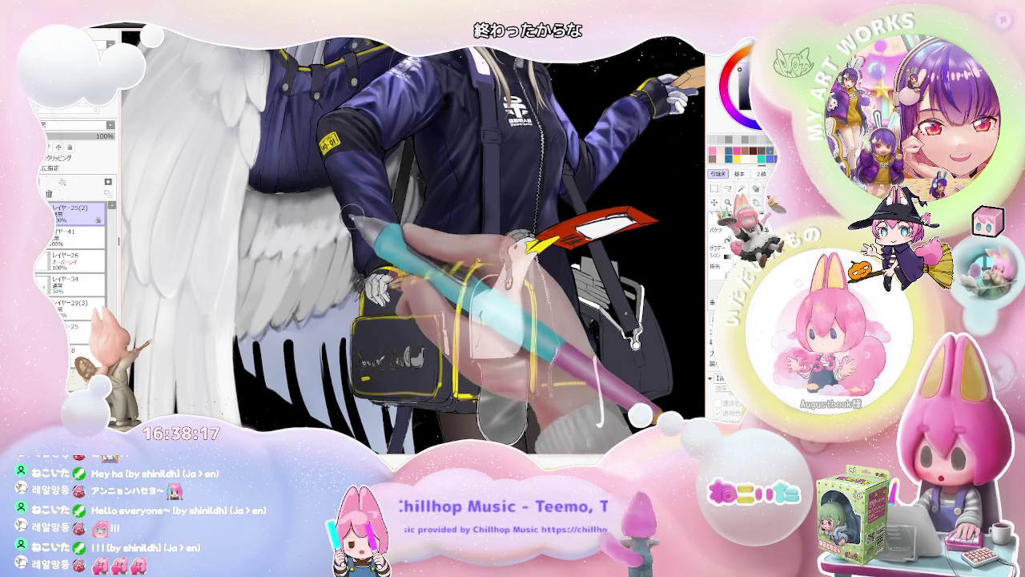
key("bracketright")
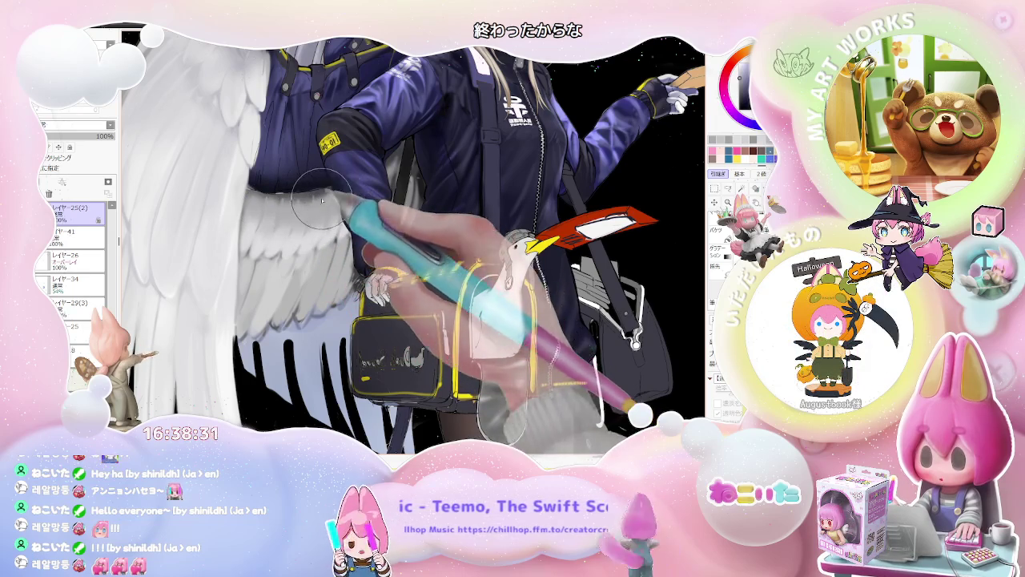
key("ctrl+minus")
key("ctrl+minus")
key("ctrl+minus")
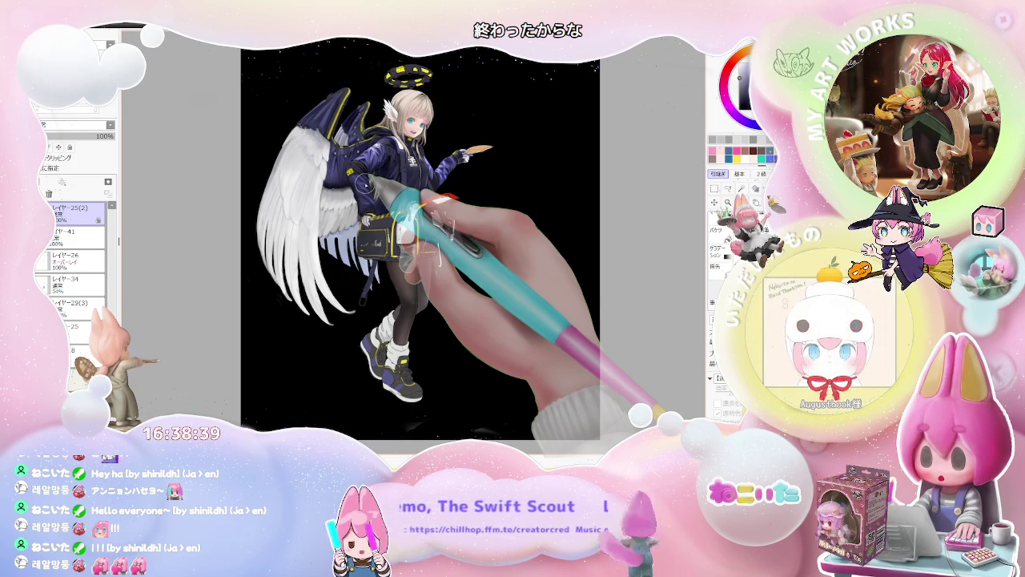
key("ctrl+plus")
key("ctrl+plus")
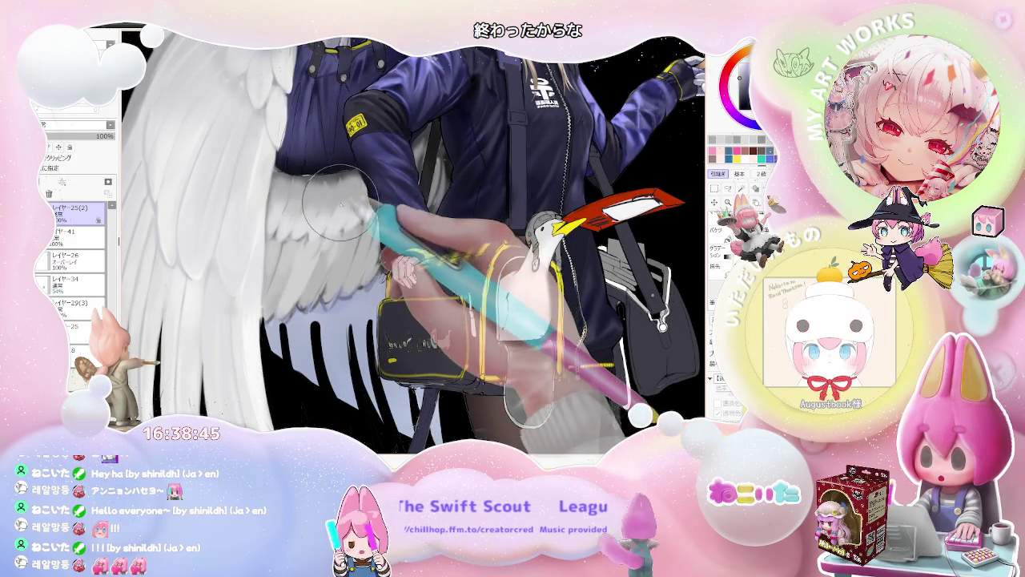
key("[")
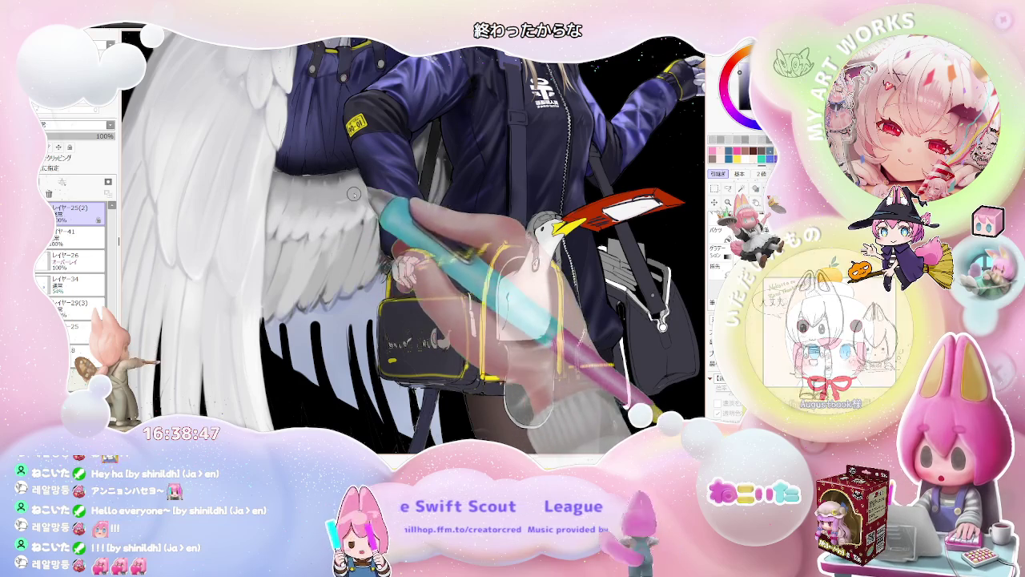
scroll(353, 193, "down", 2)
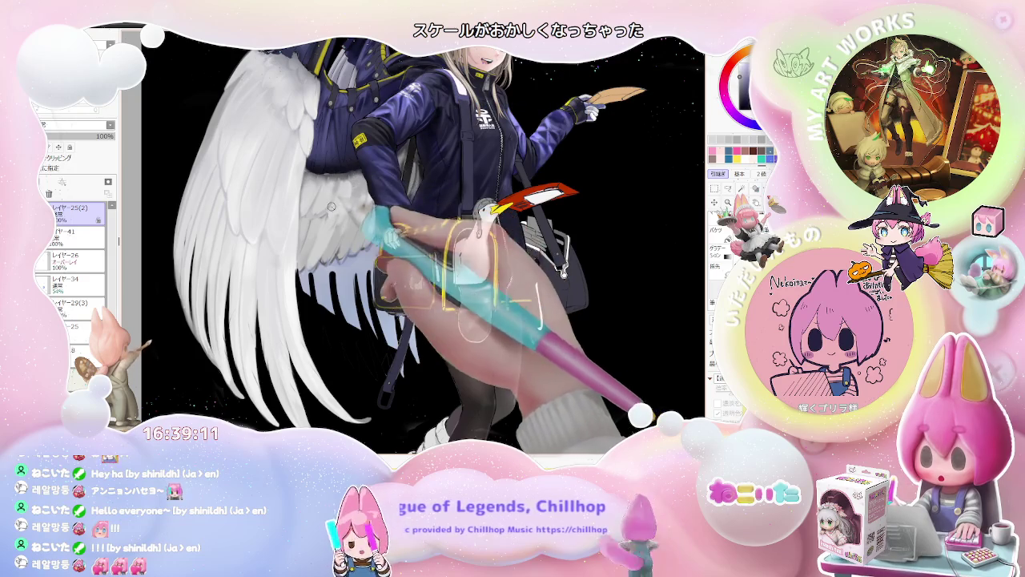
scroll(350, 182, "down", 3)
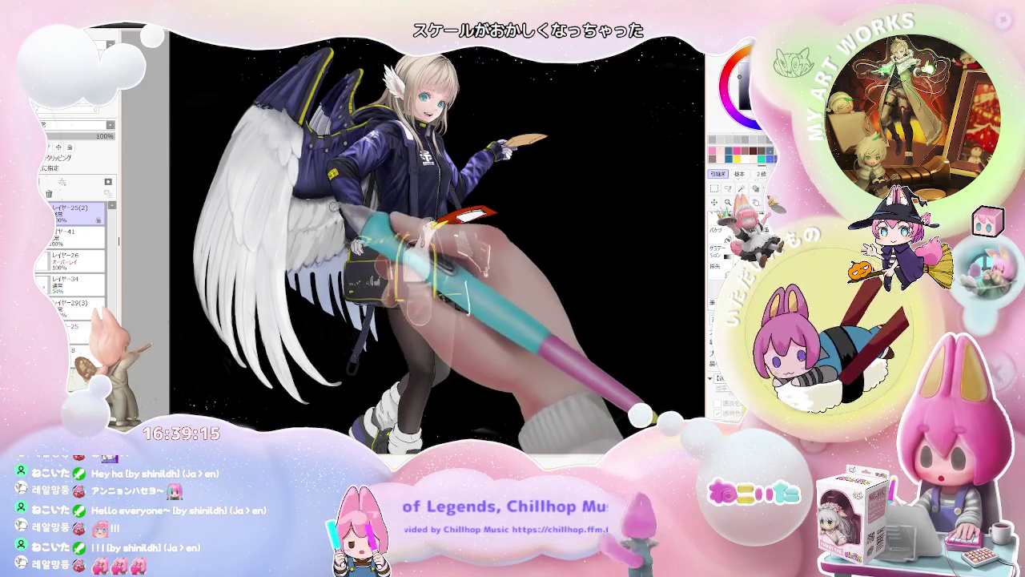
scroll(331, 207, "up", 1)
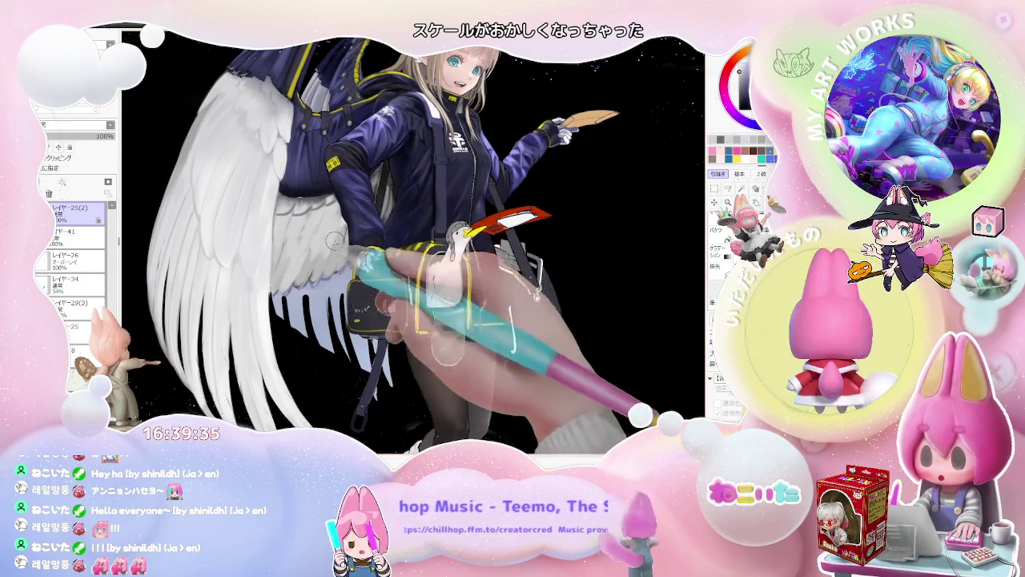
scroll(321, 232, "down", 1)
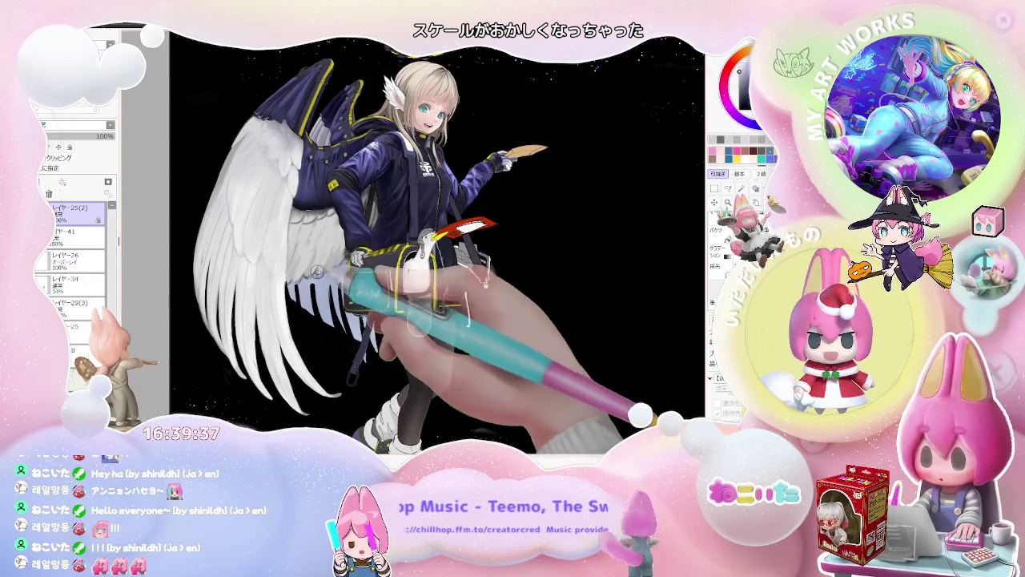
scroll(323, 253, "down", 1)
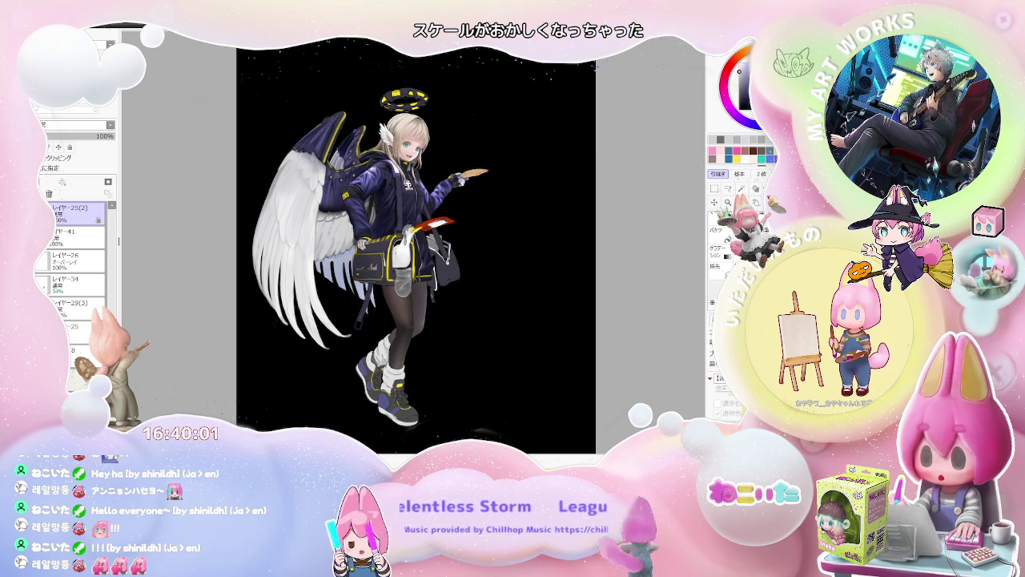
Step: Paint soft shading into the inner white-wing feathers beside the jacket and bag
scroll(335, 226, "up", 2)
scroll(335, 227, "up", 2)
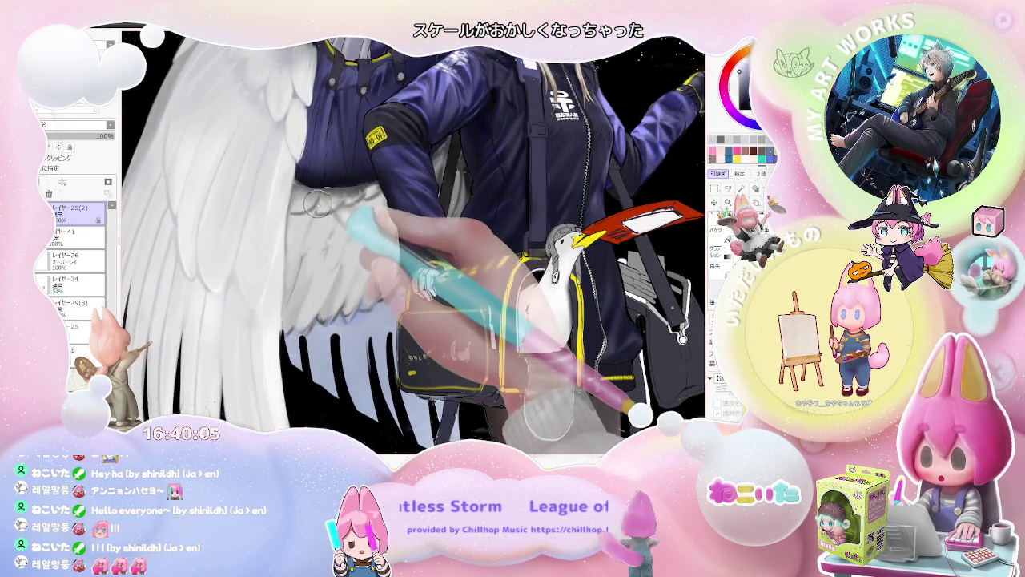
scroll(312, 208, "up", 2)
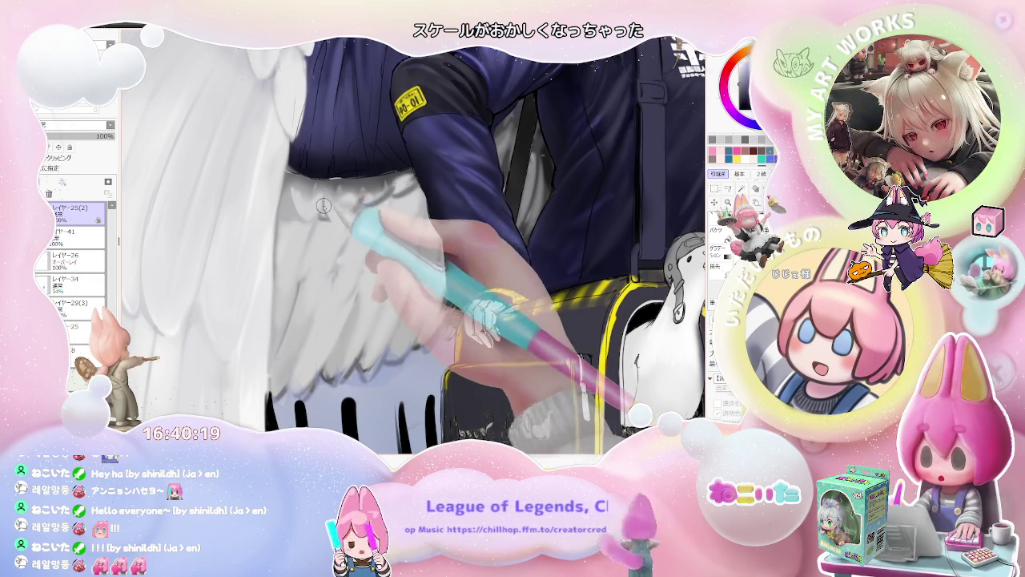
scroll(323, 205, "down", 2)
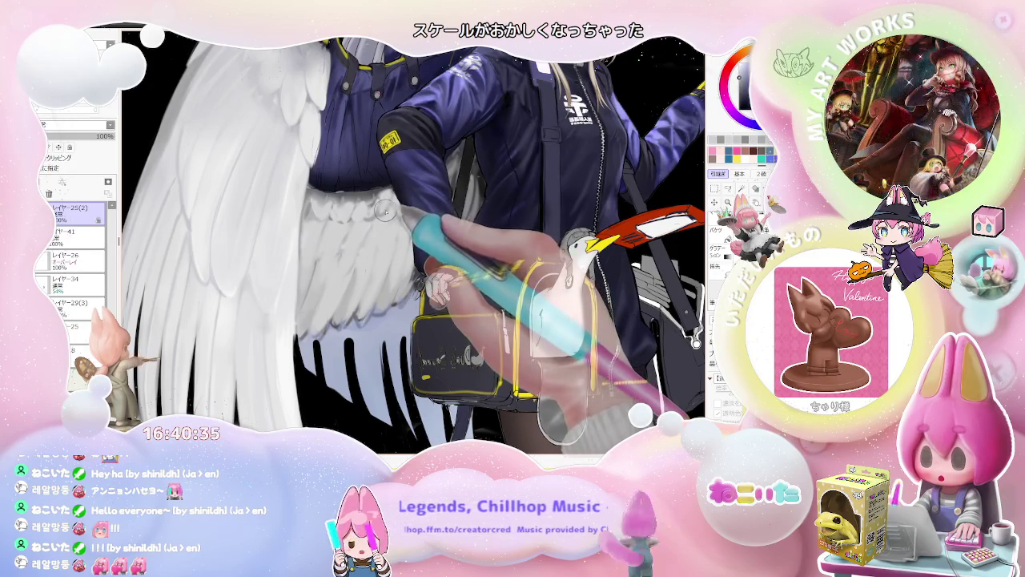
scroll(401, 200, "down", 2)
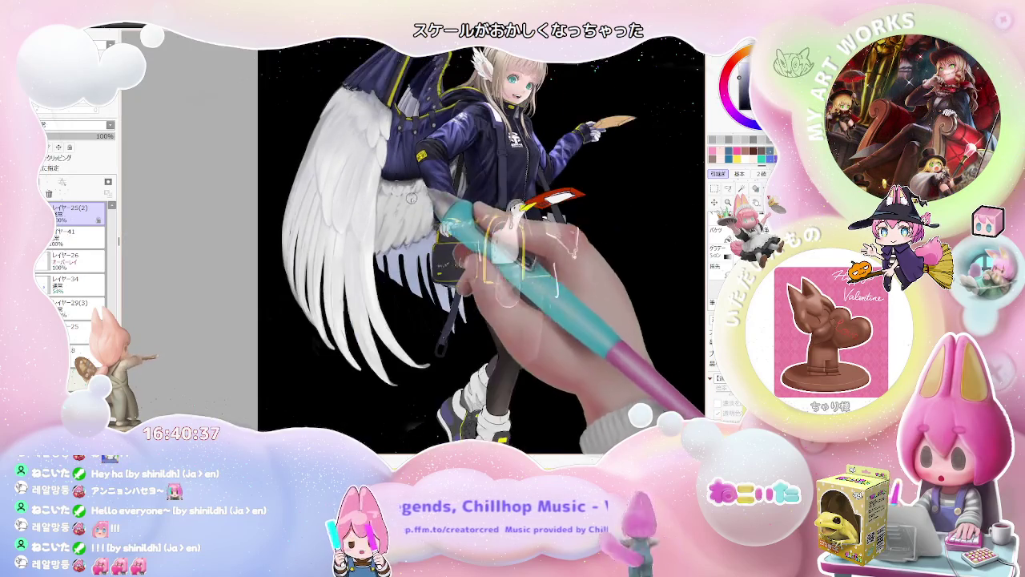
scroll(397, 191, "up", 1)
scroll(398, 192, "up", 2)
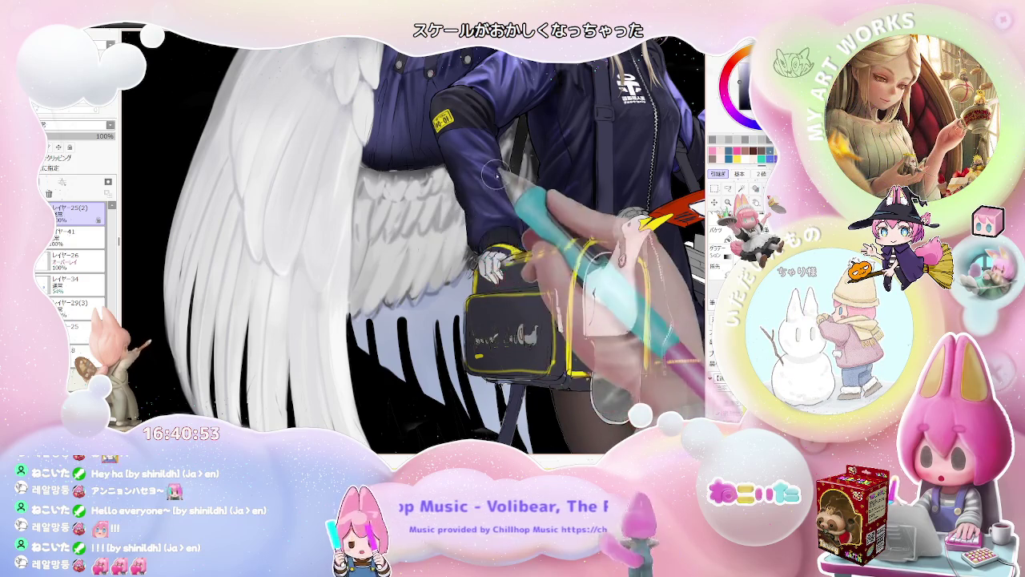
scroll(472, 192, "down", 1)
scroll(513, 182, "down", 1)
scroll(517, 183, "down", 1)
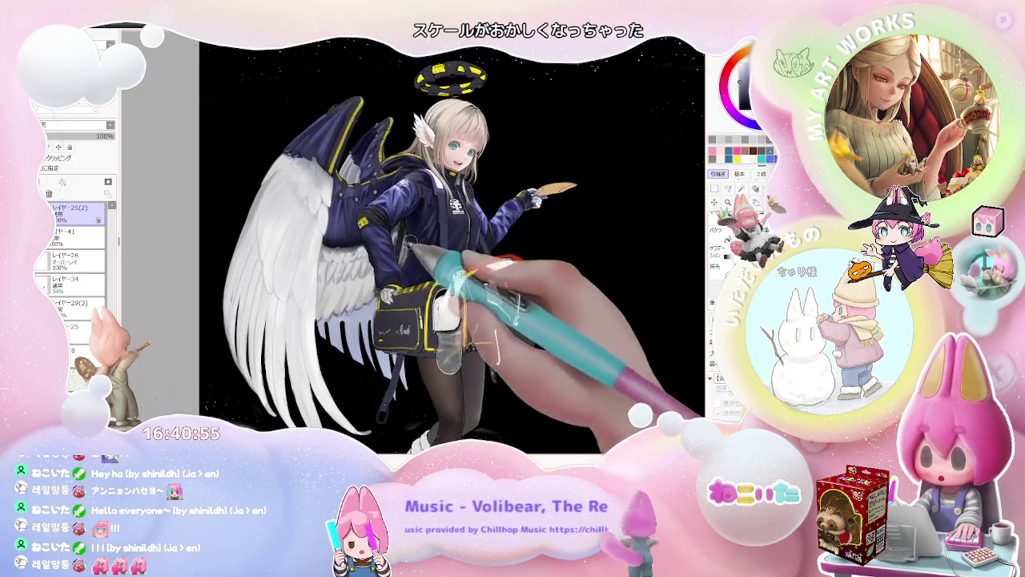
scroll(398, 259, "down", 1)
scroll(346, 253, "up", 1)
scroll(348, 254, "up", 1)
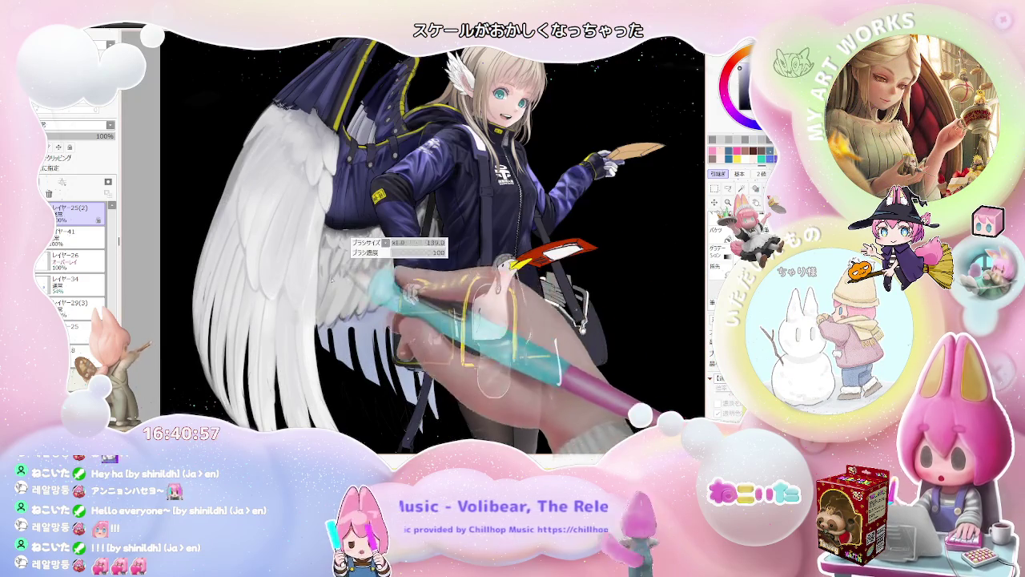
scroll(348, 253, "up", 1)
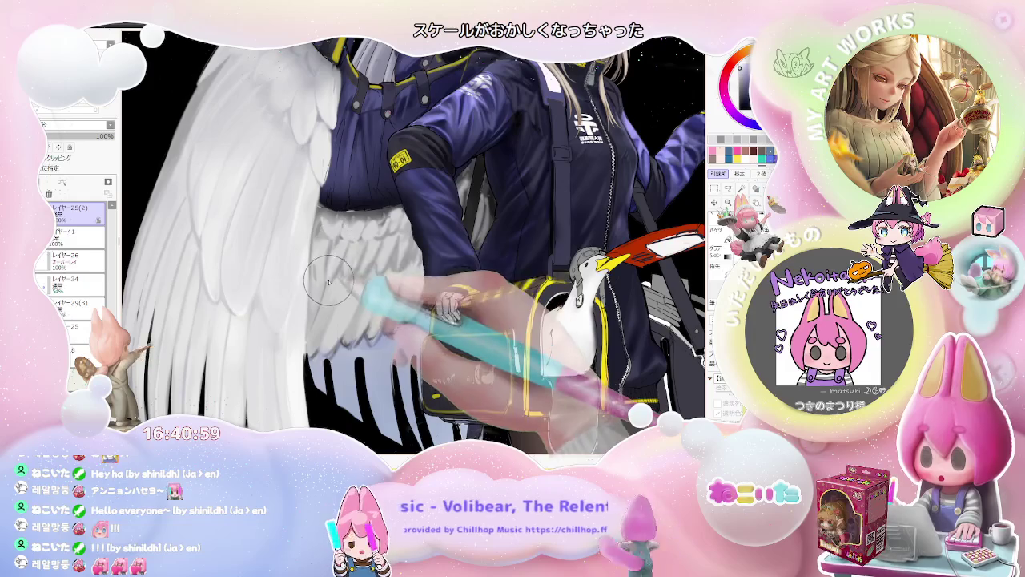
Step: Blend the lower feathers with a size-235 brush, then select layer レイヤー41
key("bracketright")
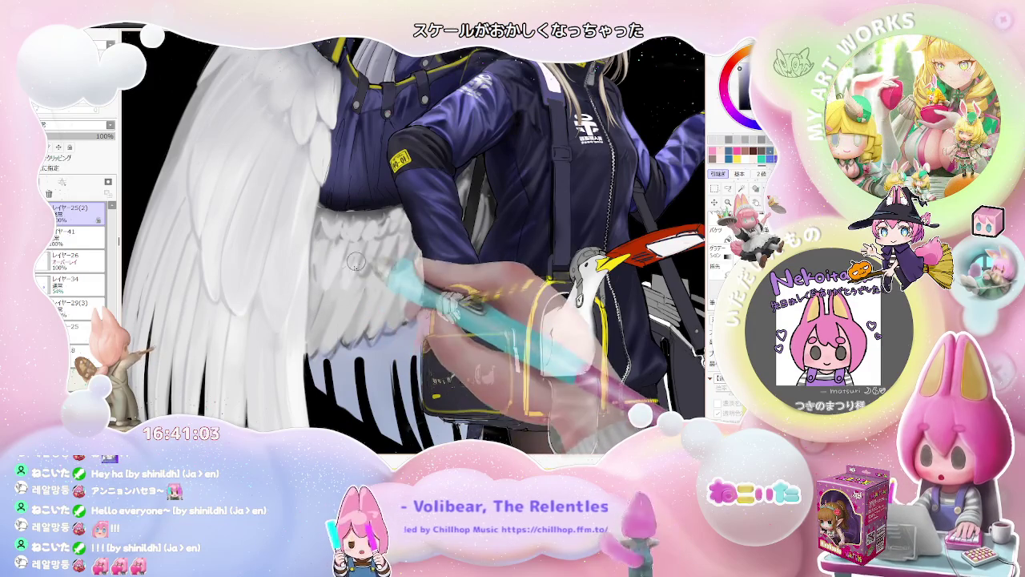
scroll(349, 278, "up", 1)
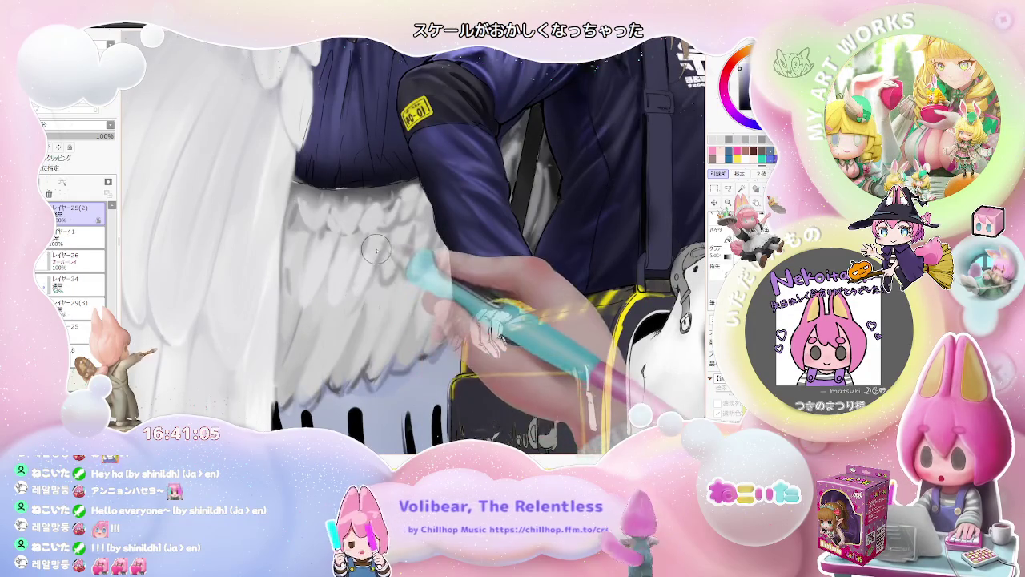
scroll(393, 263, "down", 1)
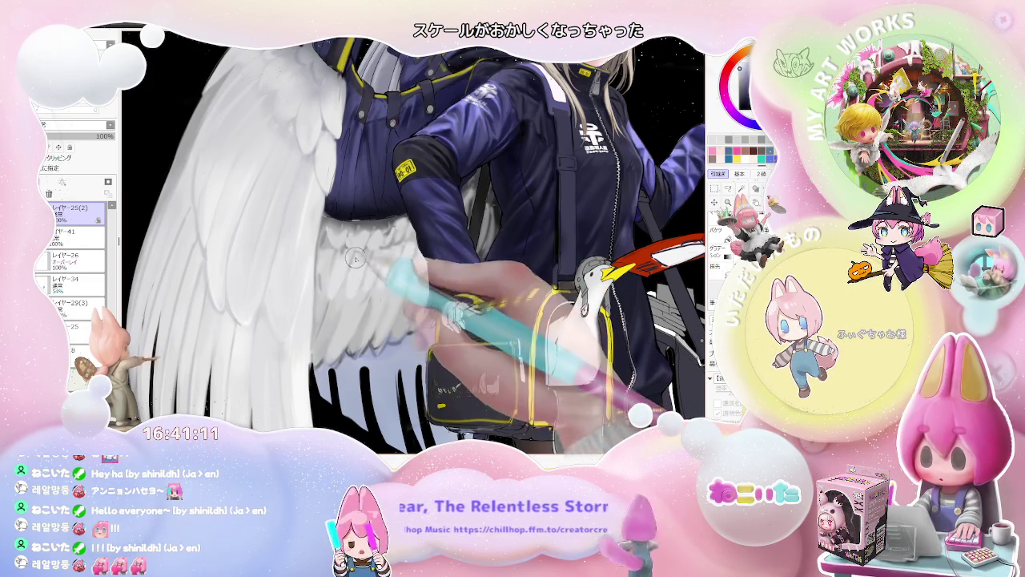
scroll(403, 242, "down", 3)
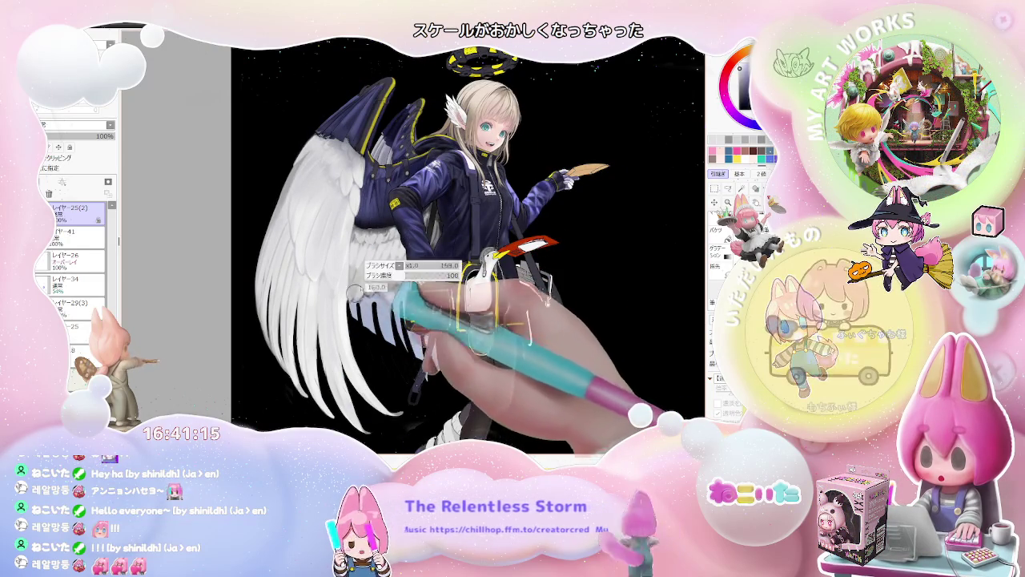
scroll(366, 289, "up", 1)
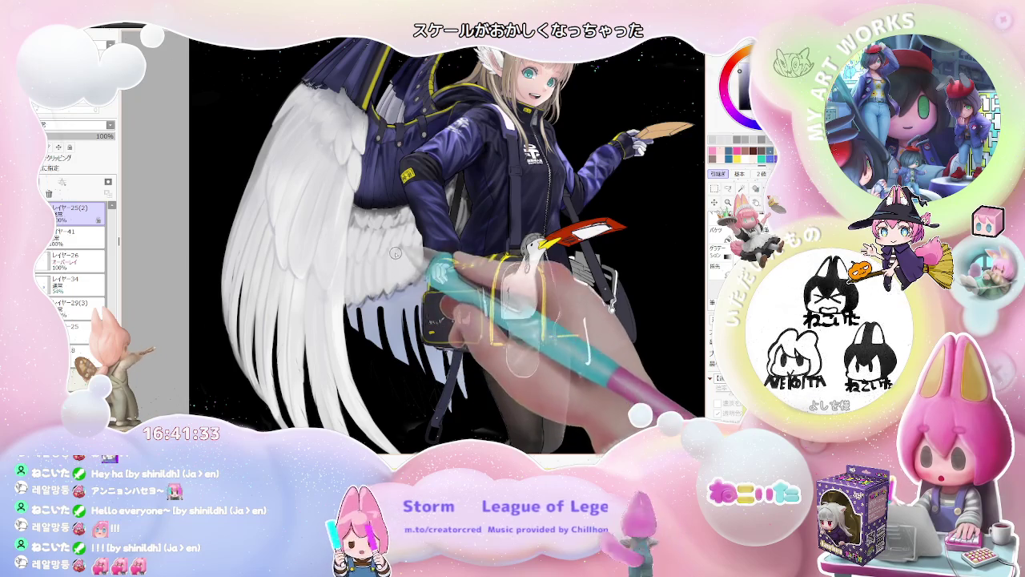
scroll(425, 265, "down", 2)
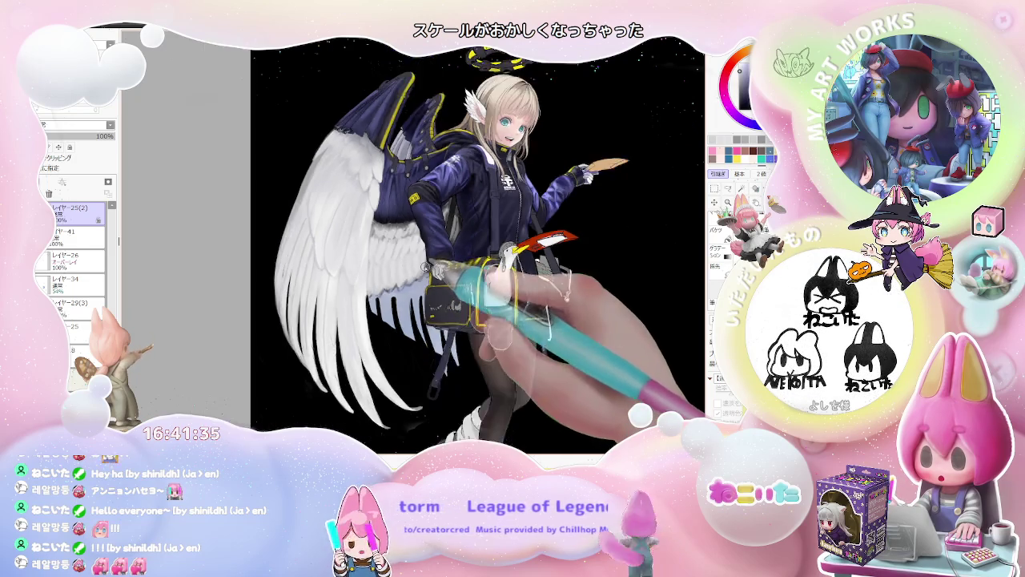
scroll(424, 265, "down", 1)
scroll(379, 289, "up", 3)
scroll(379, 290, "up", 2)
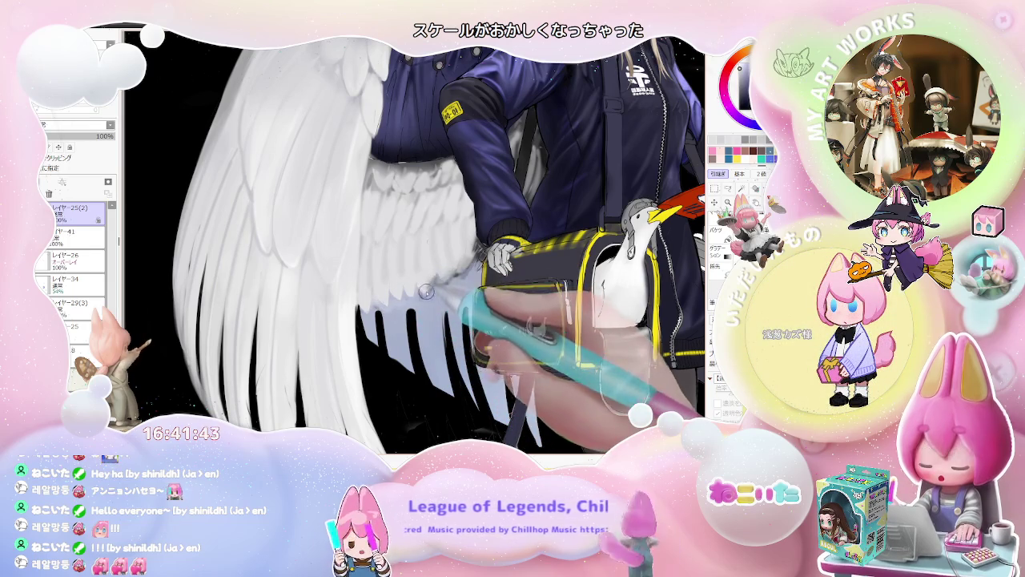
left_click(76, 236)
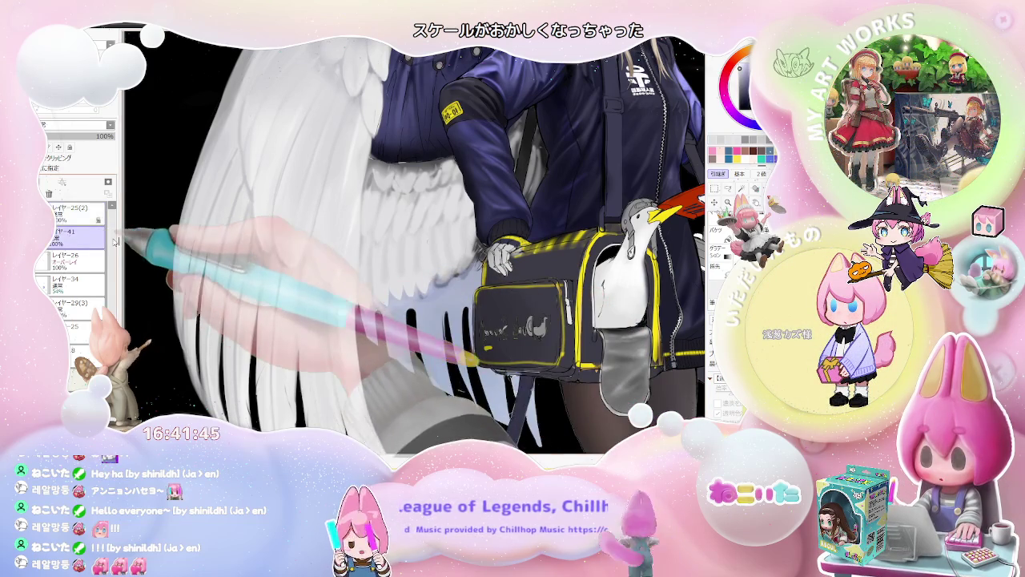
Step: Set the brush to 36, copy layers レイヤー34 and レイヤー29 to the top, and refit the view
key("bracketright")
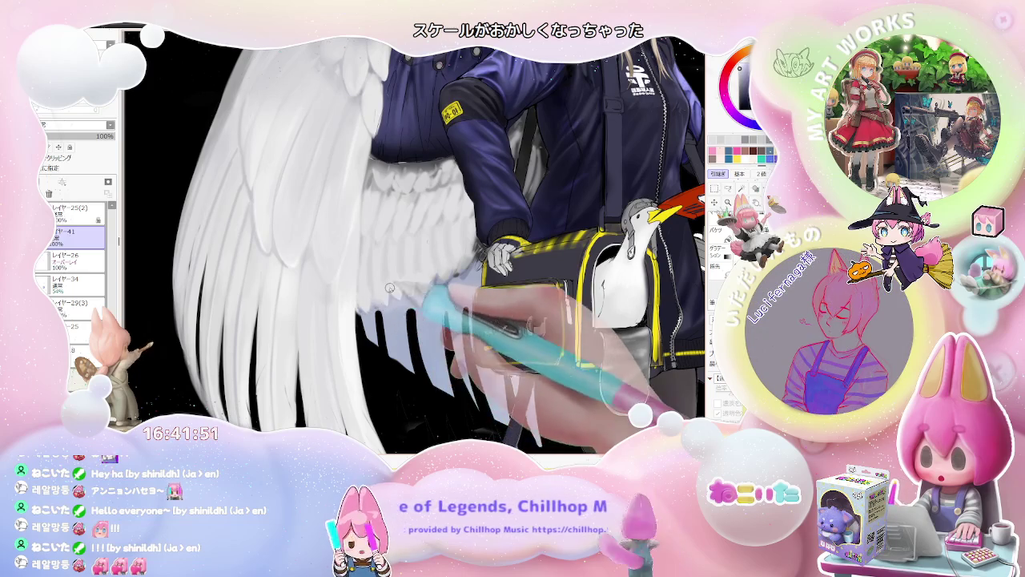
key("ctrl+z")
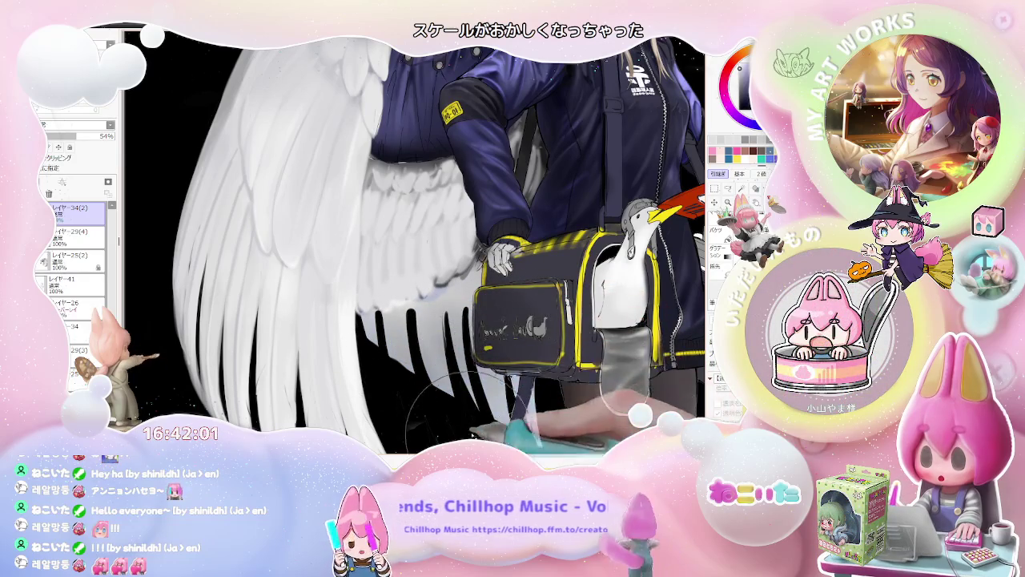
key("minus")
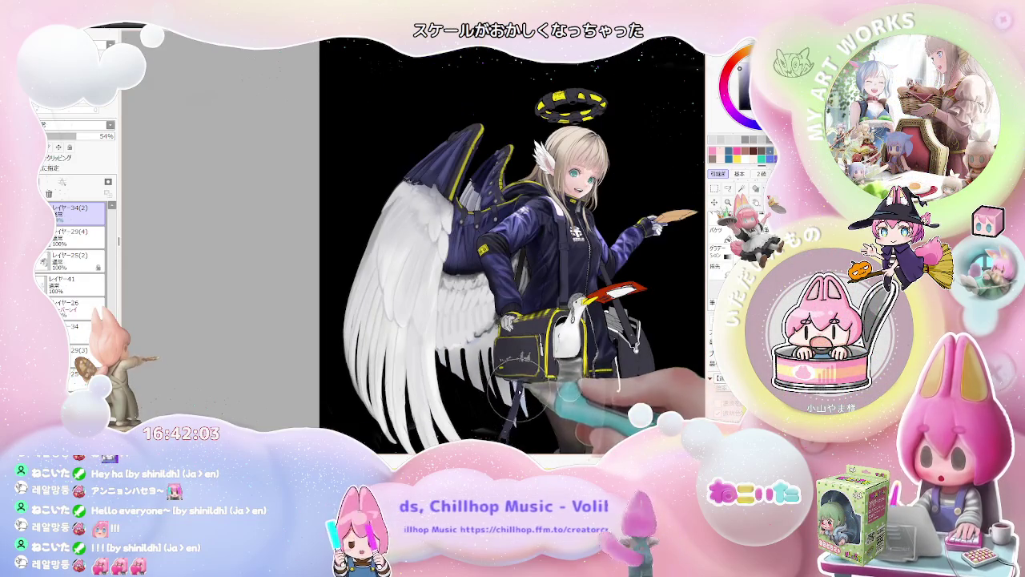
key("plus")
key("plus")
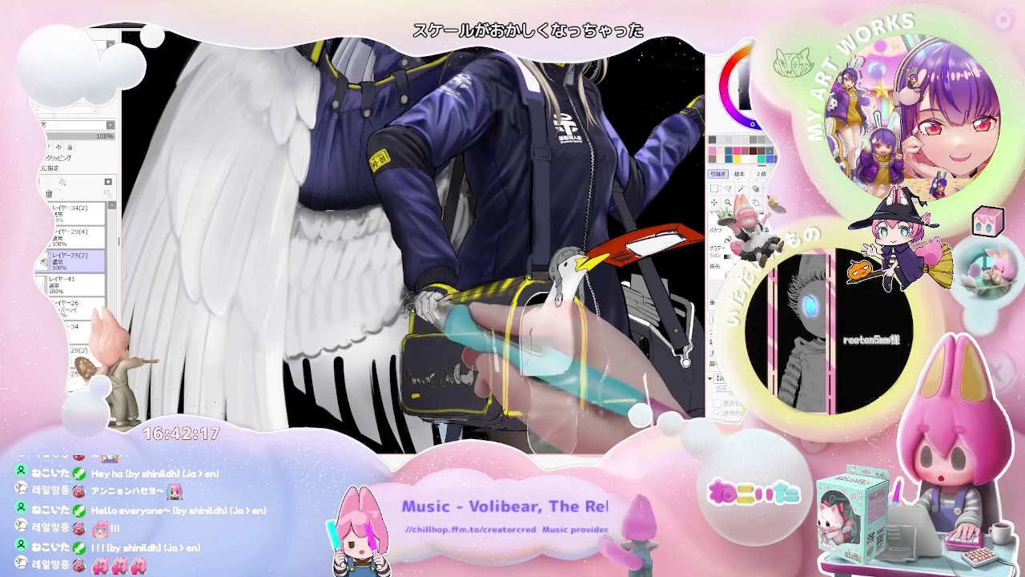
key("ctrl+0")
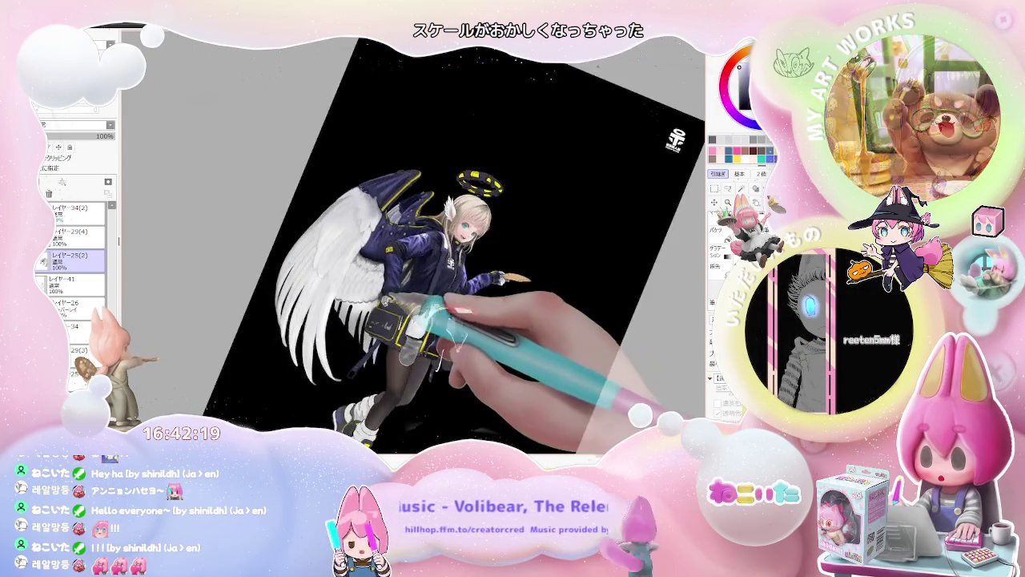
left_click_drag(444, 300, 340, 284)
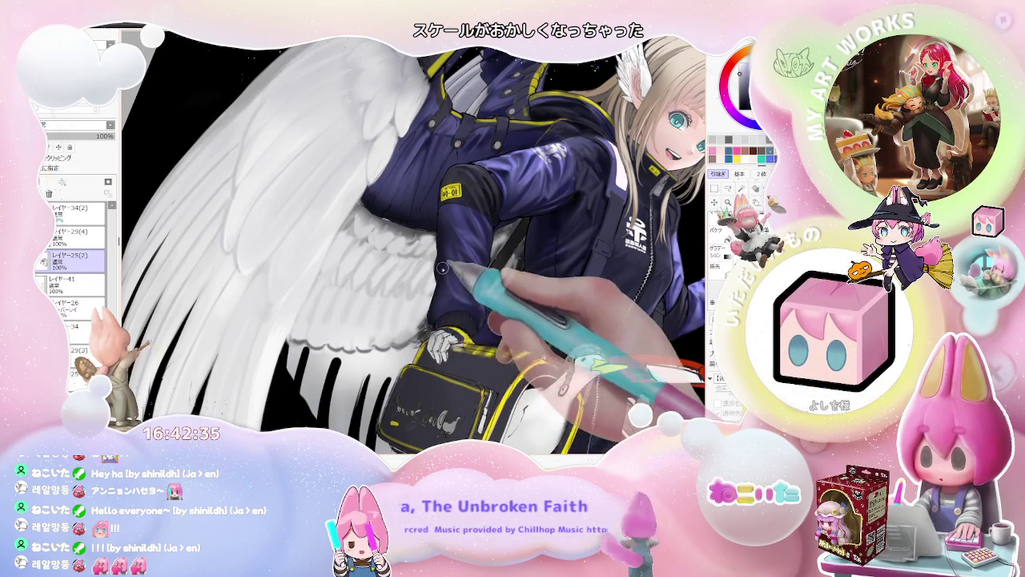
scroll(442, 269, "down", 3)
scroll(448, 264, "down", 2)
key("Delete")
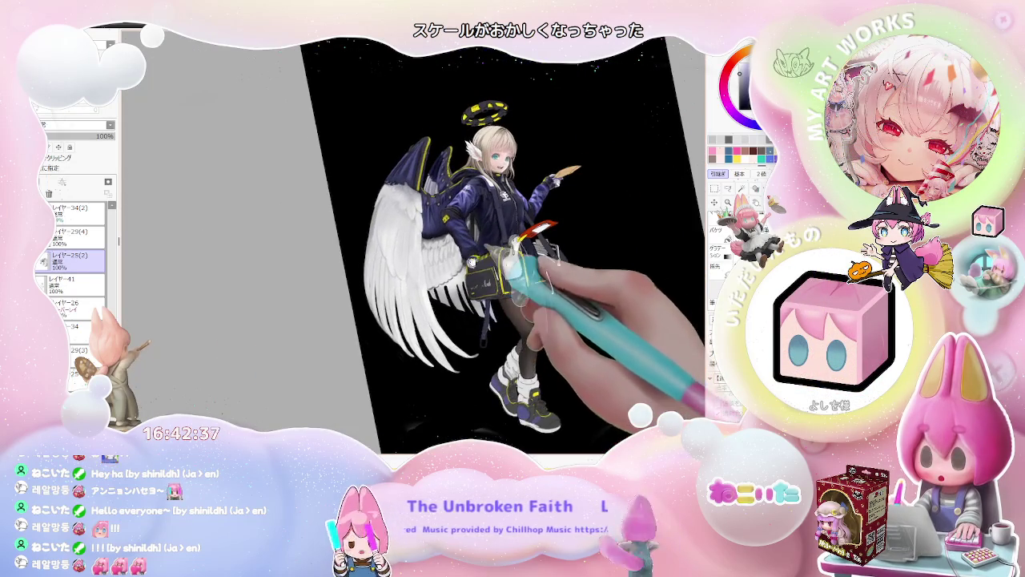
scroll(472, 261, "up", 2)
scroll(396, 261, "up", 3)
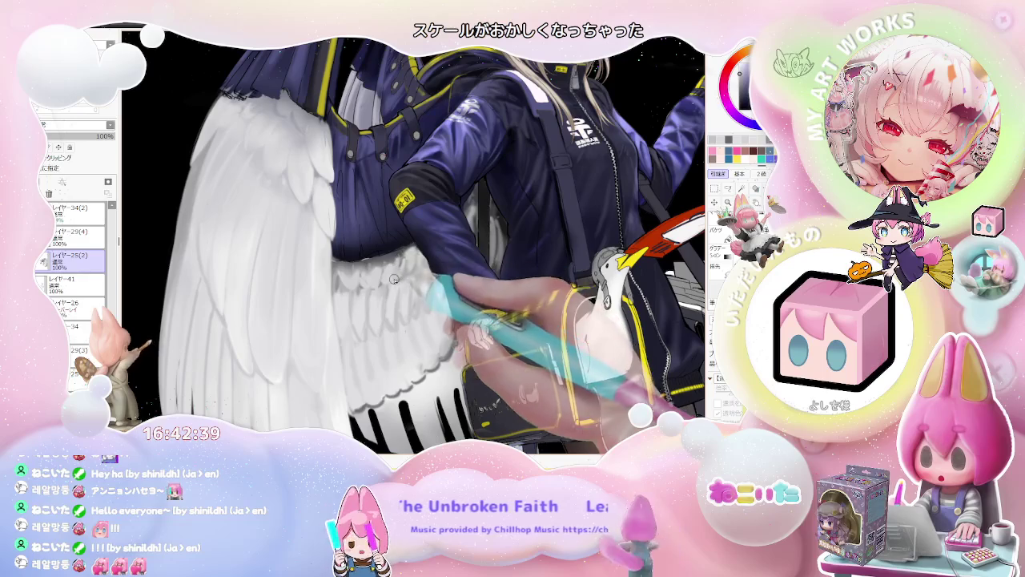
key("bracketright")
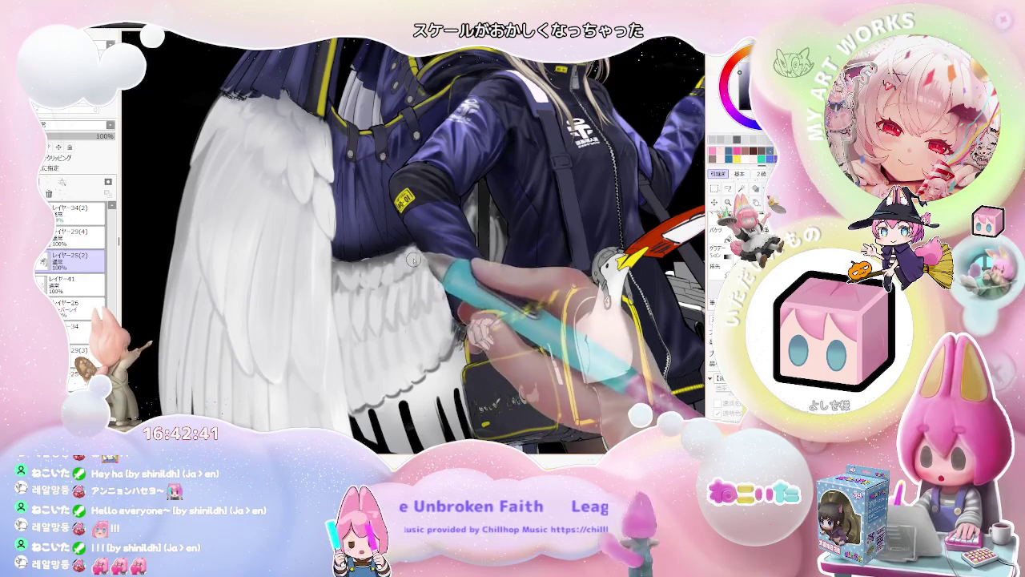
key("bracketright")
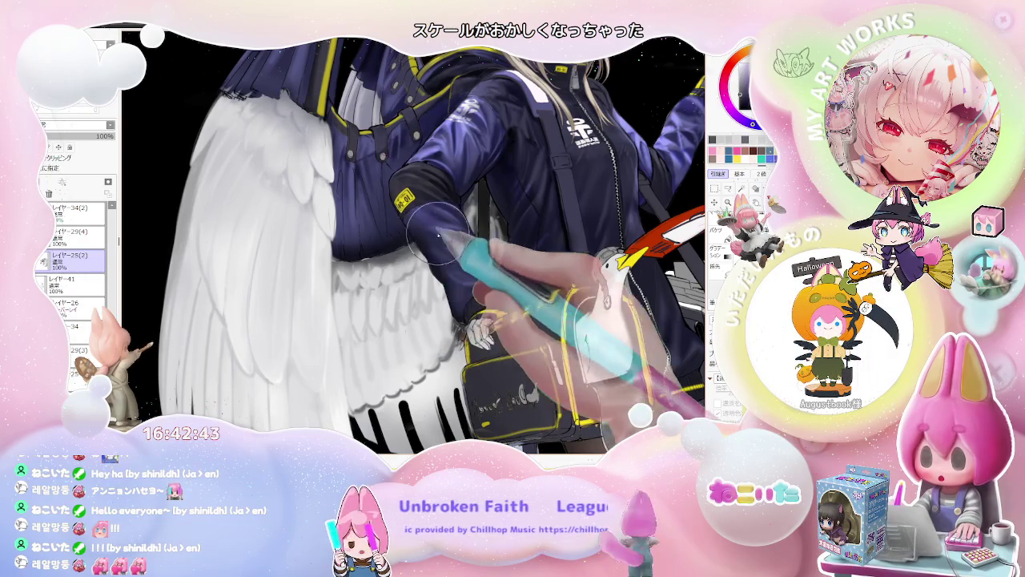
scroll(456, 223, "down", 5)
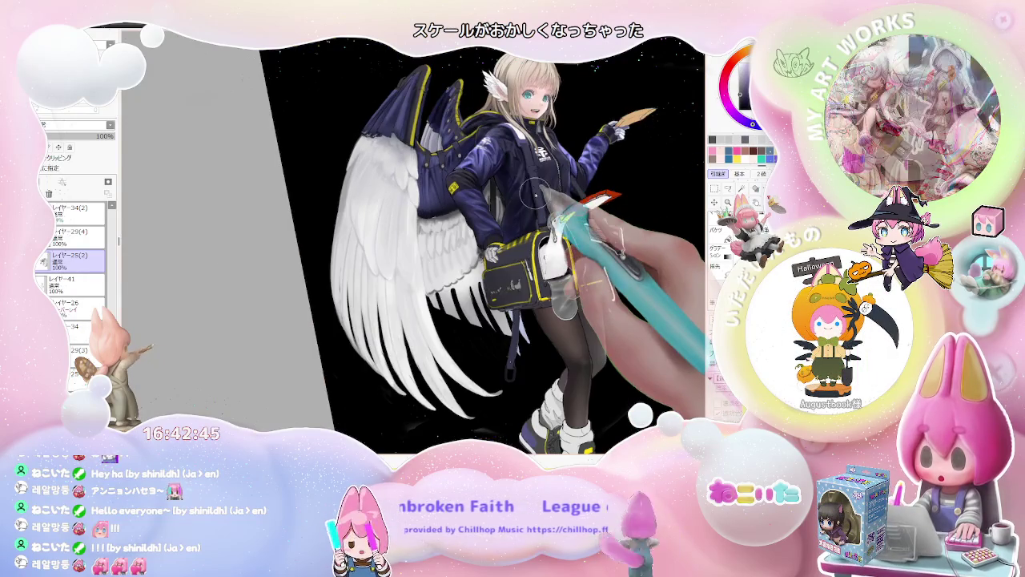
scroll(532, 192, "down", 1)
scroll(533, 192, "down", 1)
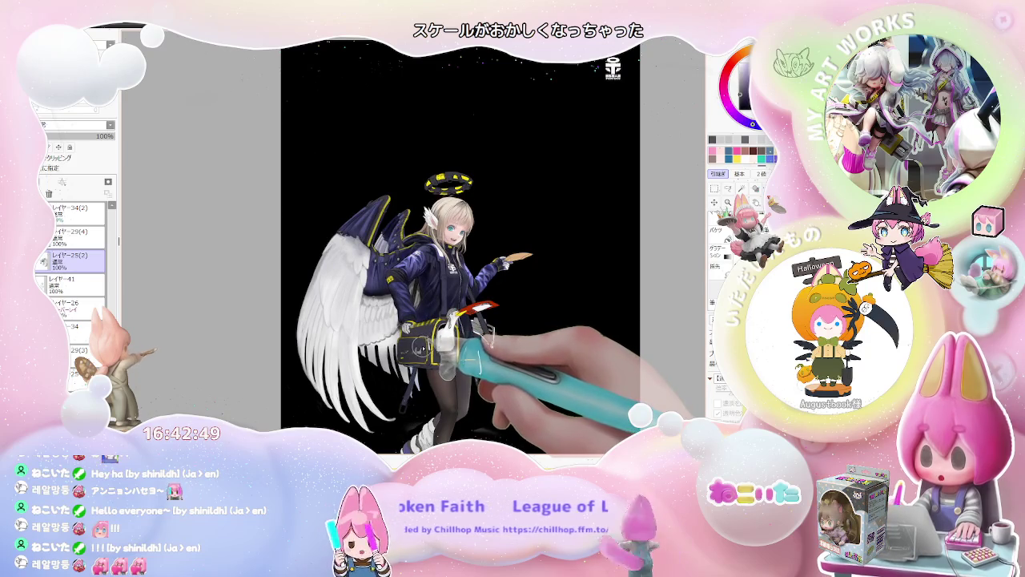
scroll(354, 343, "up", 2)
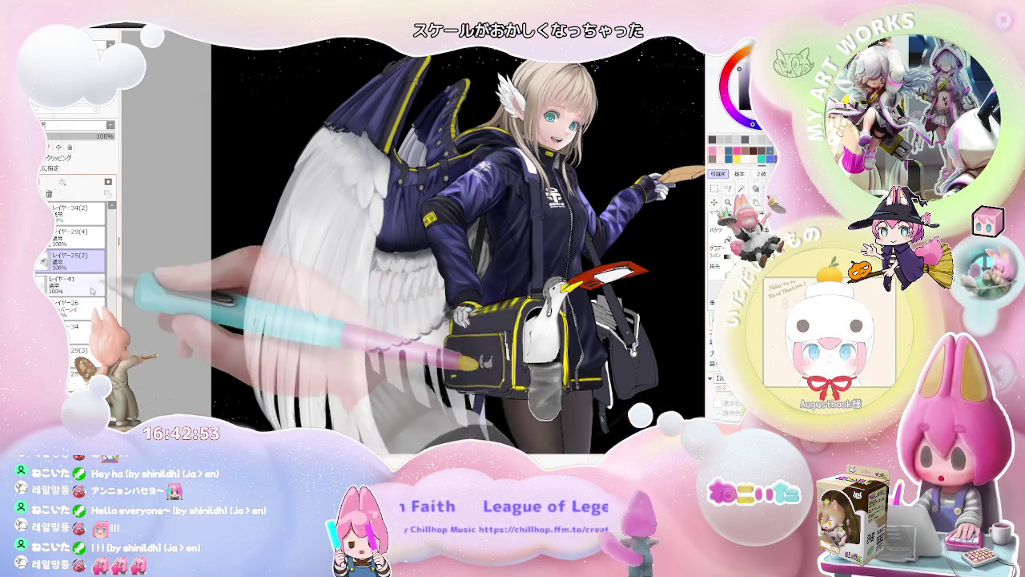
scroll(264, 329, "up", 1)
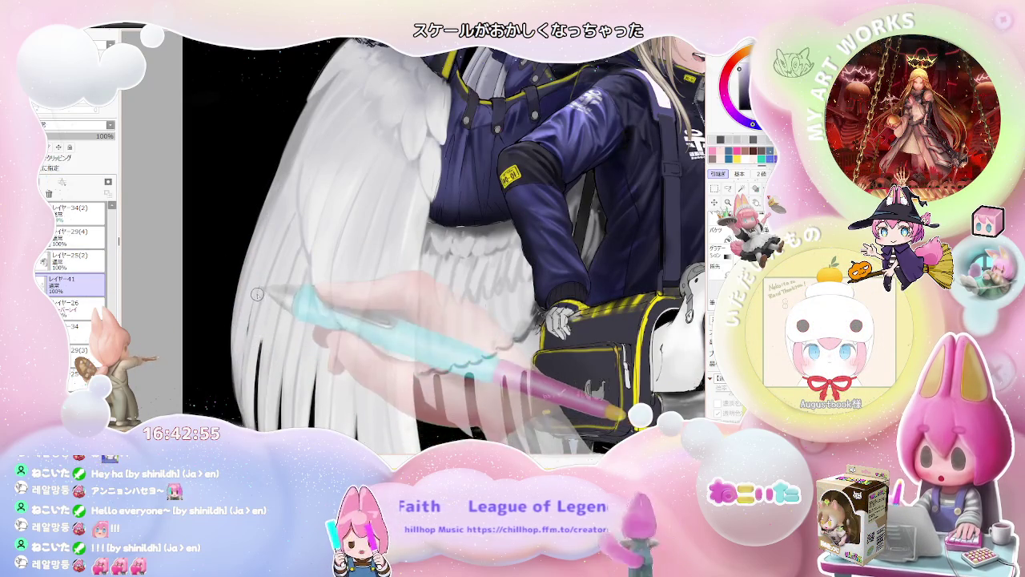
scroll(264, 336, "down", 2)
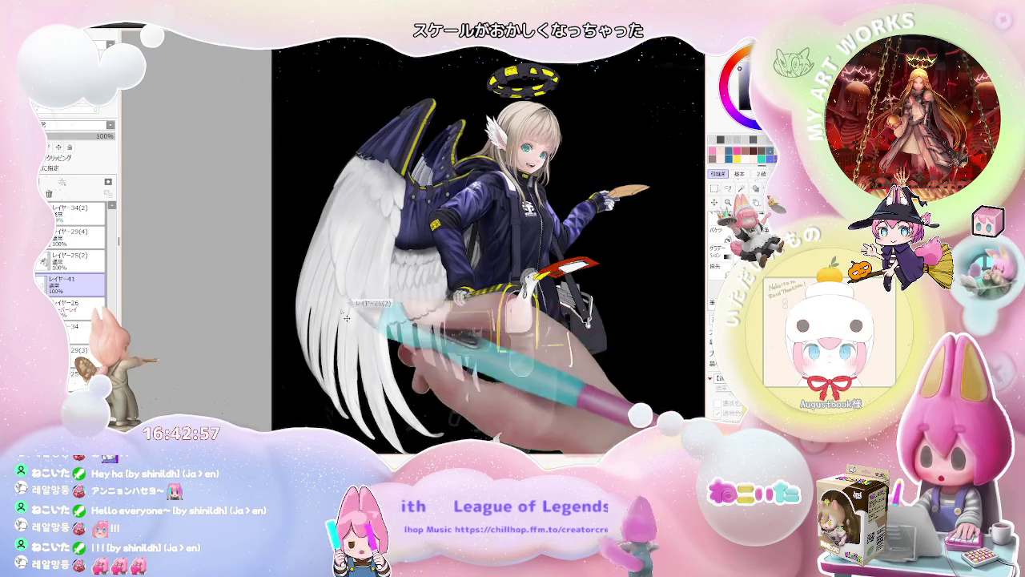
scroll(346, 318, "up", 1)
left_click_drag(423, 325, 315, 280)
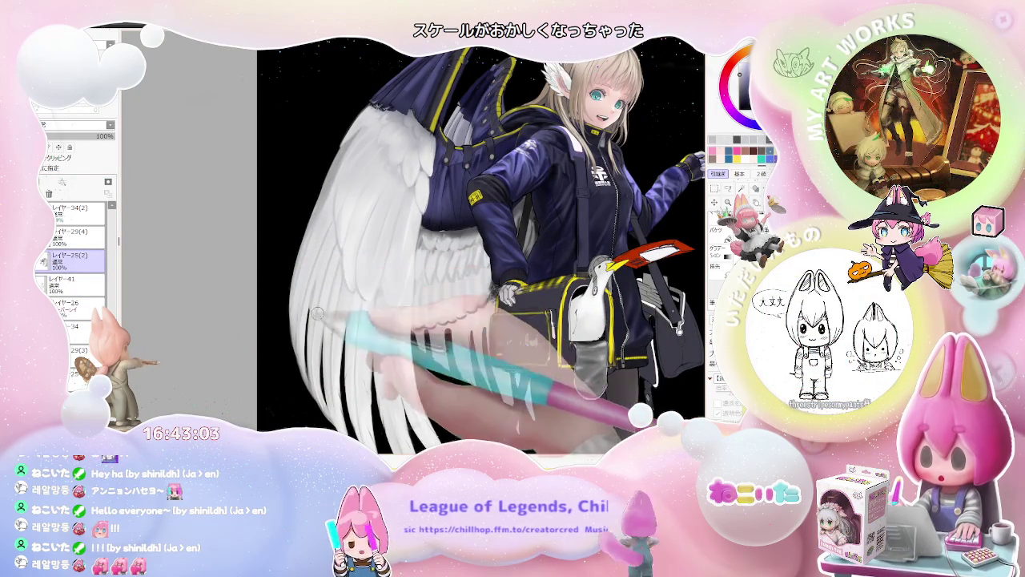
scroll(316, 279, "down", 1)
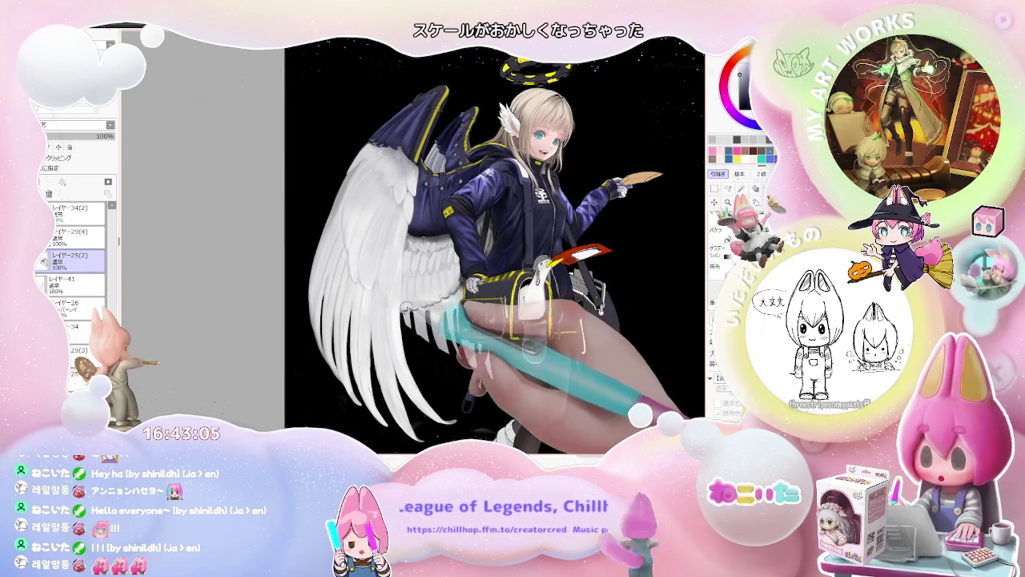
scroll(398, 270, "up", 1)
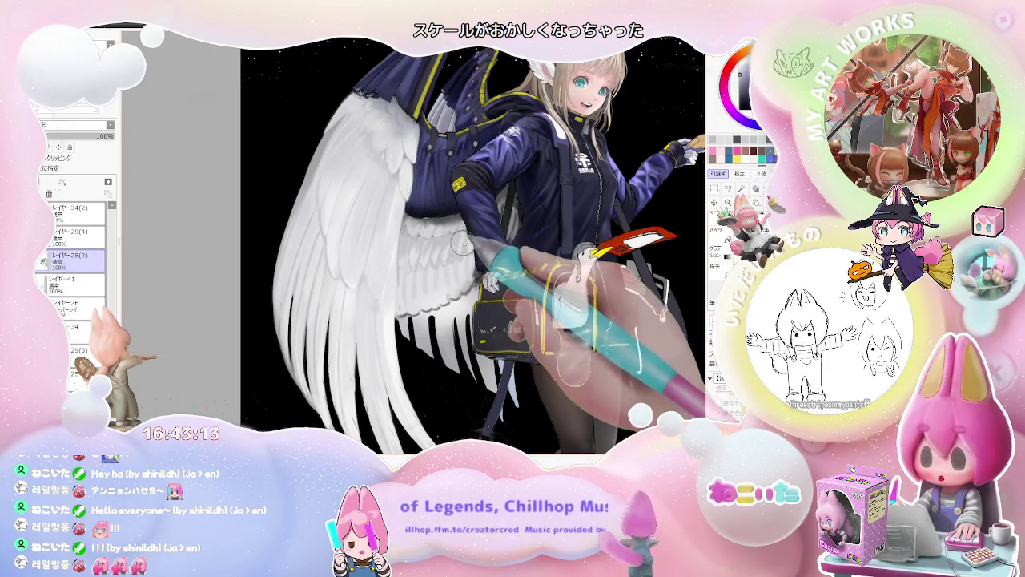
key("]")
key("]")
key("]")
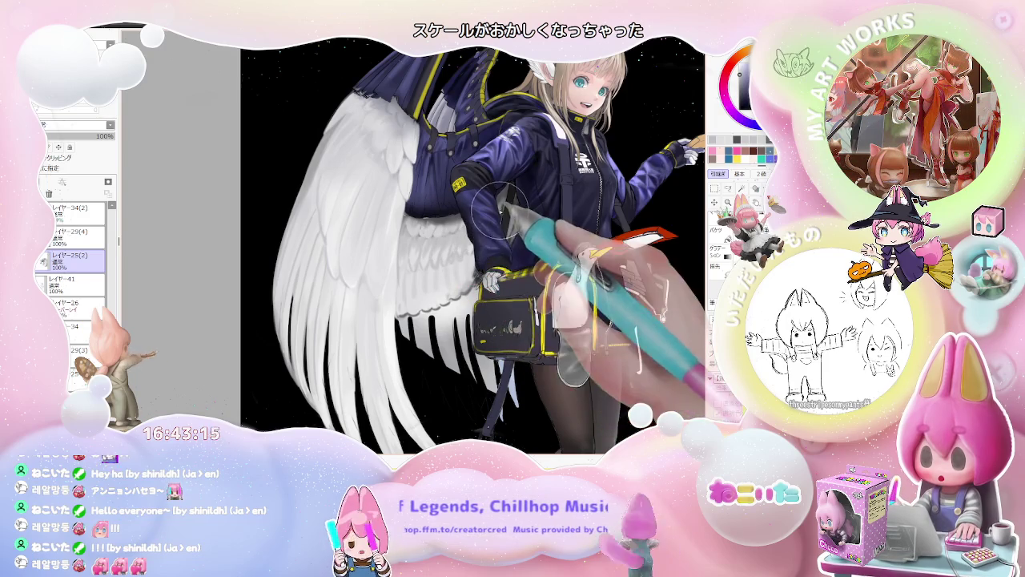
left_click_drag(512, 224, 394, 275)
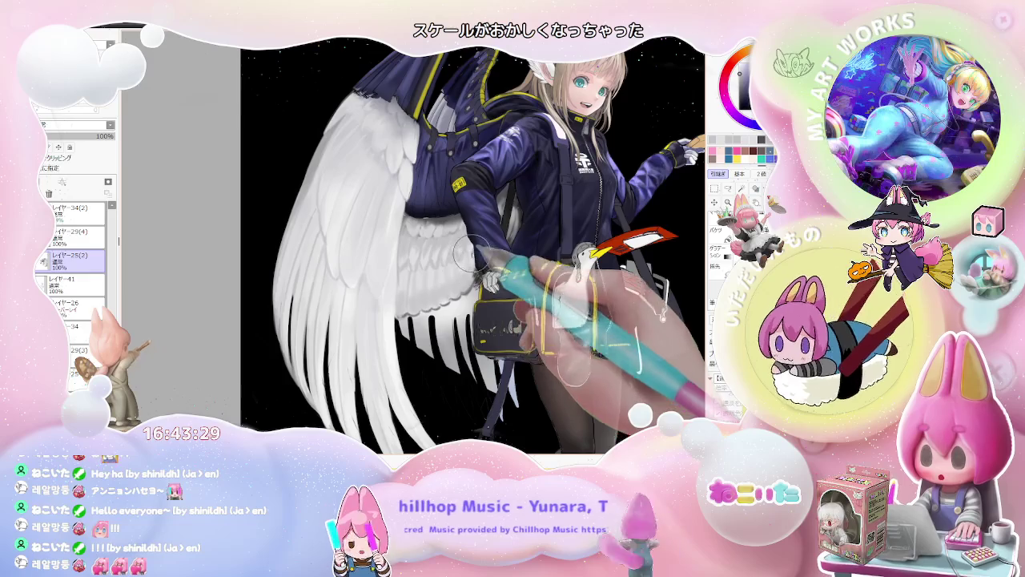
key("minus")
key("minus")
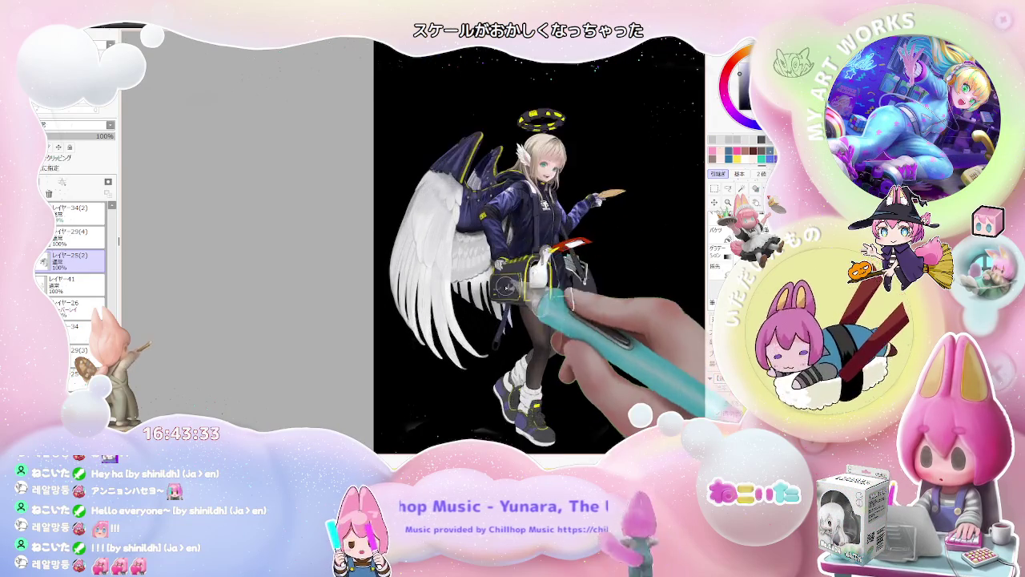
scroll(513, 252, "up", 3)
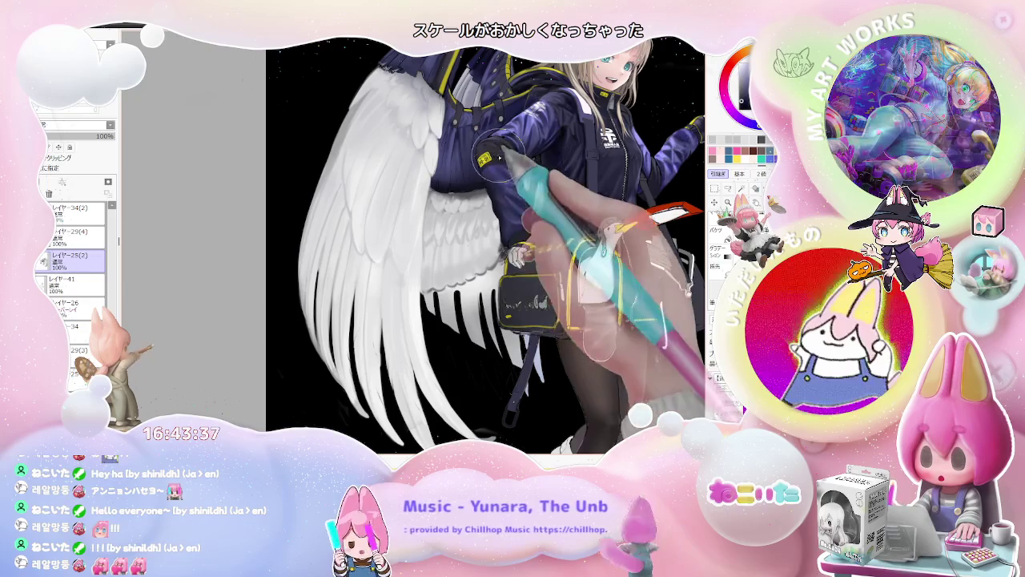
key("bracketright")
key("bracketright")
key("bracketright")
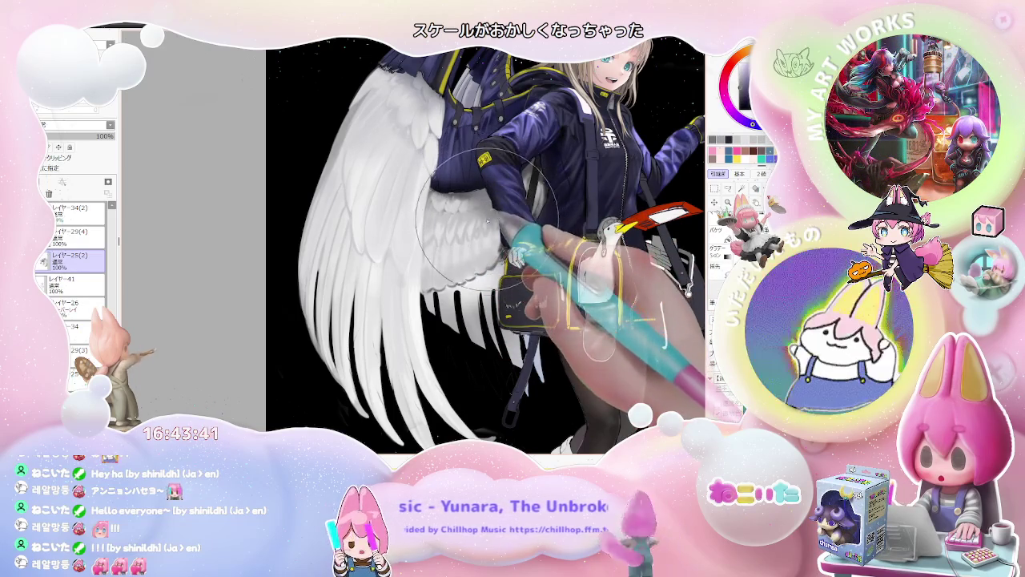
scroll(496, 210, "down", 1)
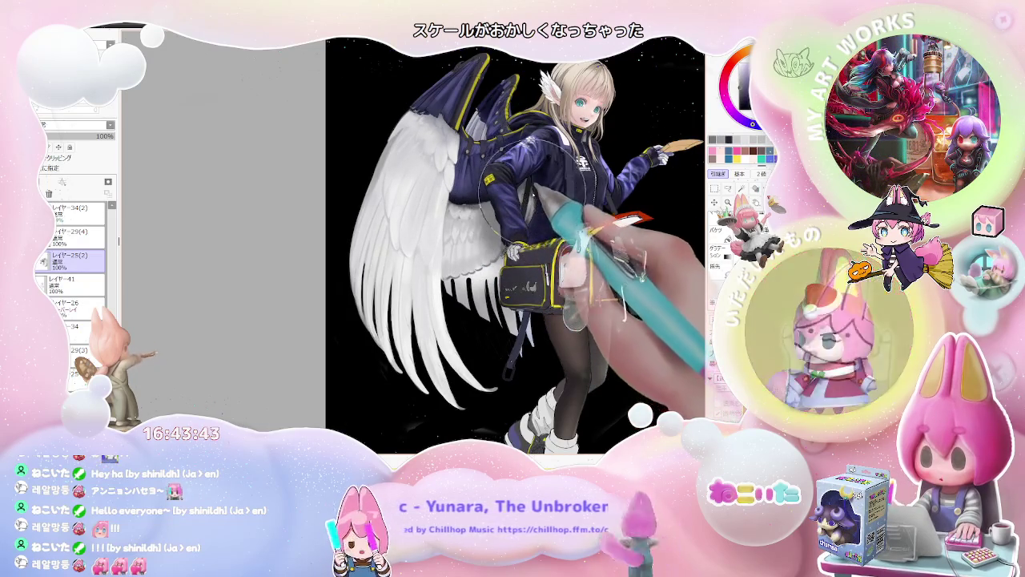
scroll(521, 216, "down", 1)
scroll(536, 248, "down", 1)
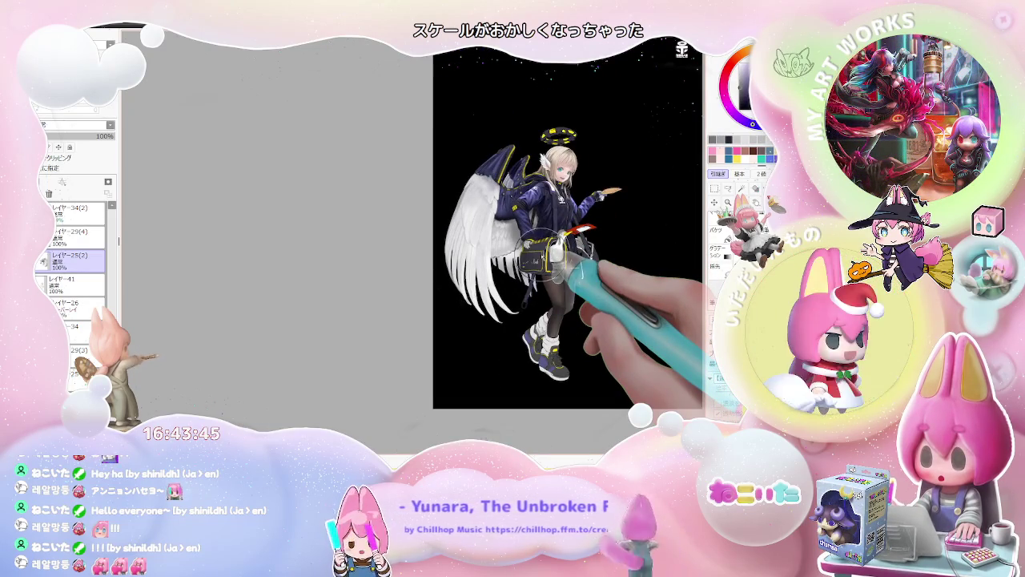
scroll(541, 253, "up", 1)
scroll(496, 280, "up", 1)
scroll(401, 320, "down", 1)
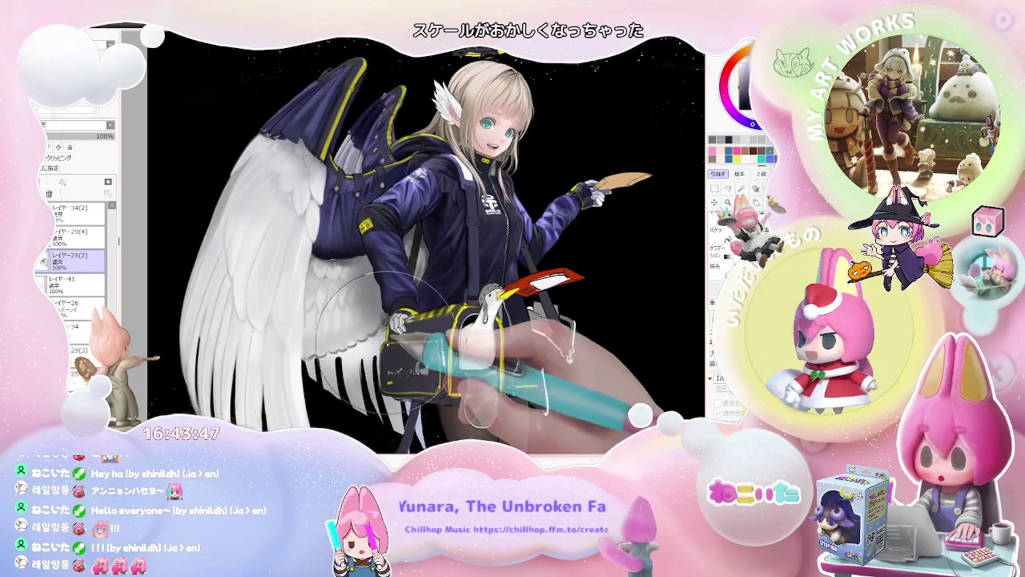
scroll(385, 345, "up", 1)
scroll(360, 240, "up", 1)
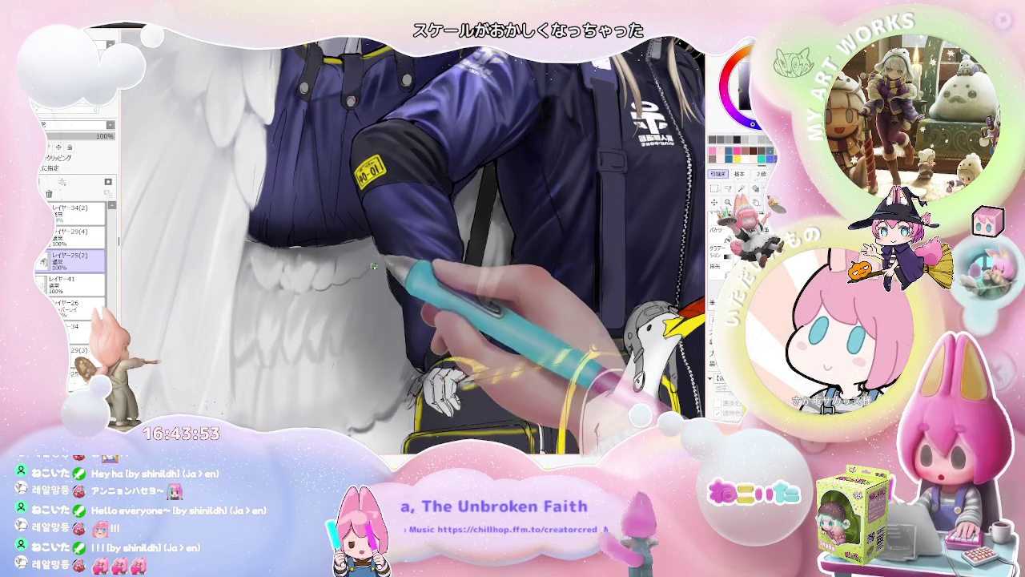
Step: Shade the wing feathers beside the jacket, switching the brush between sizes 53 and 315
scroll(356, 264, "down", 1)
scroll(362, 249, "up", 1)
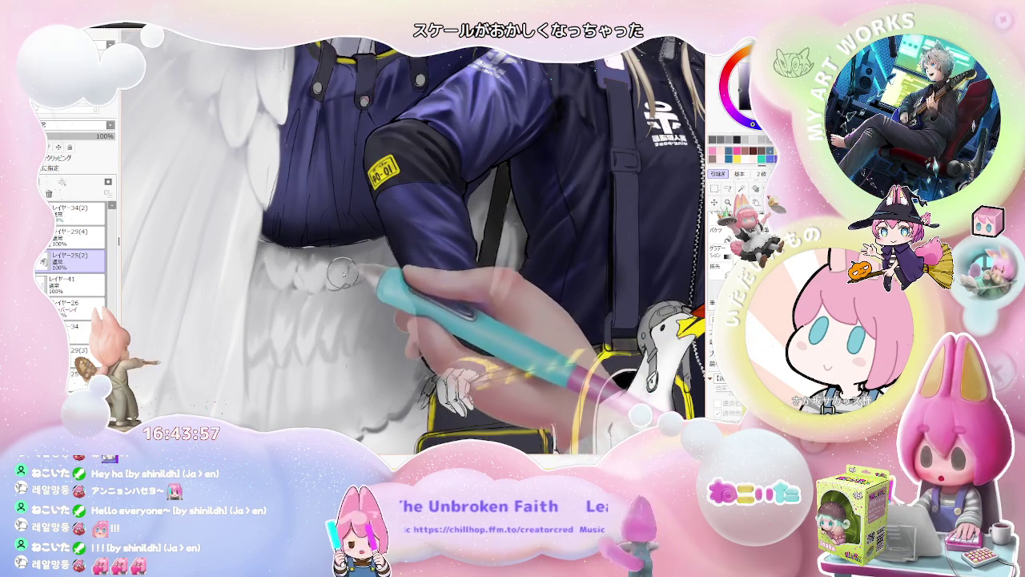
key("]")
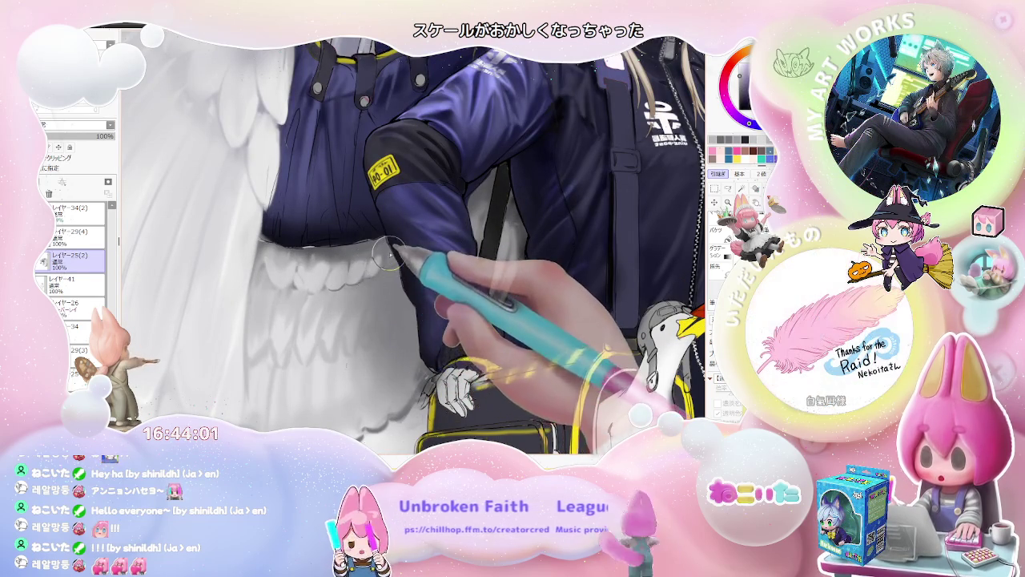
scroll(370, 265, "down", 2)
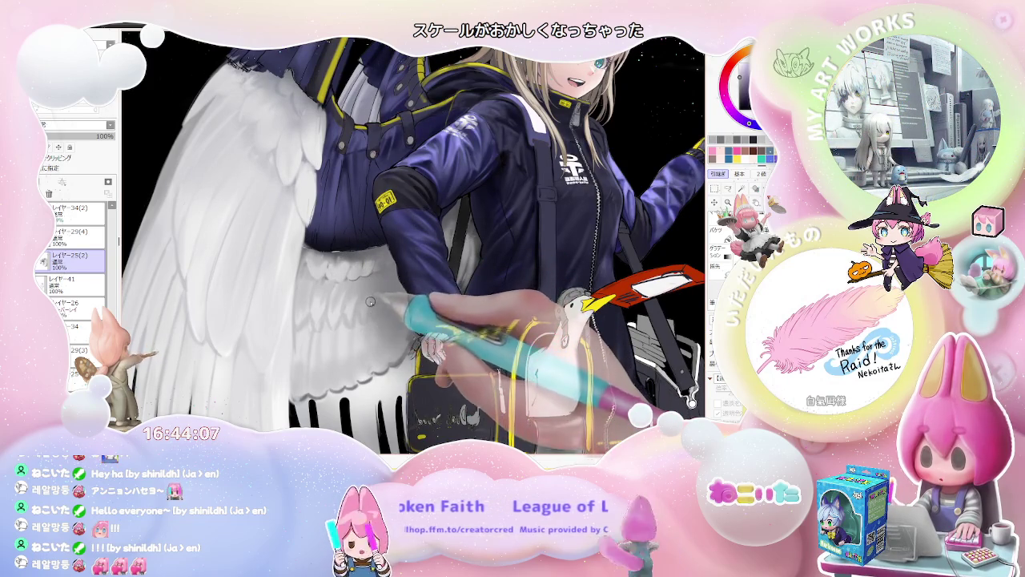
key("bracketleft")
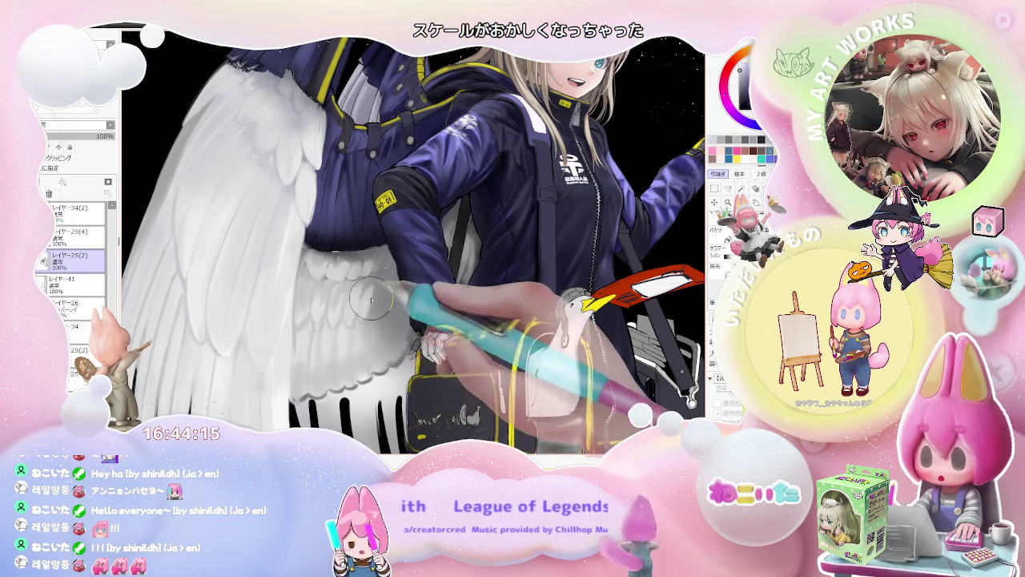
key("bracketright")
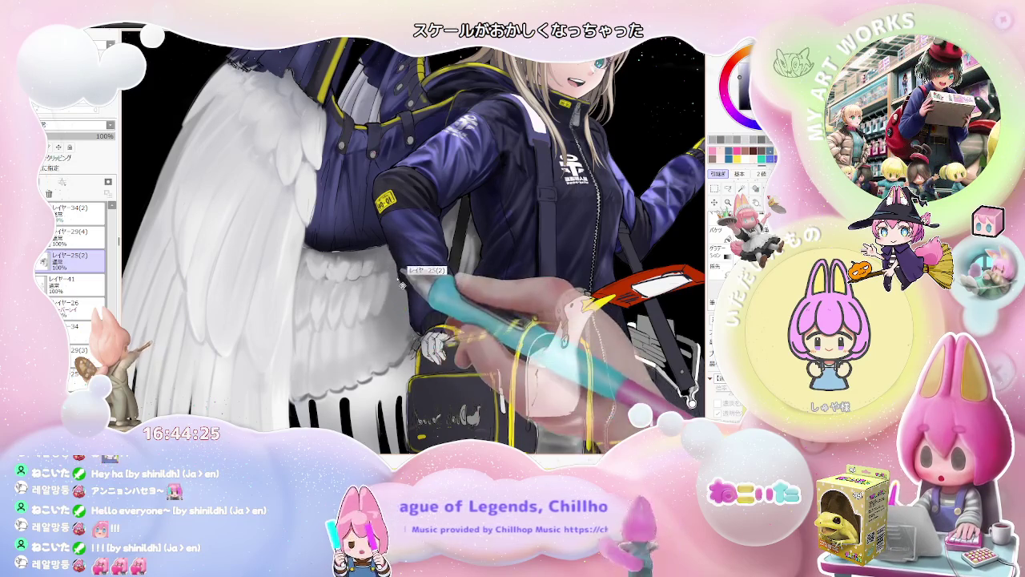
Step: Soften the inner wing feathers near the shoulder bag with broad blending strokes
scroll(392, 276, "down", 2)
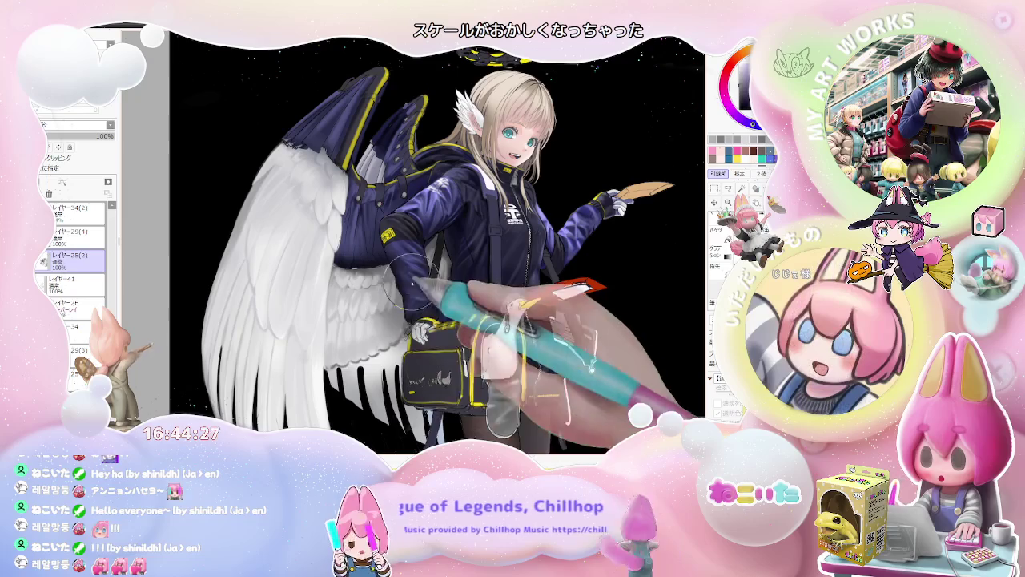
scroll(395, 282, "down", 1)
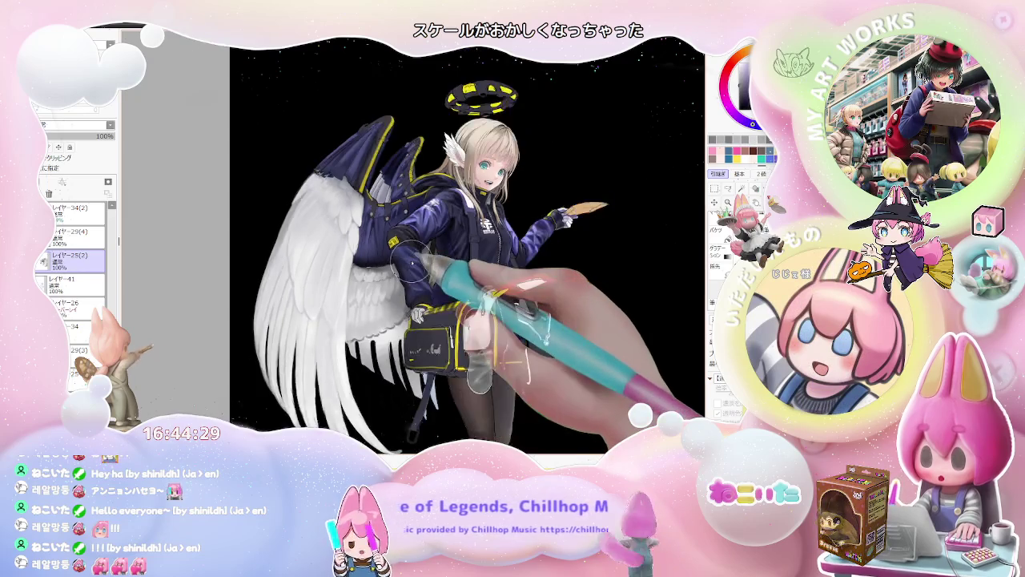
scroll(400, 276, "down", 1)
scroll(412, 263, "down", 1)
scroll(412, 264, "up", 1)
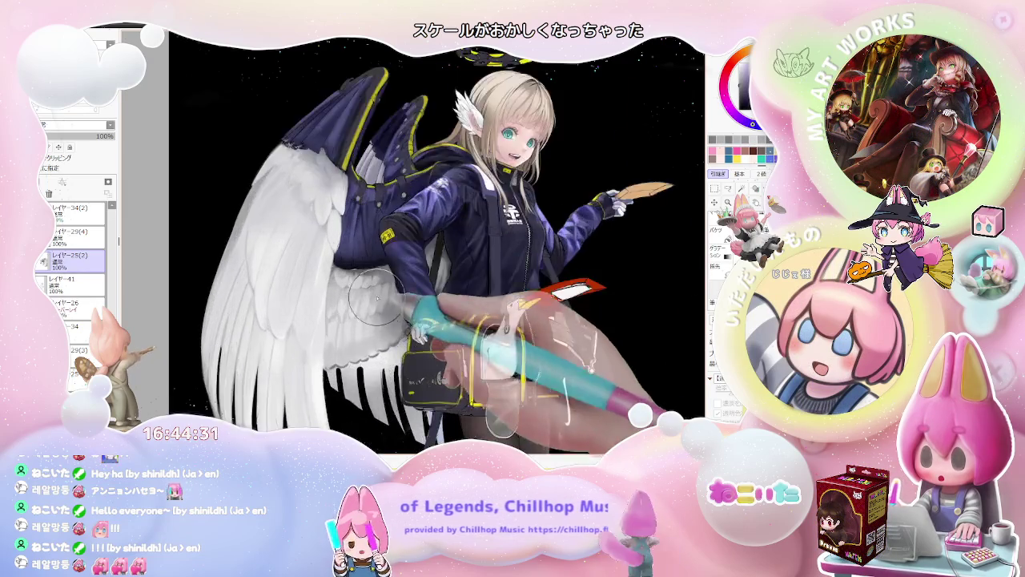
scroll(341, 298, "up", 2)
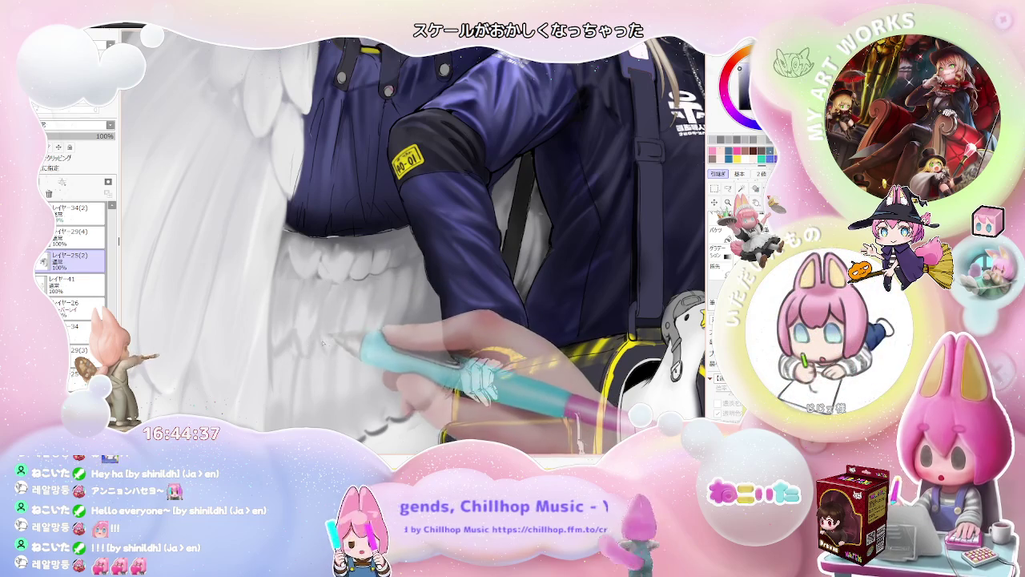
scroll(335, 335, "down", 2)
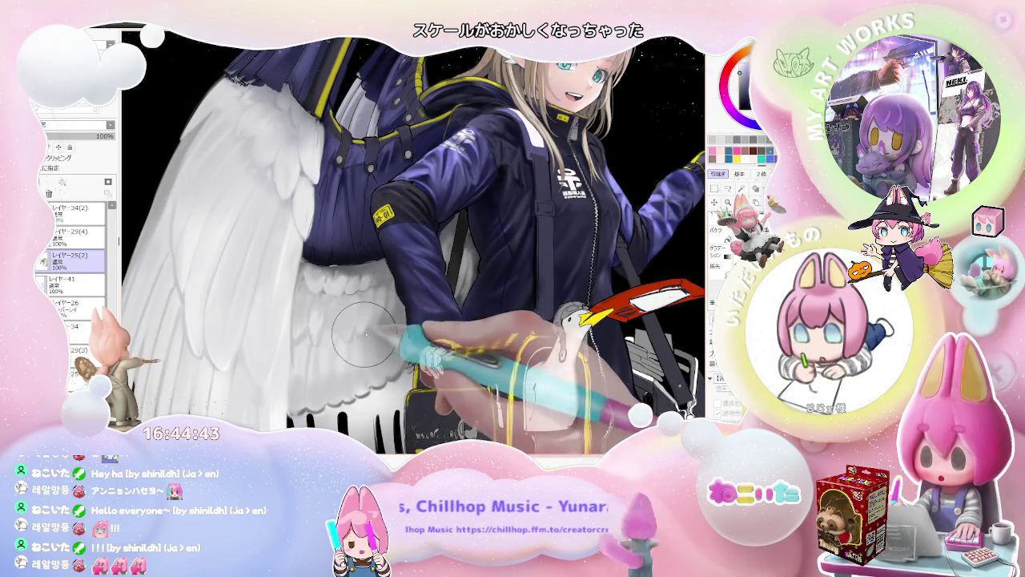
scroll(360, 330, "down", 2)
scroll(361, 330, "down", 1)
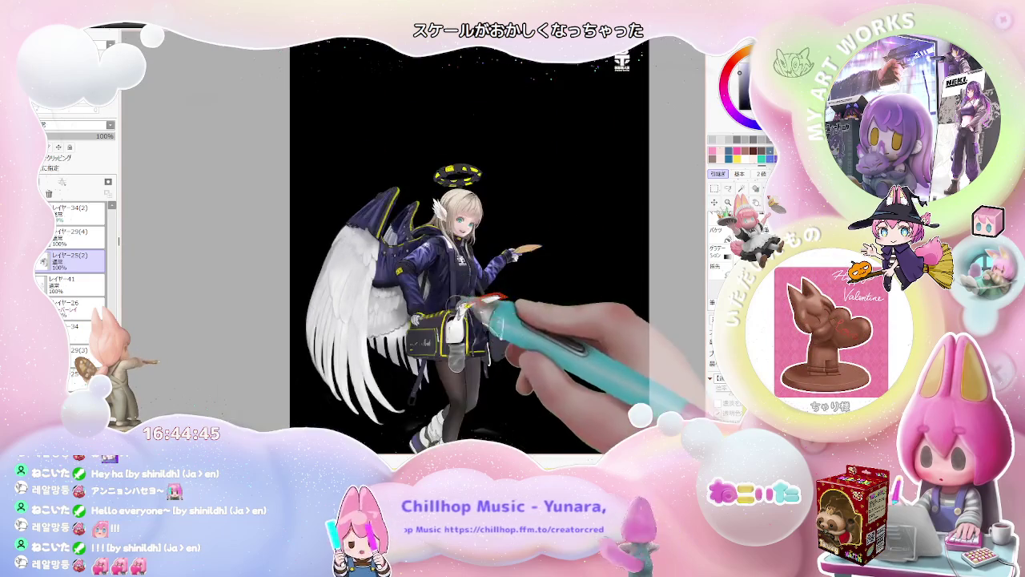
scroll(398, 298, "up", 1)
scroll(395, 297, "up", 1)
key("bracketright")
key("bracketright")
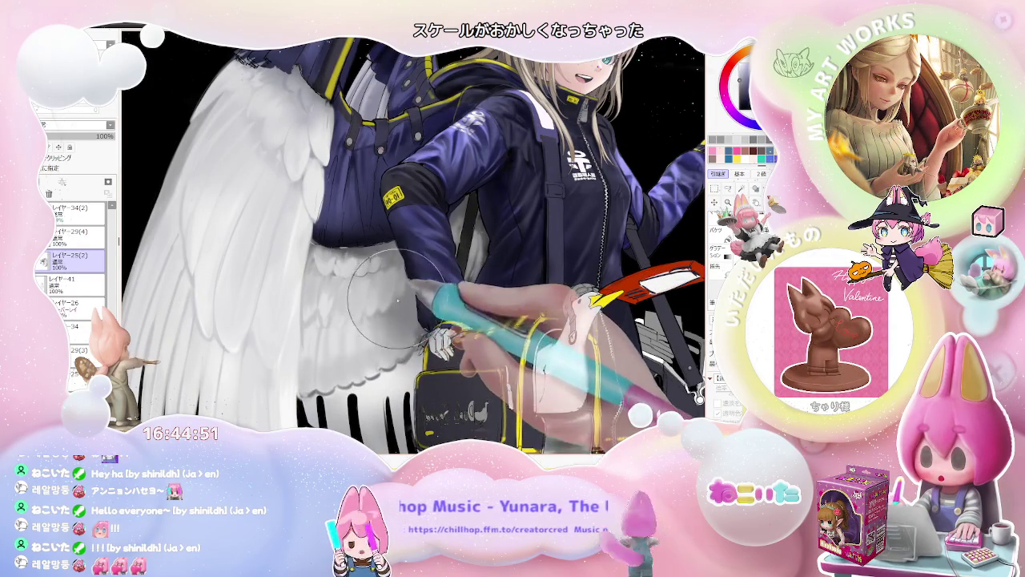
Step: Zoom out to view the whole winged character, then back in on the torso and wings
key("minus")
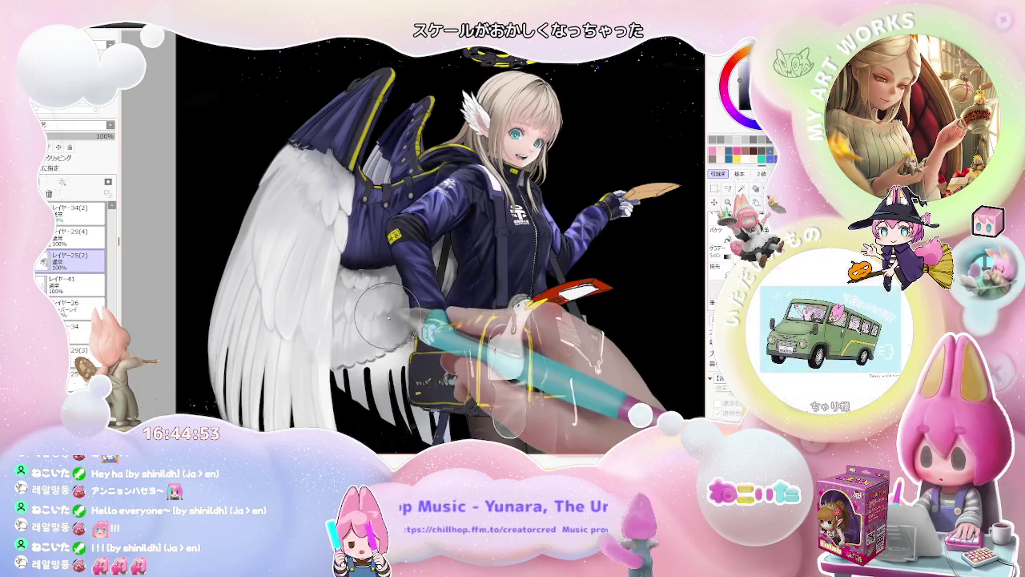
key("plus")
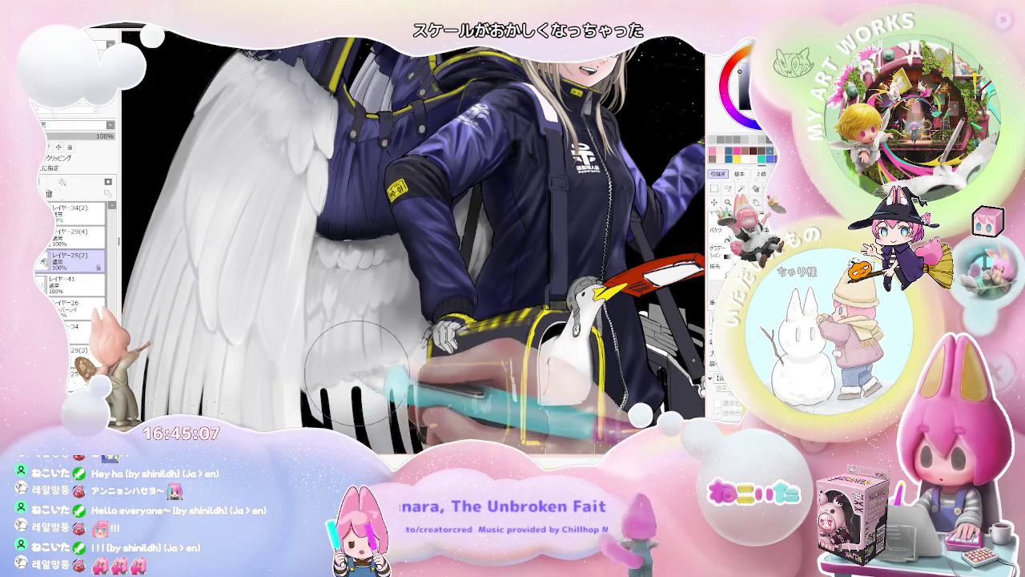
scroll(356, 366, "down", 4)
scroll(400, 361, "down", 2)
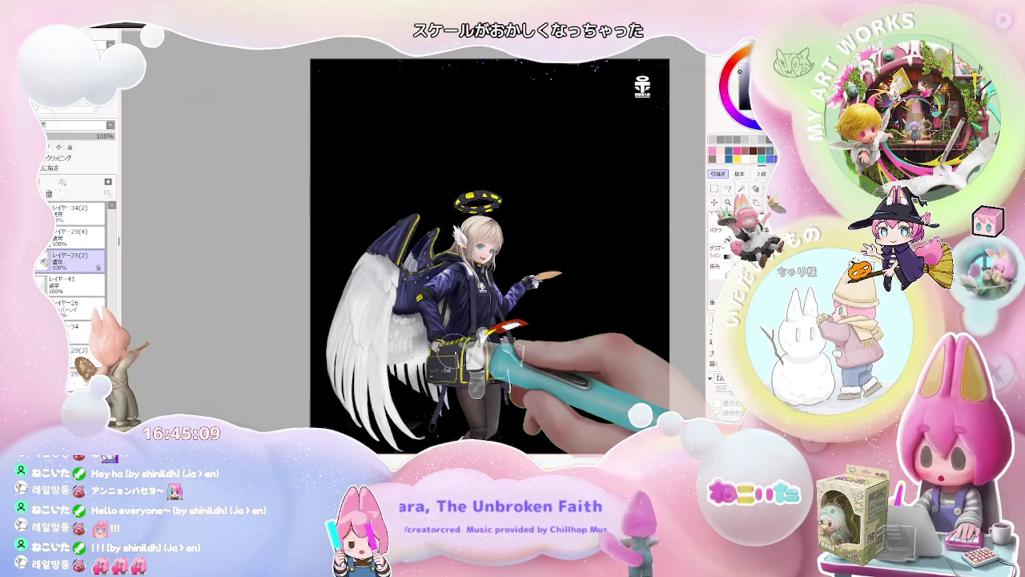
Step: Smooth the white wing feathers near the bag with a much larger brush
scroll(444, 357, "up", 2)
scroll(345, 352, "up", 2)
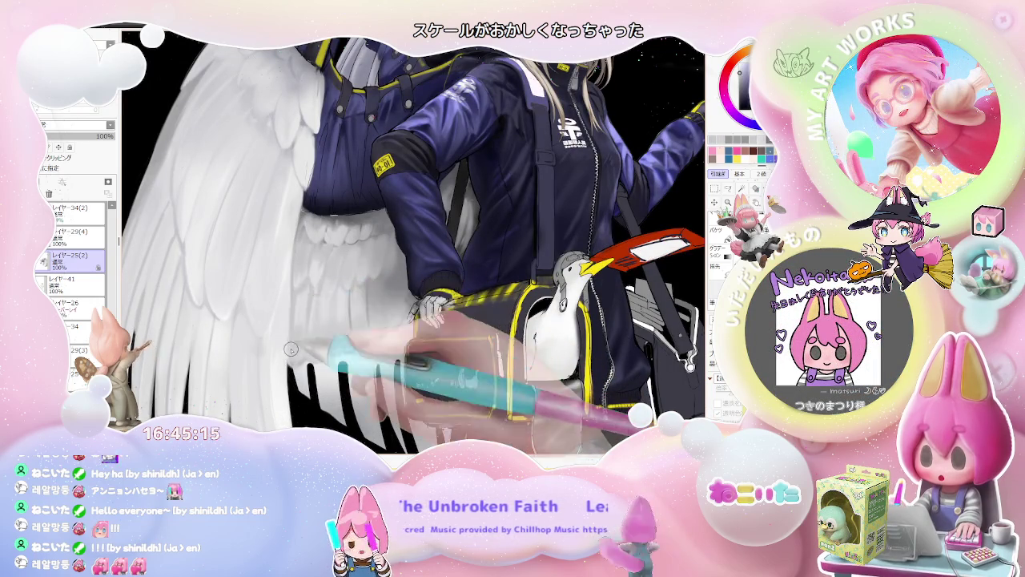
scroll(291, 331, "down", 1)
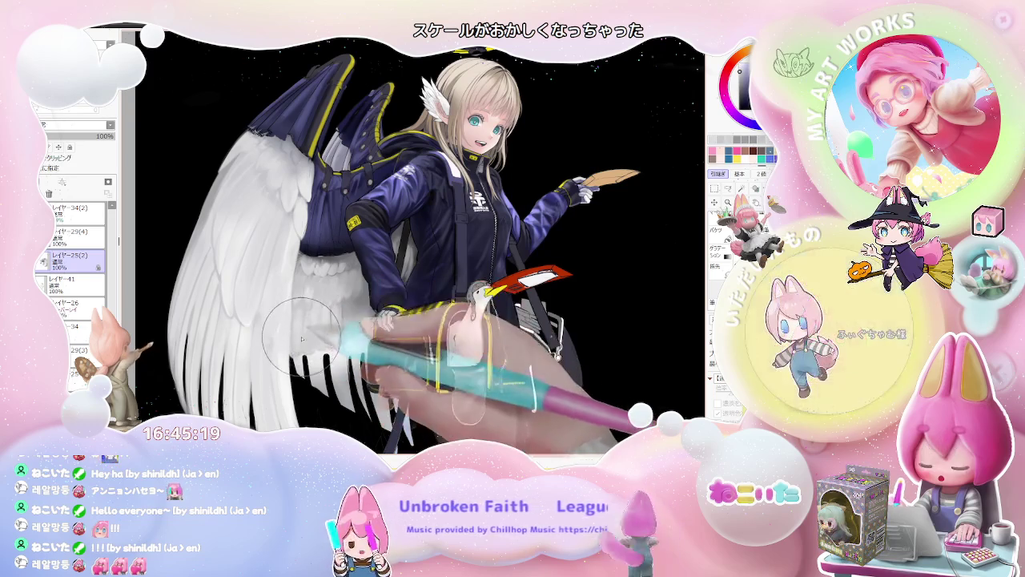
key("bracketright")
key("bracketright")
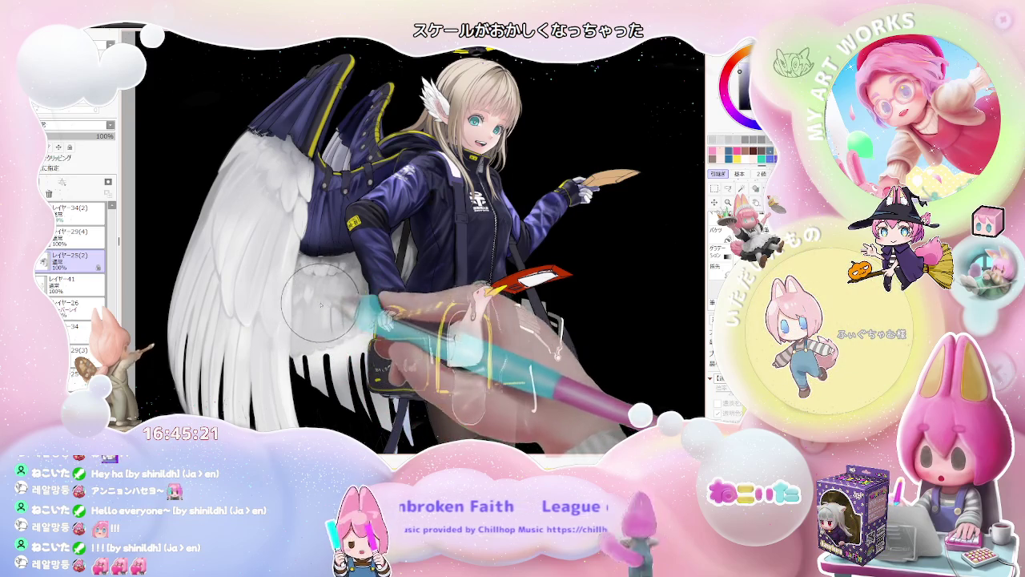
scroll(358, 302, "down", 1)
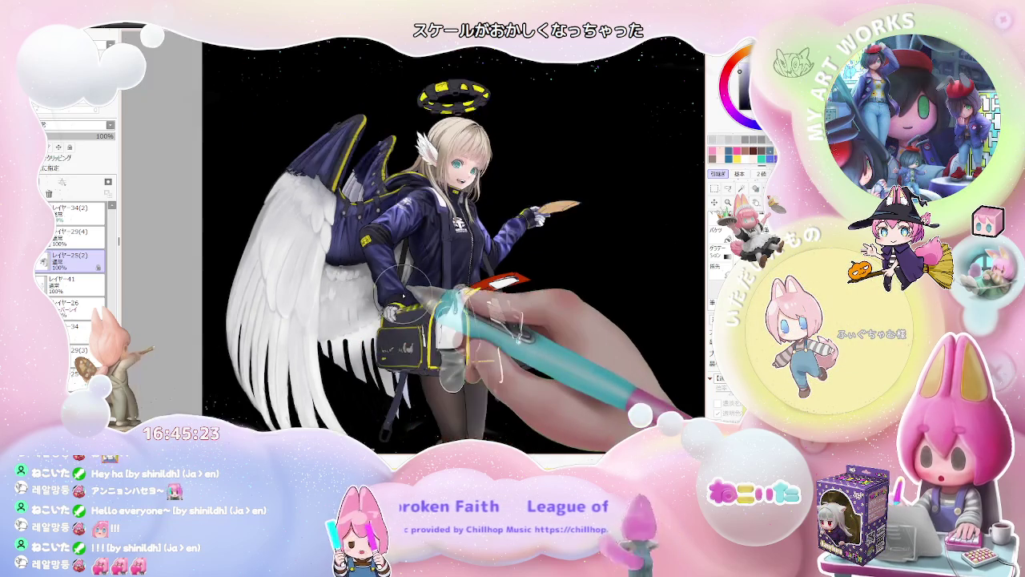
scroll(384, 292, "down", 1)
scroll(370, 295, "up", 1)
scroll(373, 292, "up", 1)
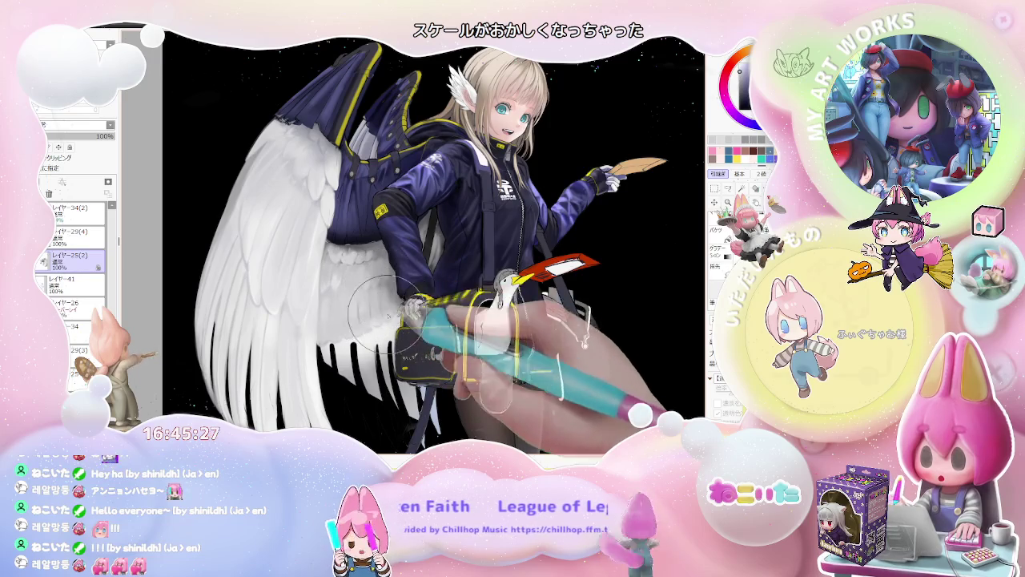
Step: Refine the feather blending with a smaller brush, then select layer レイヤー41
key("bracketleft")
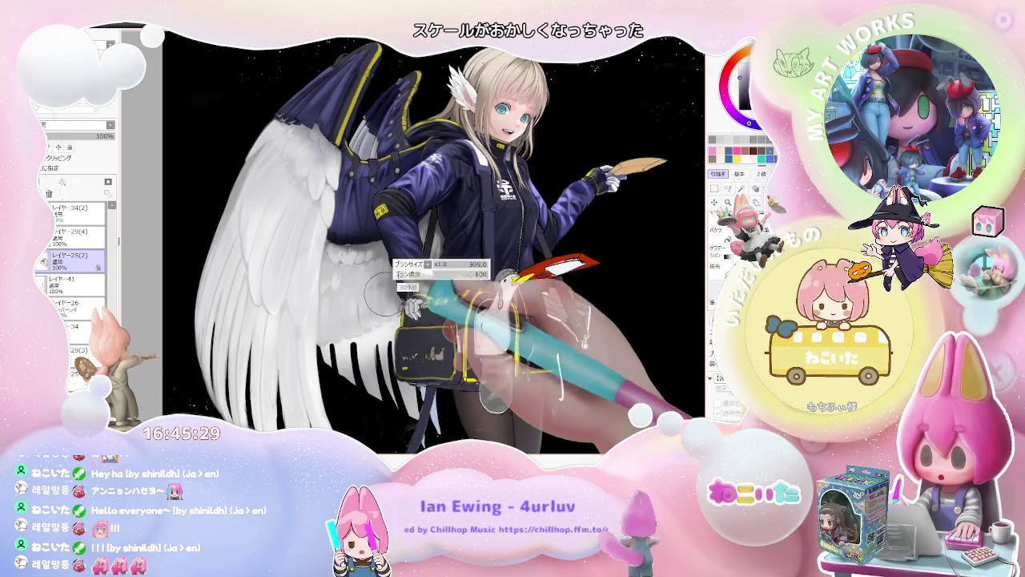
scroll(392, 312, "down", 1)
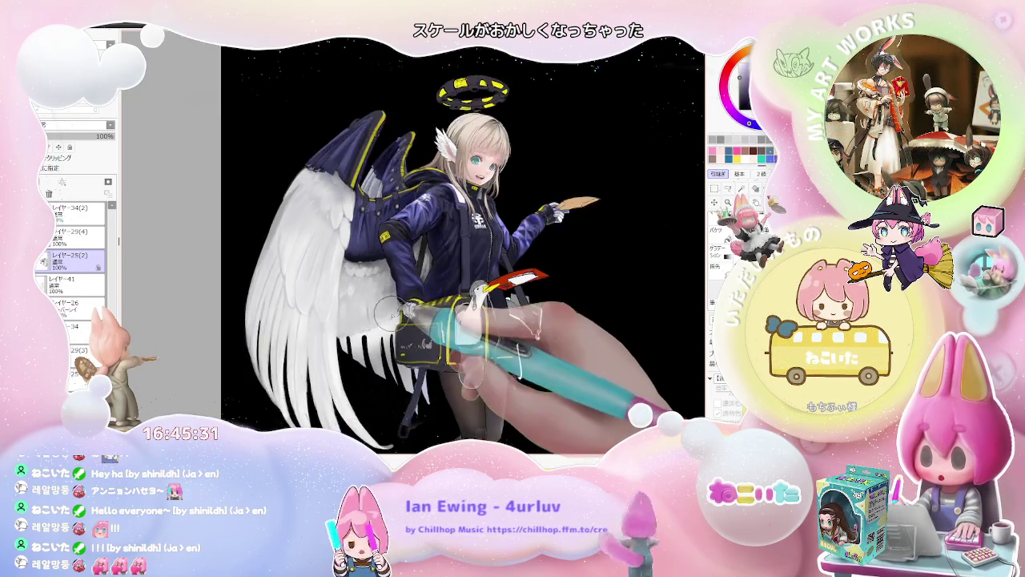
scroll(392, 313, "down", 2)
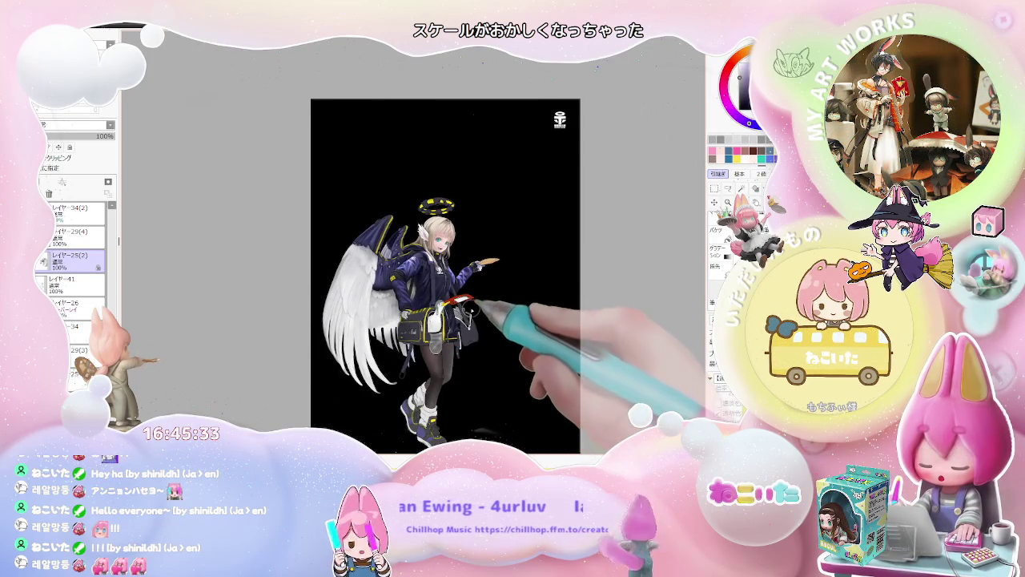
scroll(490, 366, "up", 2)
scroll(355, 311, "up", 1)
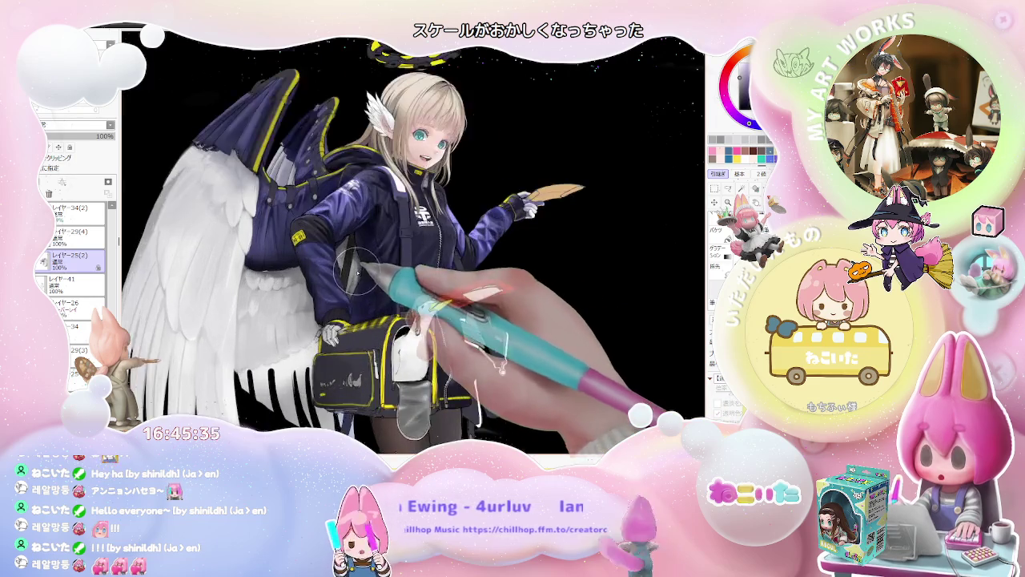
scroll(353, 308, "up", 1)
scroll(347, 303, "down", 2)
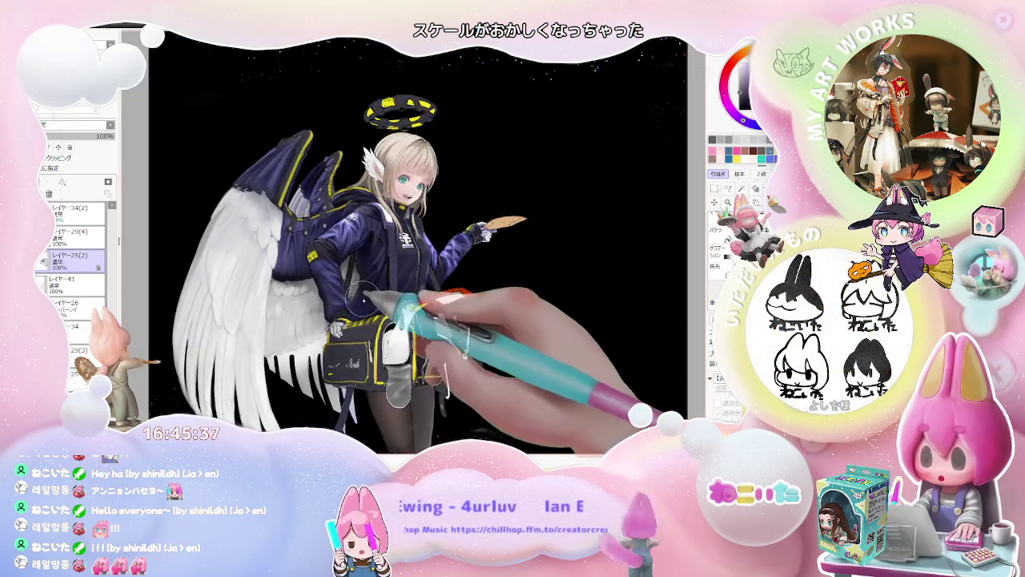
scroll(353, 328, "up", 1)
scroll(320, 320, "up", 2)
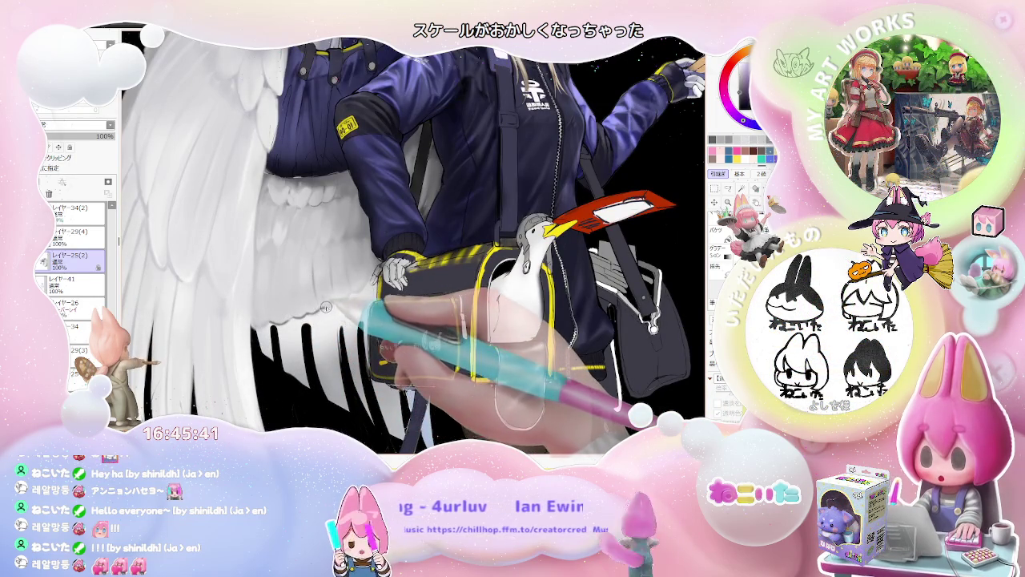
scroll(384, 277, "down", 1)
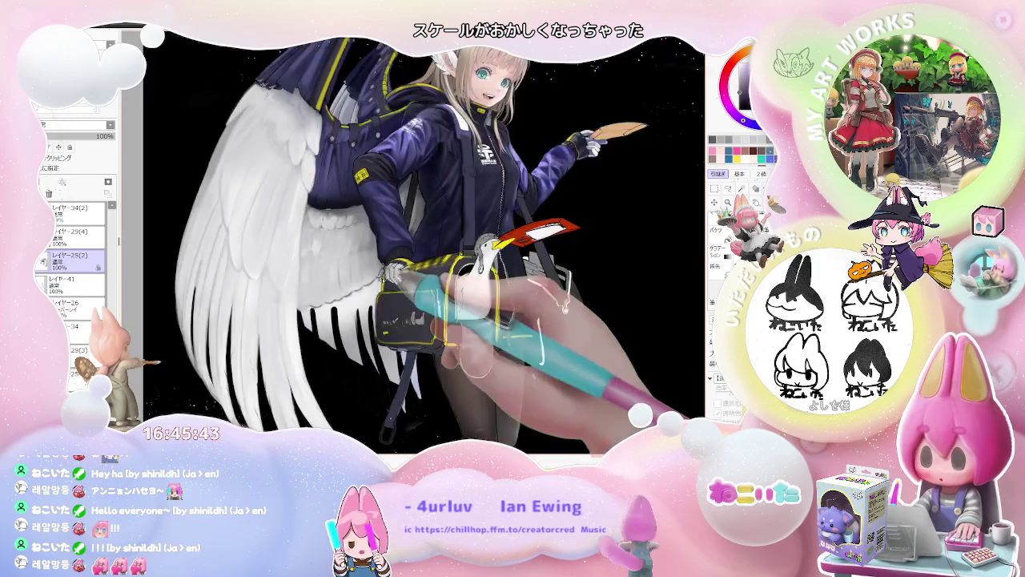
scroll(353, 305, "down", 1)
scroll(352, 320, "up", 2)
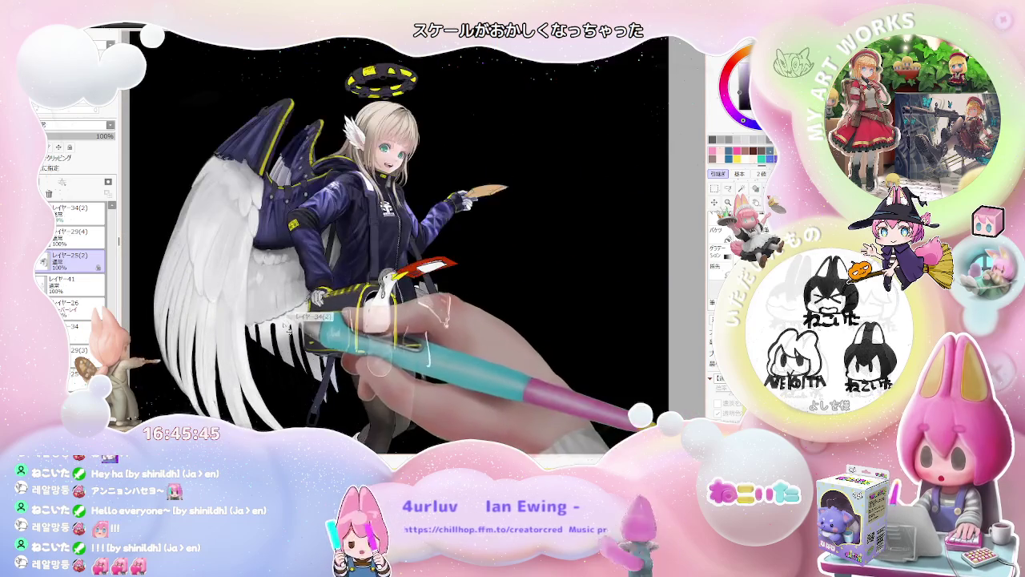
left_click(72, 285)
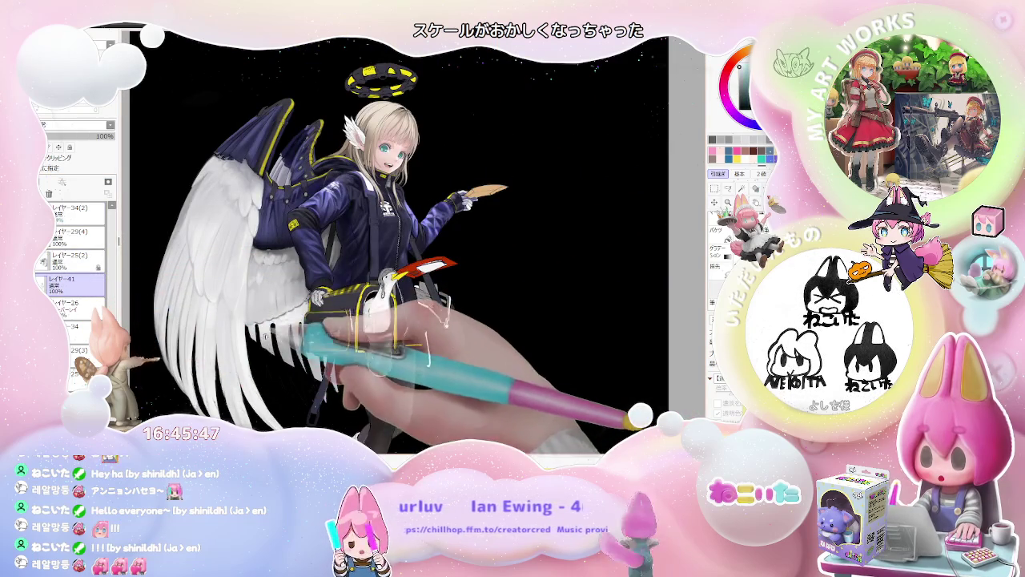
scroll(212, 336, "up", 1)
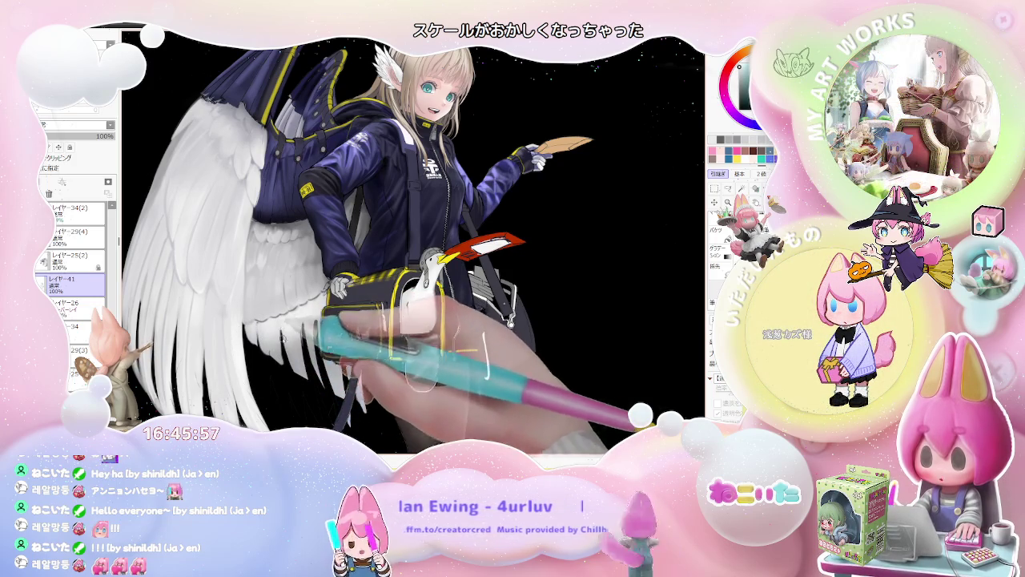
key("ctrl+minus")
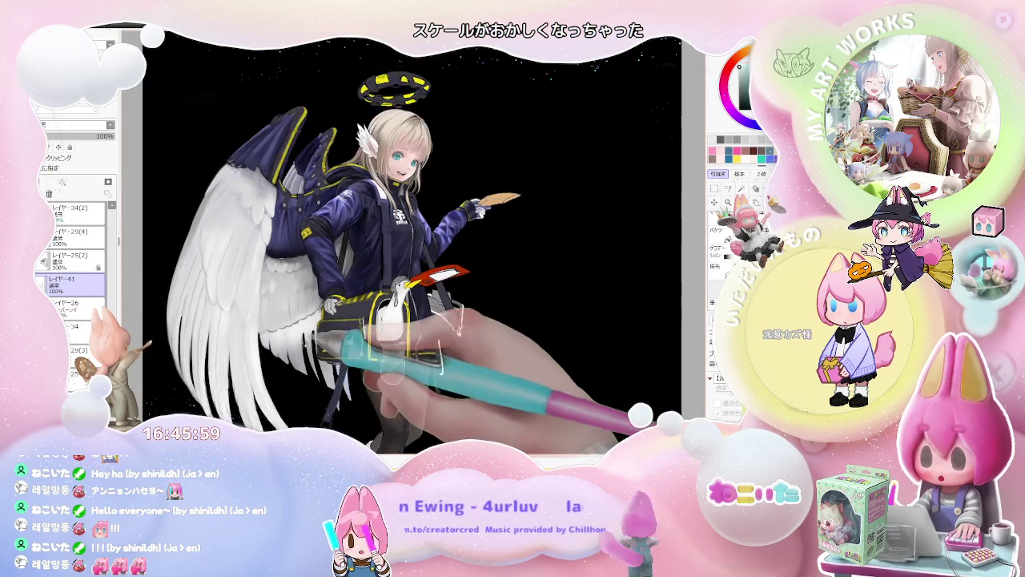
key("ctrl+minus")
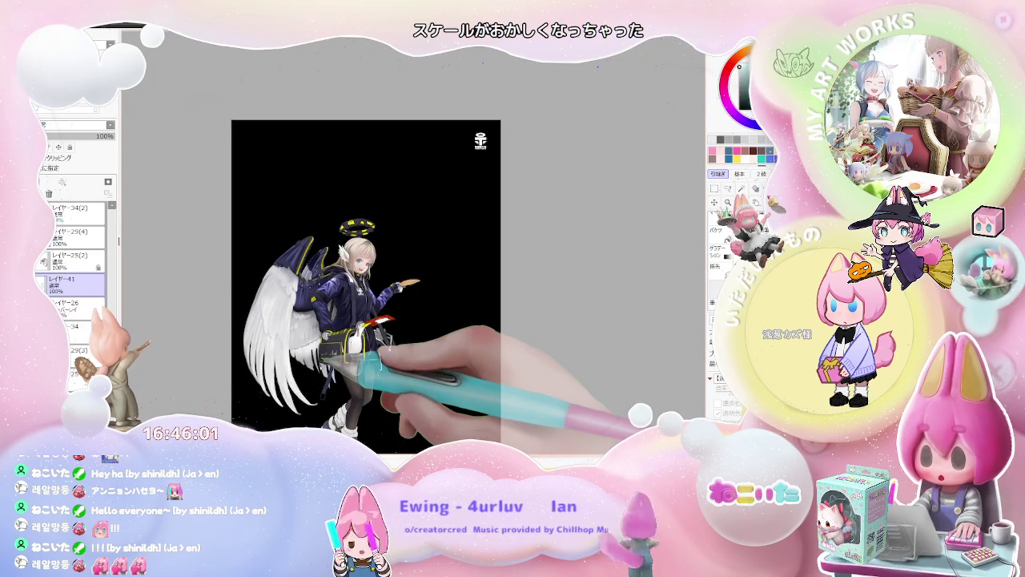
key("ctrl+plus")
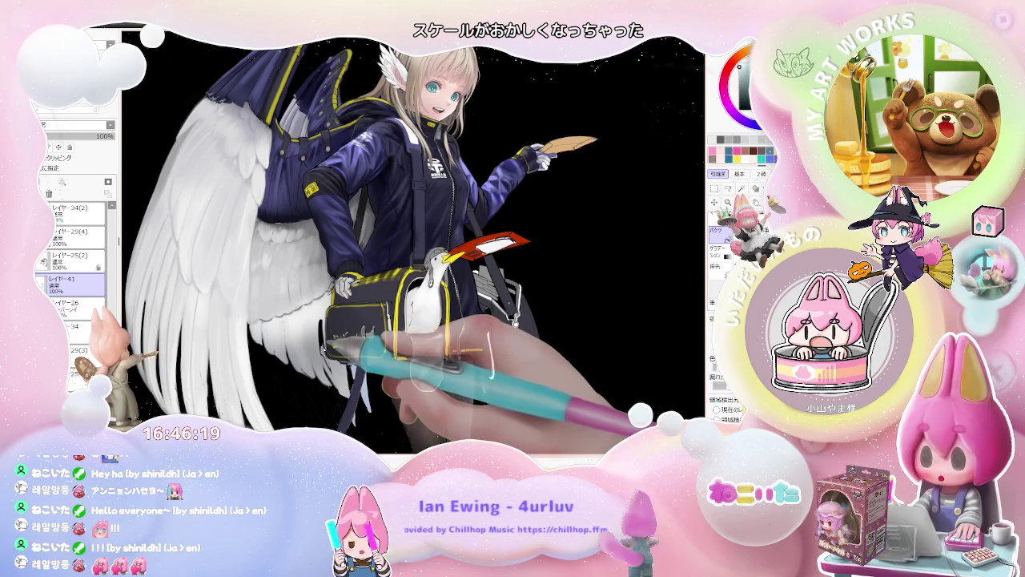
scroll(318, 331, "up", 2)
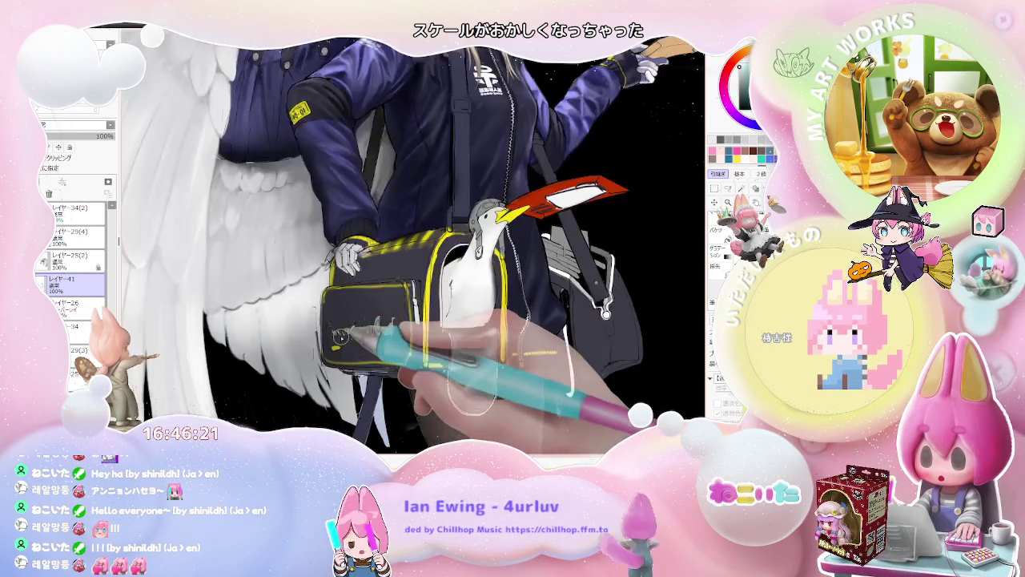
Step: Frame the bag and seagull, switching between layers レイヤー34(2) and レイヤー41
scroll(319, 331, "up", 1)
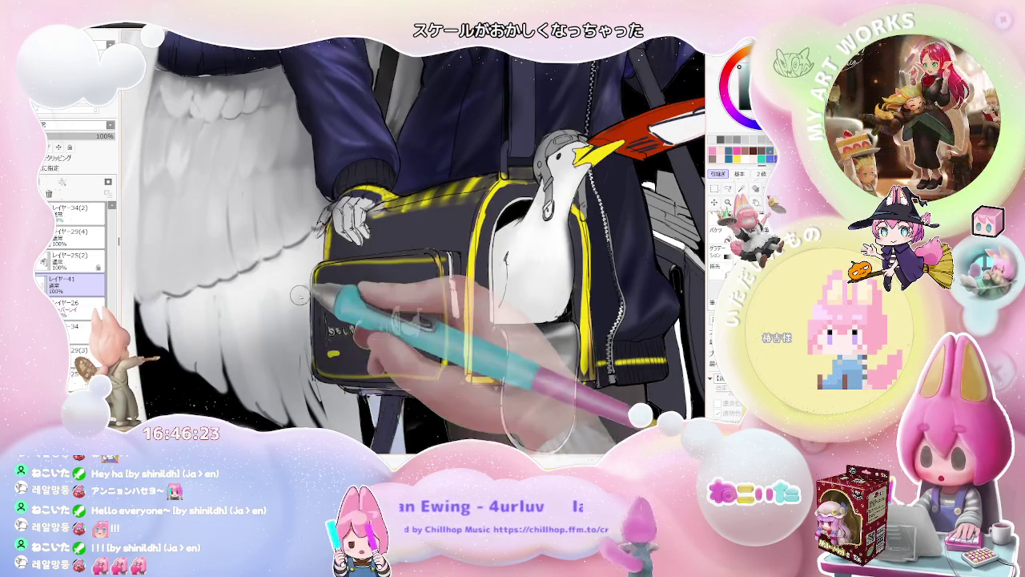
left_click_drag(314, 398, 290, 326)
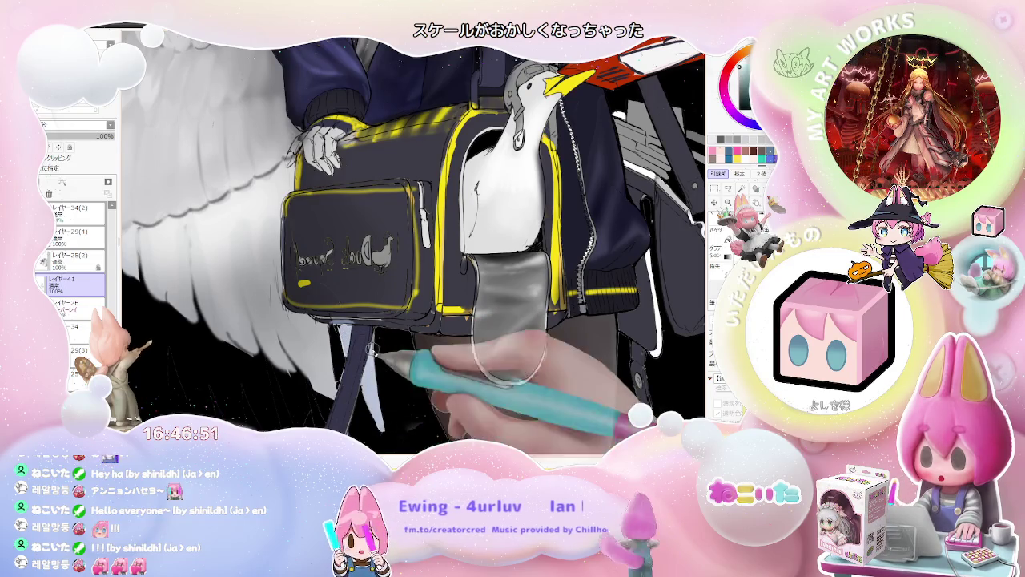
left_click(376, 392, "ctrl+shift")
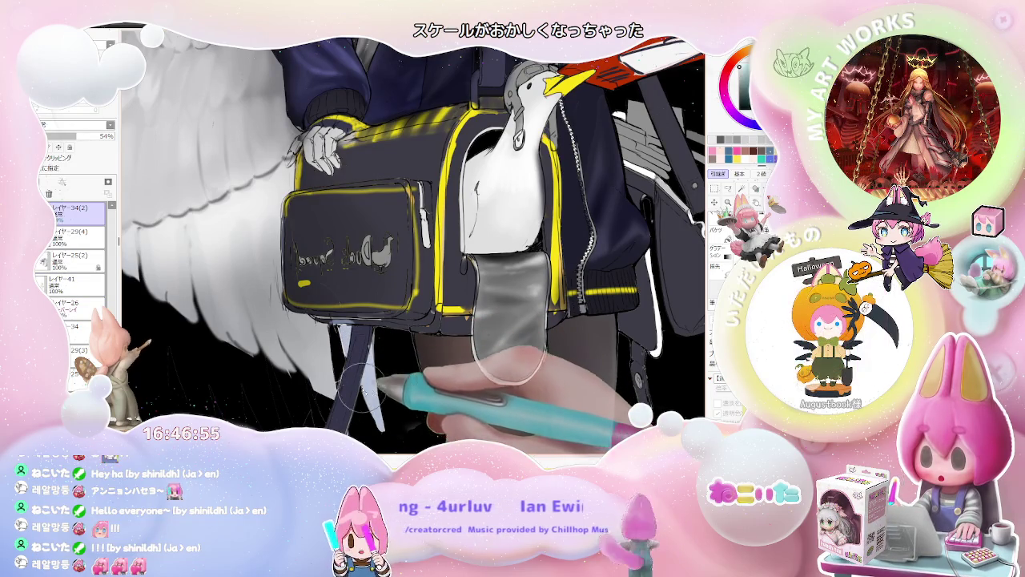
left_click(104, 284)
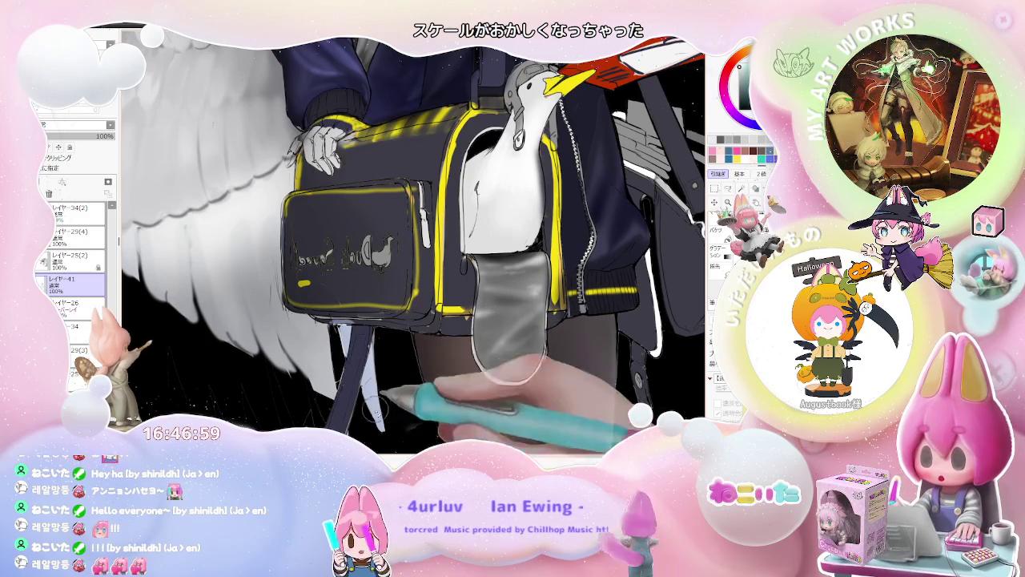
Step: Restore a layer's opacity to 100%, then flip between レイヤー25(2), レイヤー41 and another layer group
left_click_drag(373, 389, 379, 321)
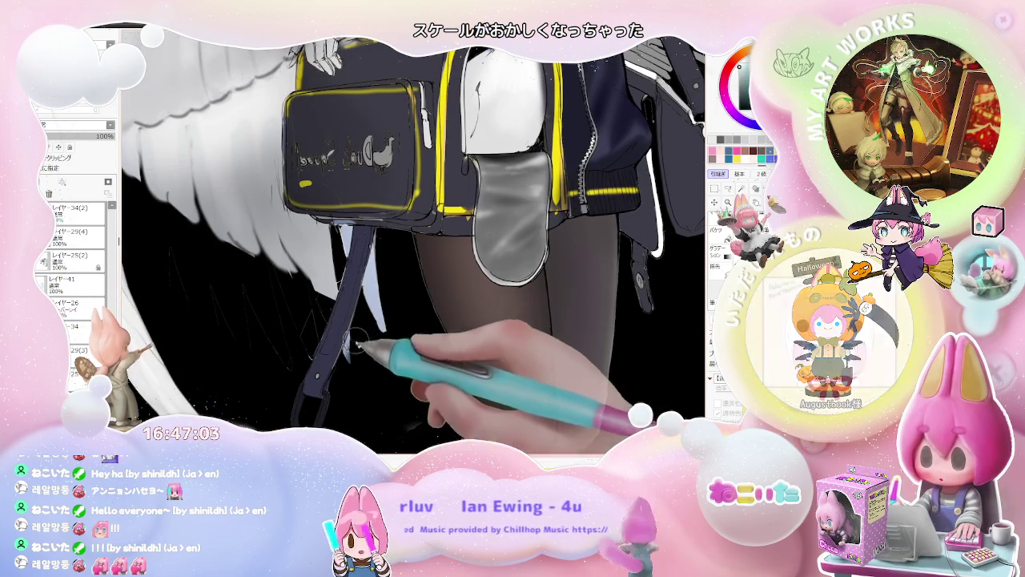
left_click(353, 346)
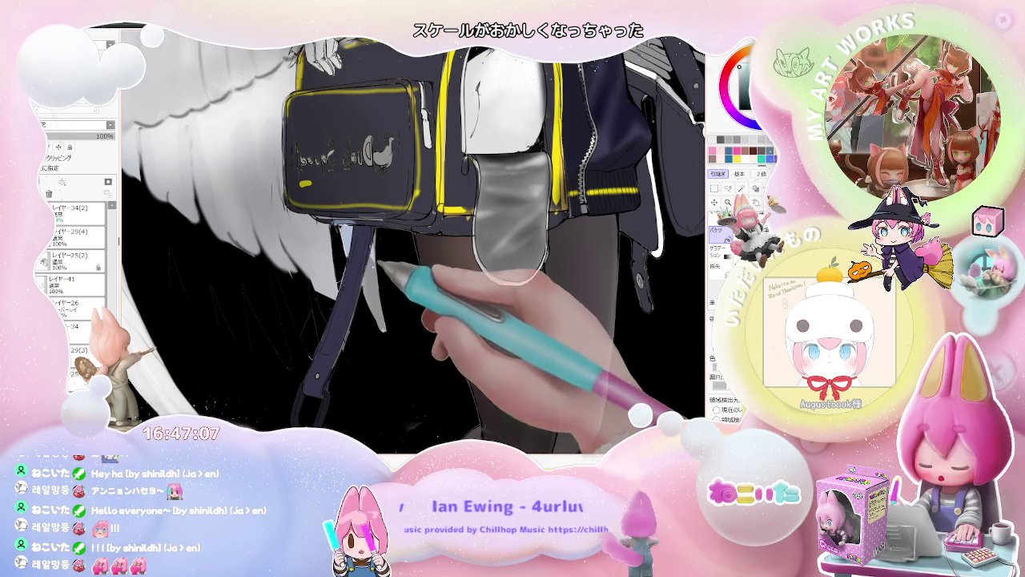
key("ctrl+z")
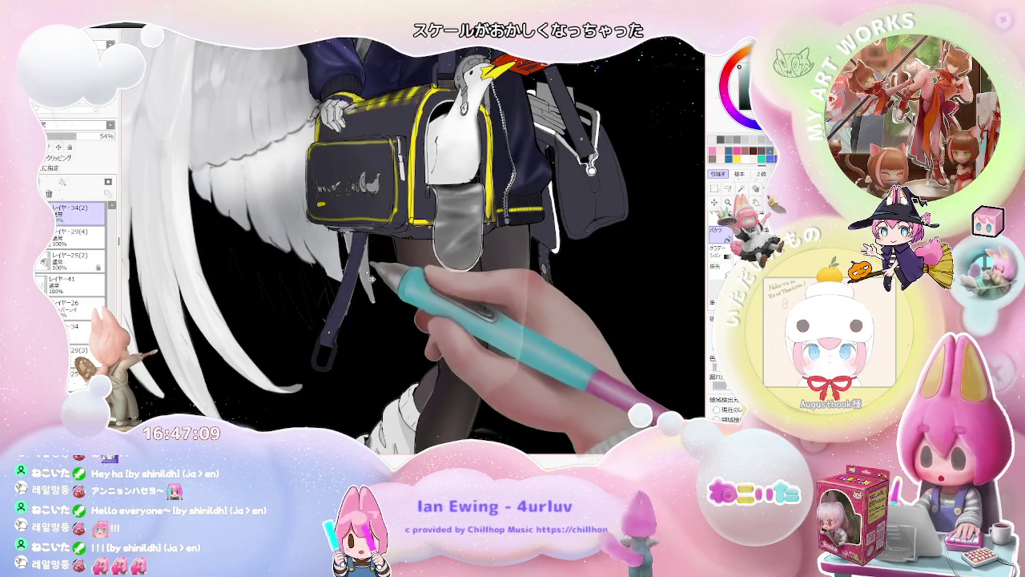
left_click(371, 279, "ctrl")
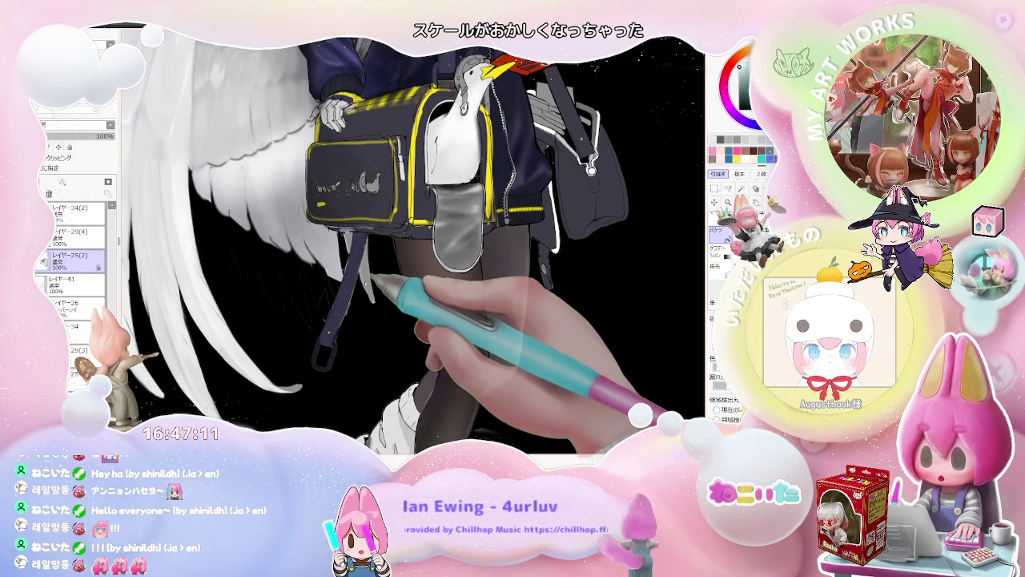
left_click(374, 281, "ctrl")
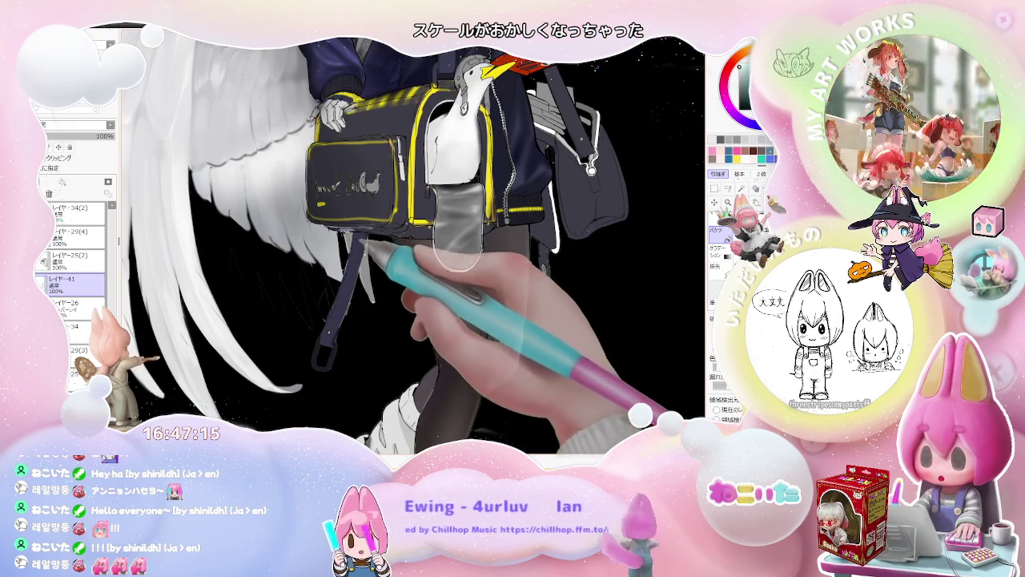
left_click(372, 280, "ctrl")
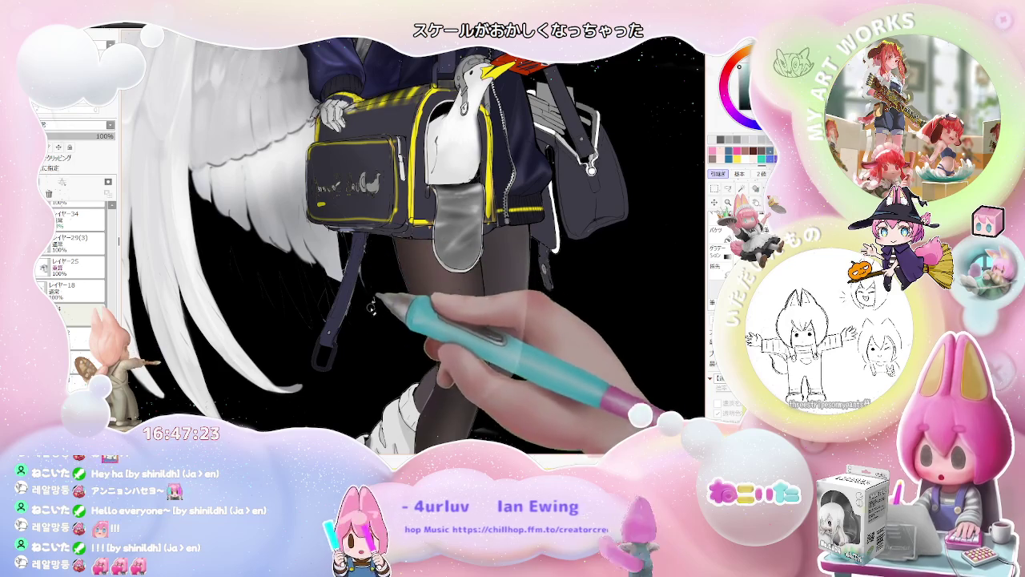
Step: Fit the full page, restore normal figure proportions and the earlier bag layers, then select レイヤー41
key("minus")
key("minus")
key("minus")
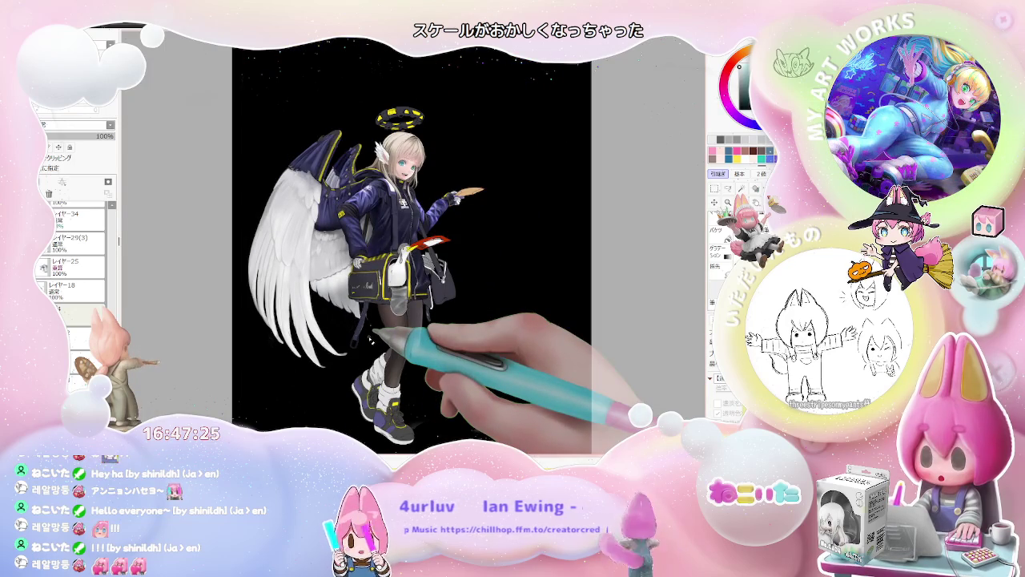
key("minus")
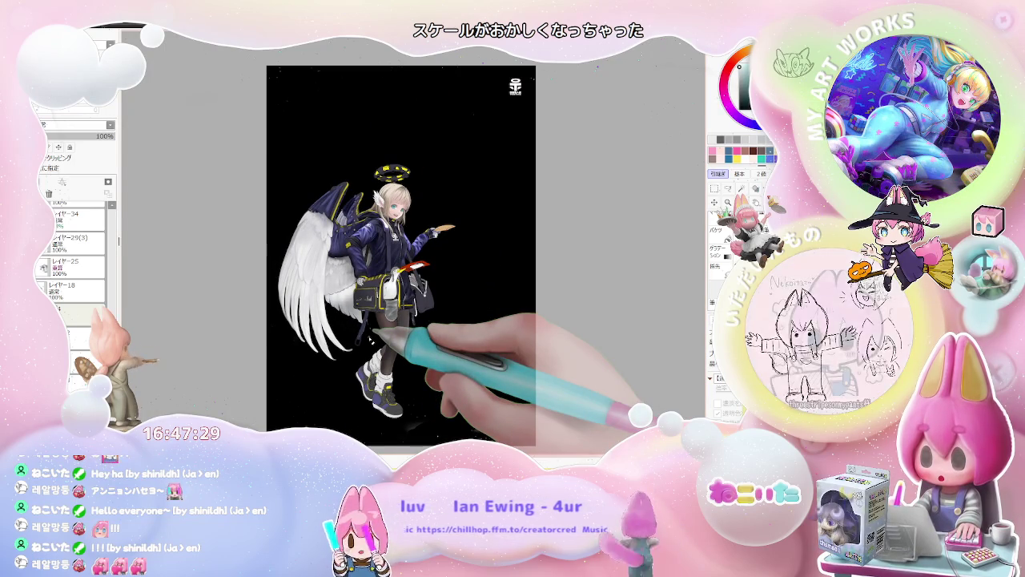
scroll(355, 216, "up", 1)
scroll(353, 215, "up", 3)
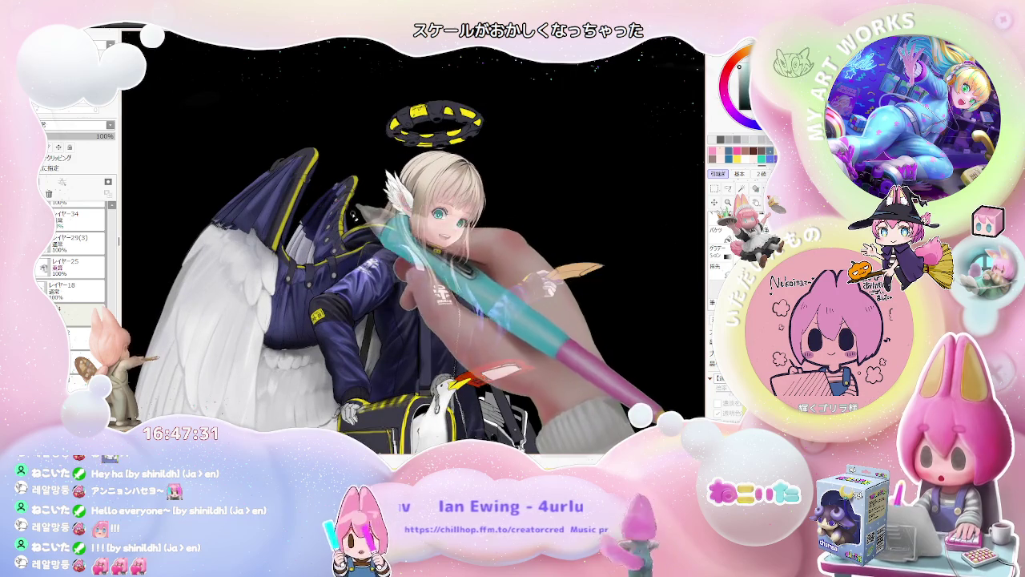
left_click_drag(357, 213, 361, 313)
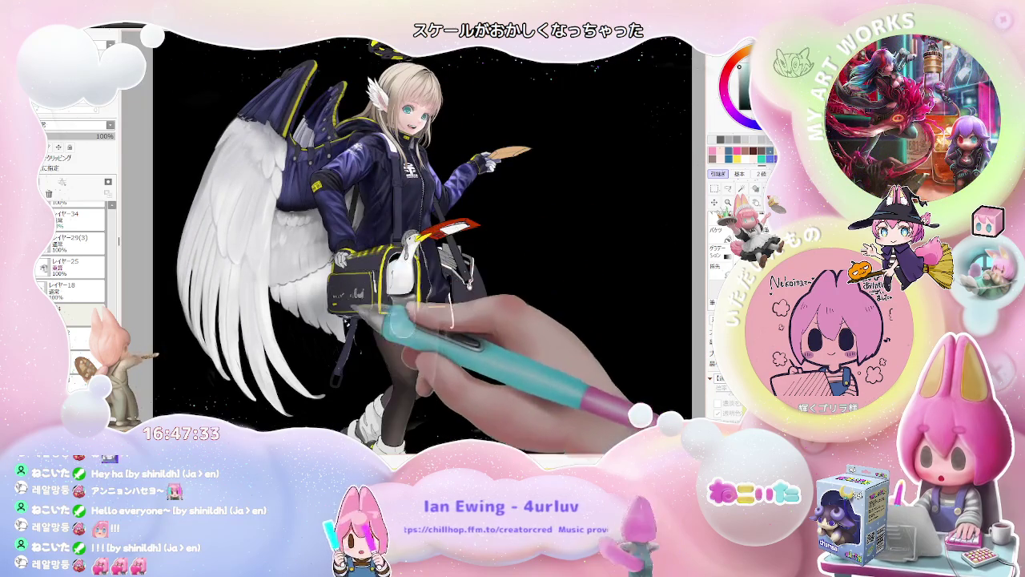
key("ctrl+z")
left_click(72, 282)
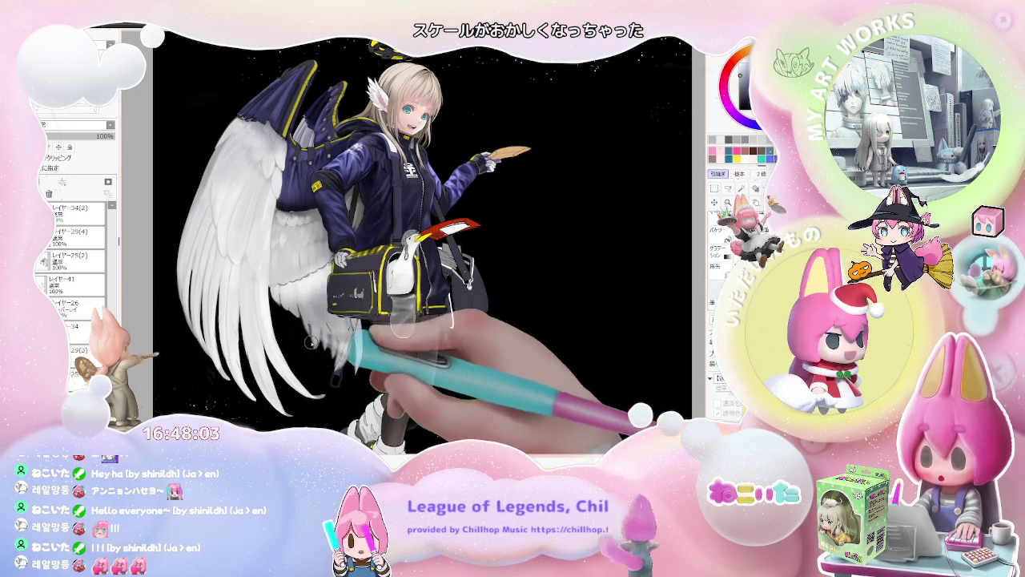
Step: Zoom in on the bag and undo on レイヤー34(2) to restore the bag with the seagull
scroll(310, 342, "down", 2)
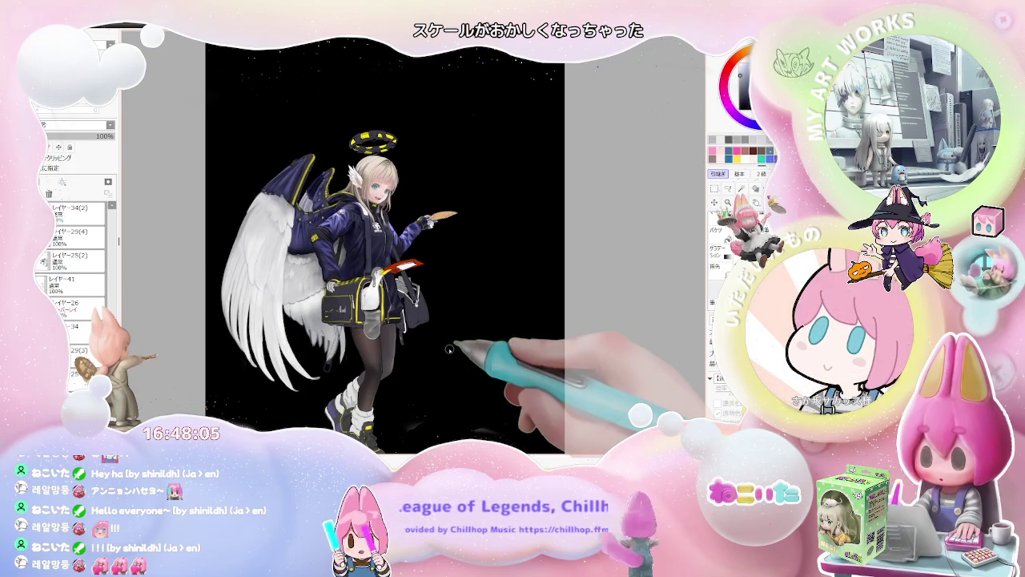
scroll(449, 350, "down", 1)
scroll(340, 310, "up", 2)
scroll(340, 310, "up", 1)
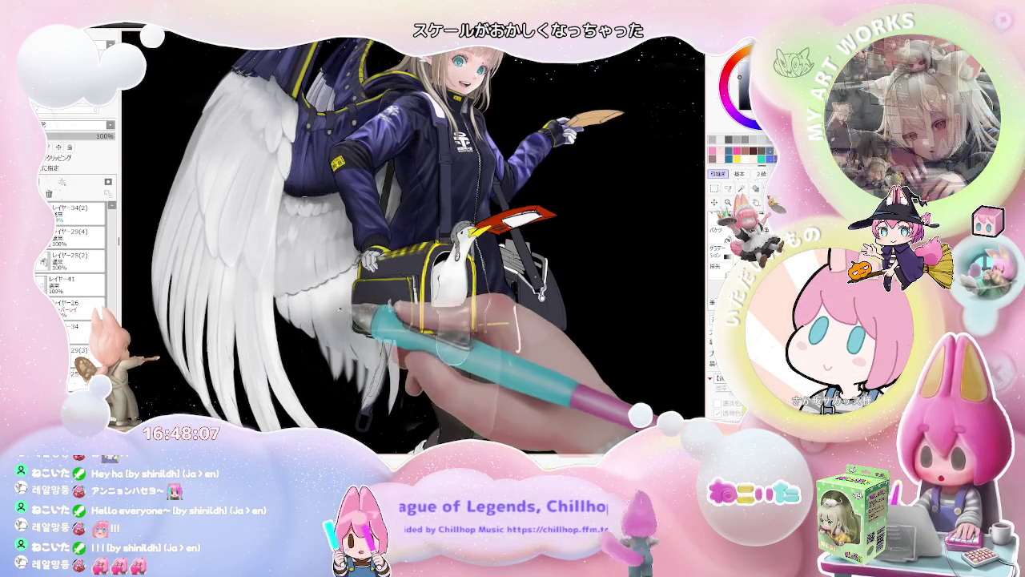
mouse_move(339, 310)
left_mouse_down()
mouse_move(280, 312)
mouse_move(340, 294)
left_mouse_up()
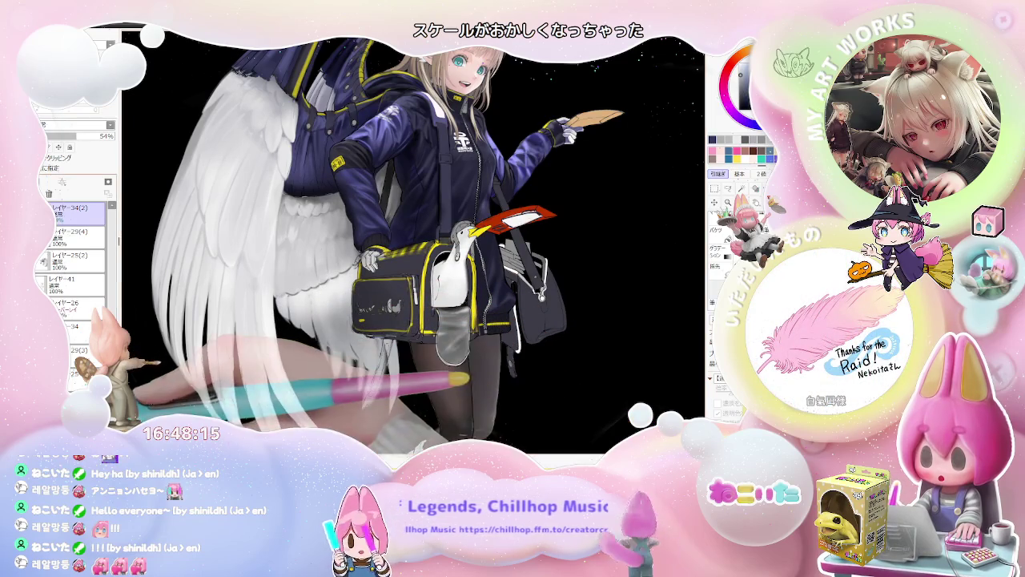
left_click(322, 321, "ctrl")
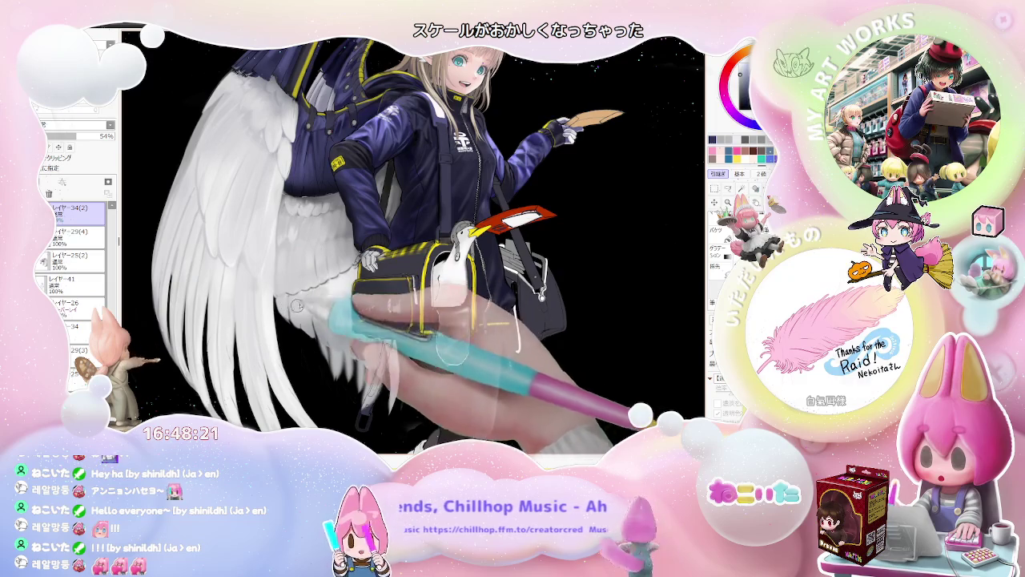
key("ctrl+z")
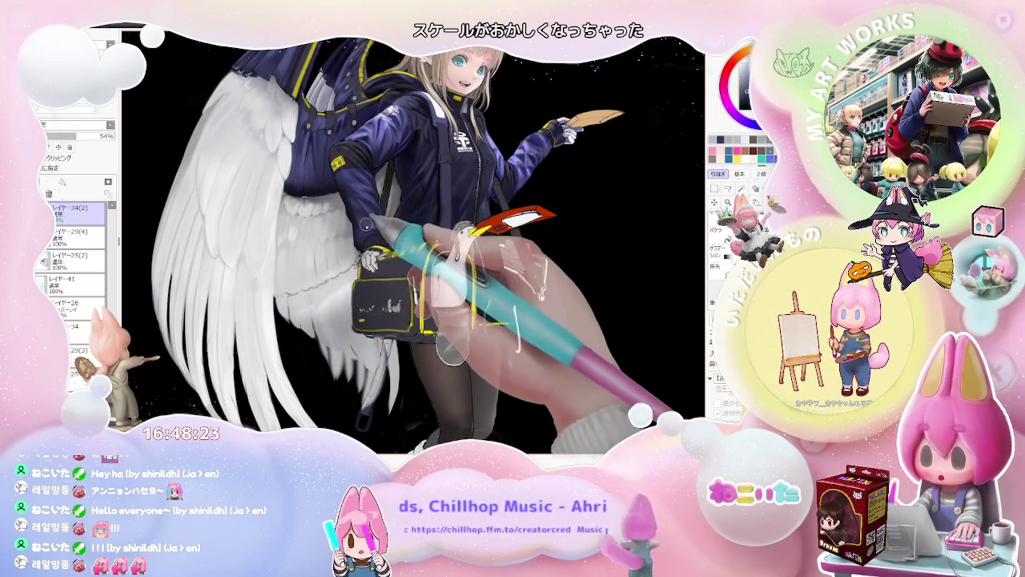
key("ctrl+z")
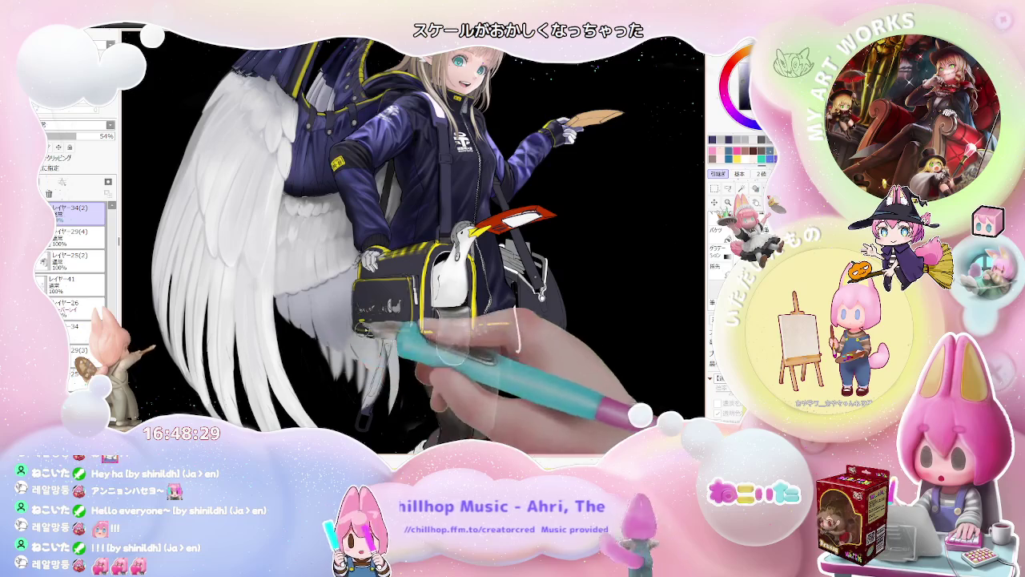
Step: Zoom out to the whole page, make レイヤー41 active, and fit the artwork in view
key("ctrl+minus")
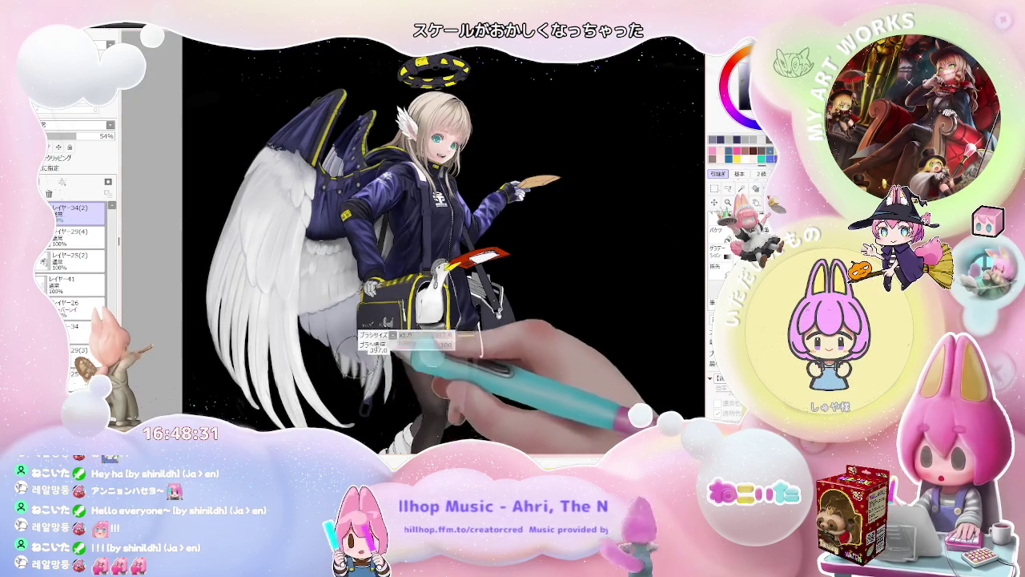
key("ctrl+minus")
scroll(422, 390, "down", 1)
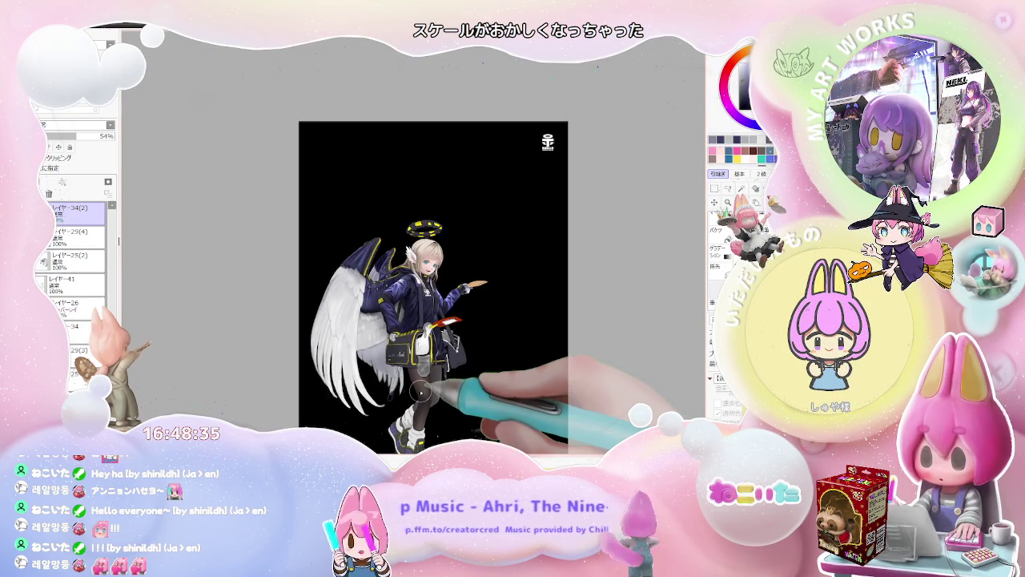
scroll(420, 392, "up", 3)
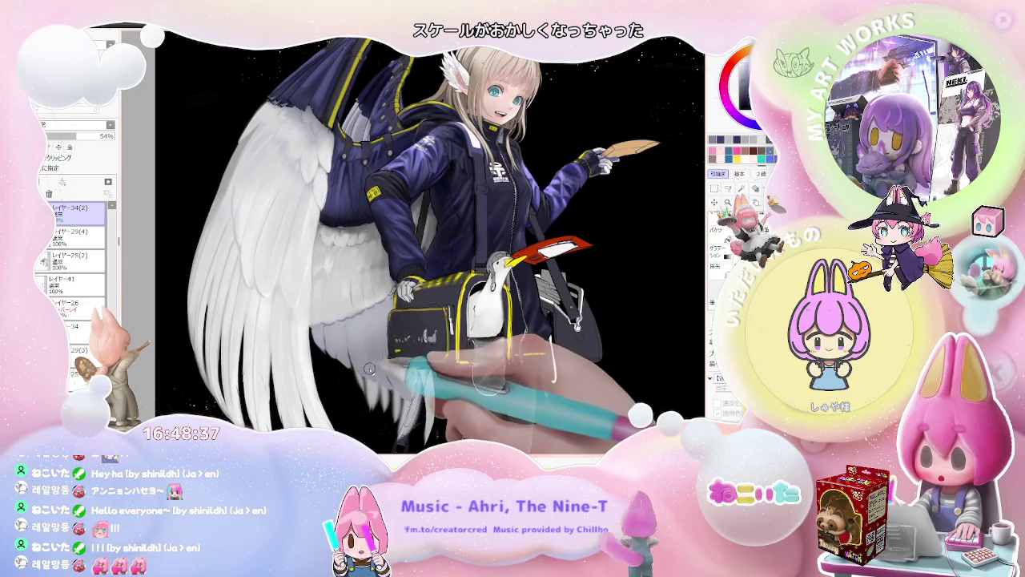
scroll(386, 386, "down", 1)
scroll(376, 385, "down", 1)
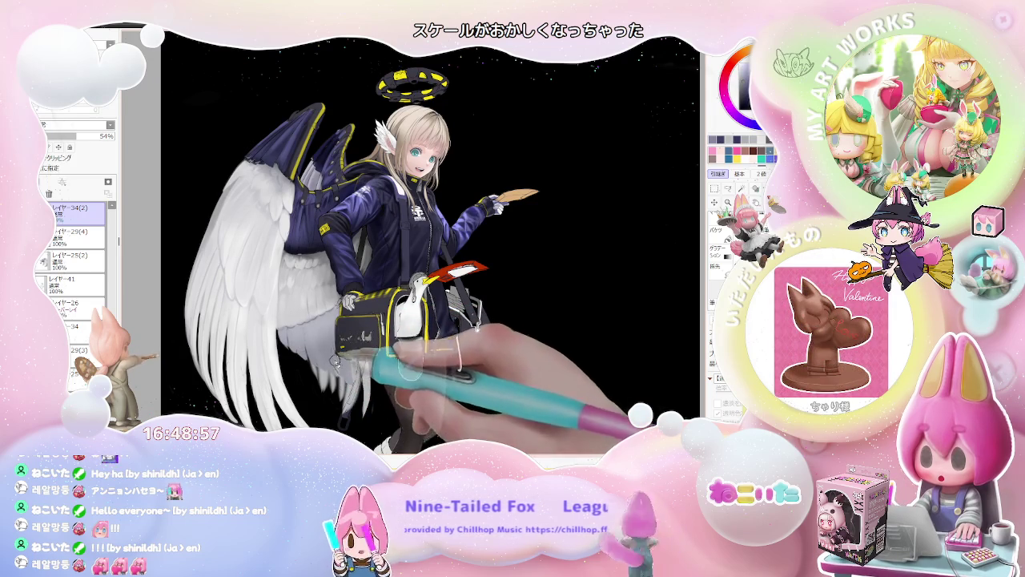
left_click(324, 375, "ctrl+shift")
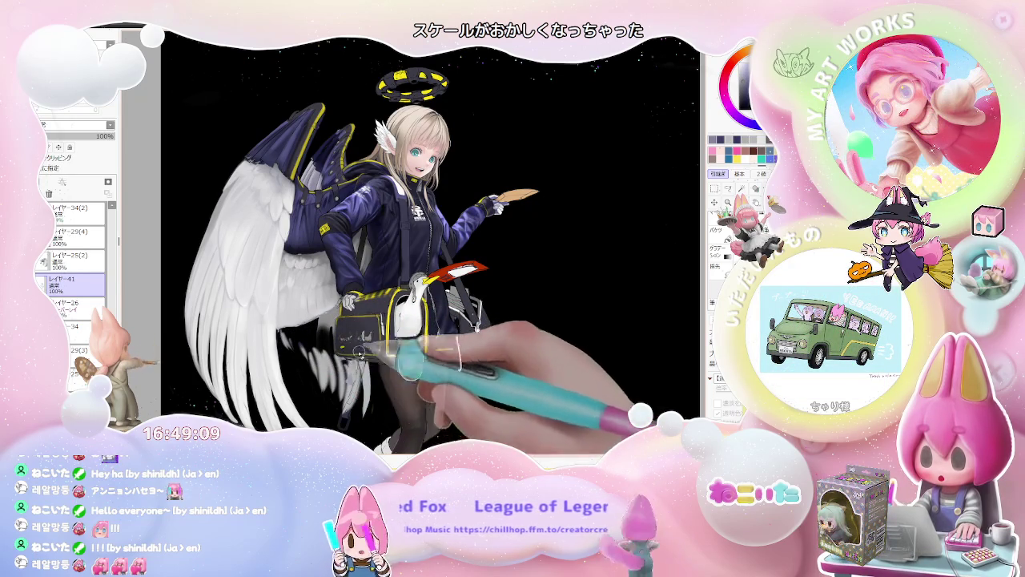
key("minus")
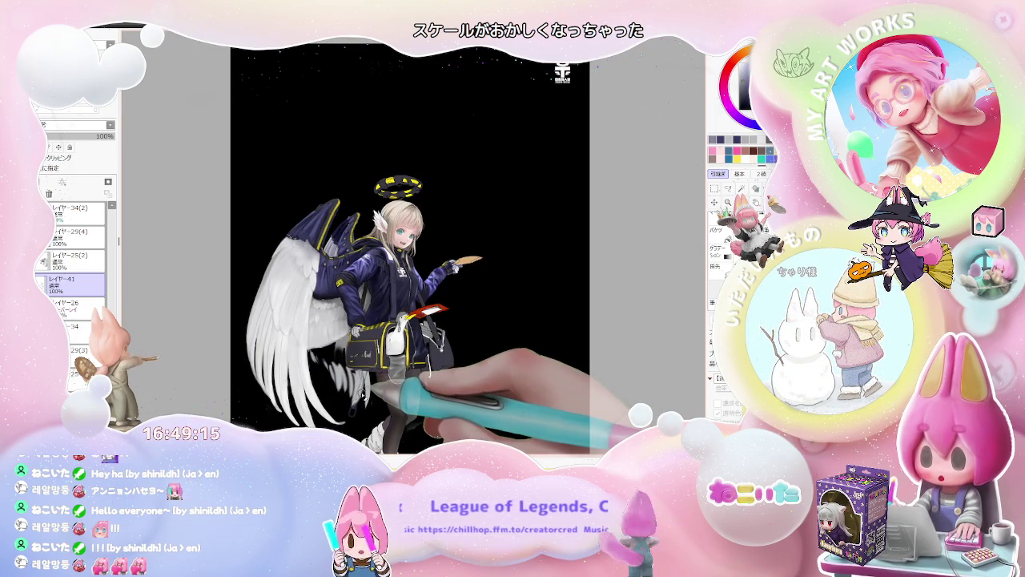
Step: Pick another layer, zoom in and out, and bring up the brush size and density popup
left_click(371, 390, "ctrl")
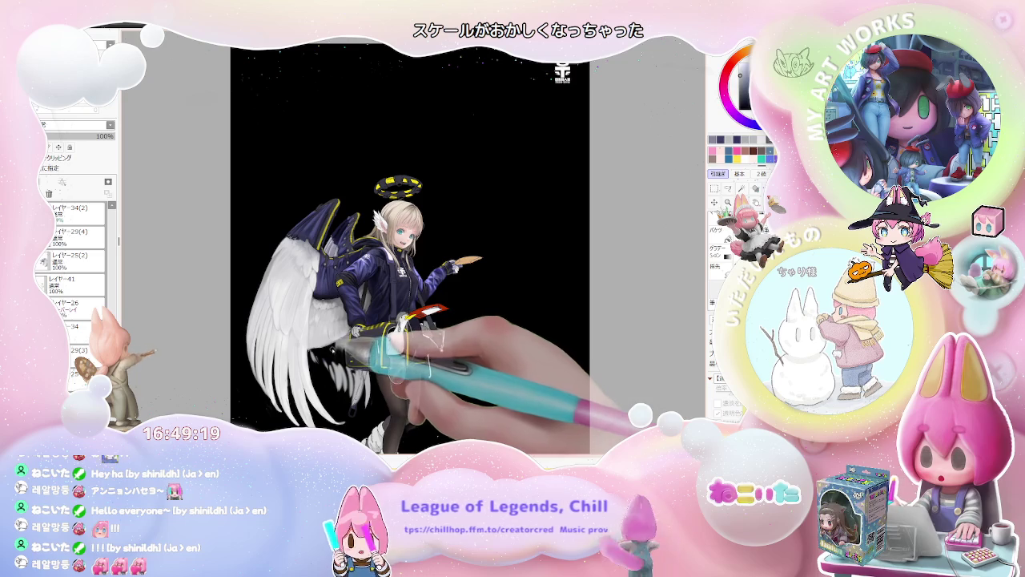
key("ctrl+plus")
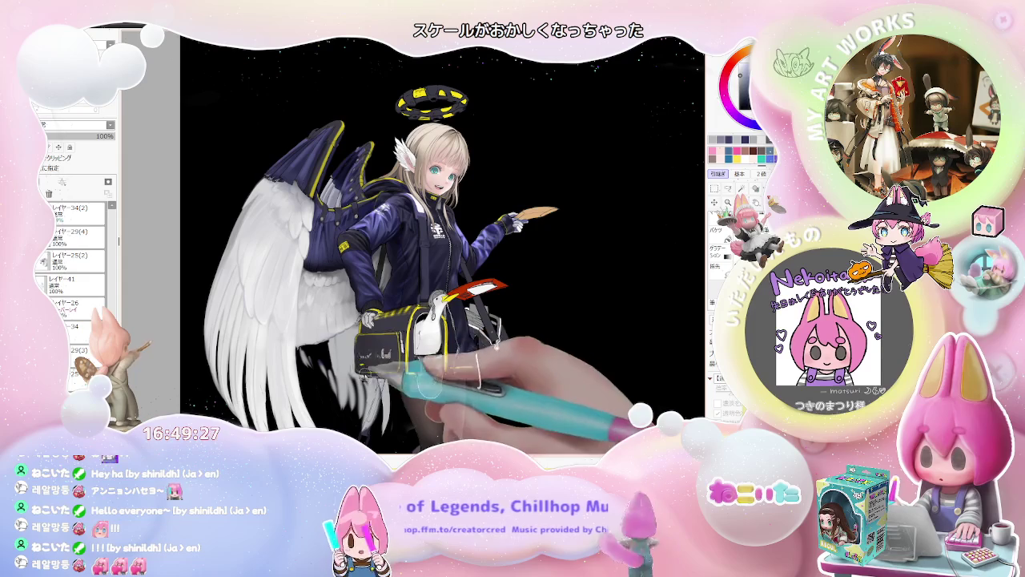
key("ctrl+minus")
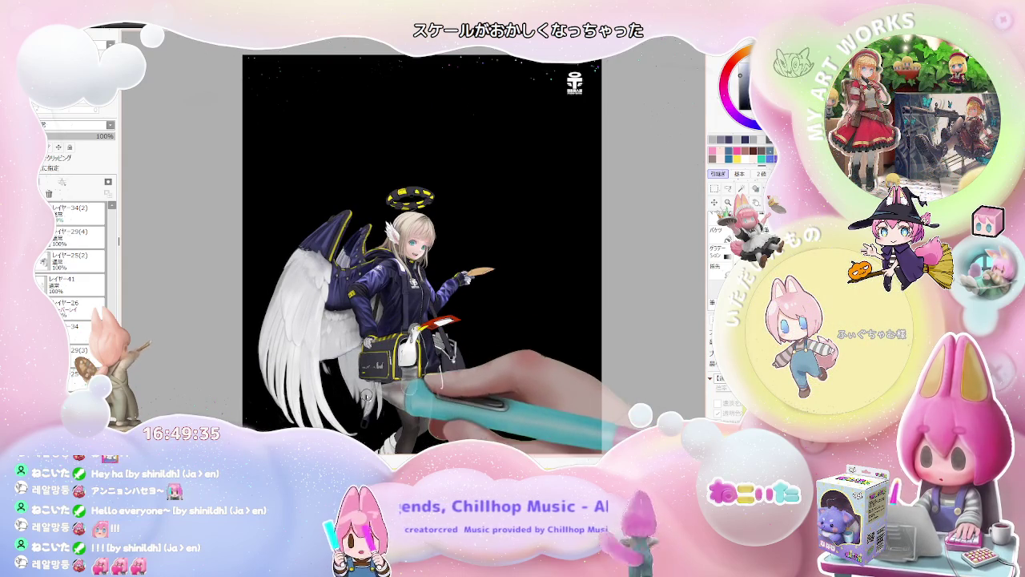
right_click(329, 364)
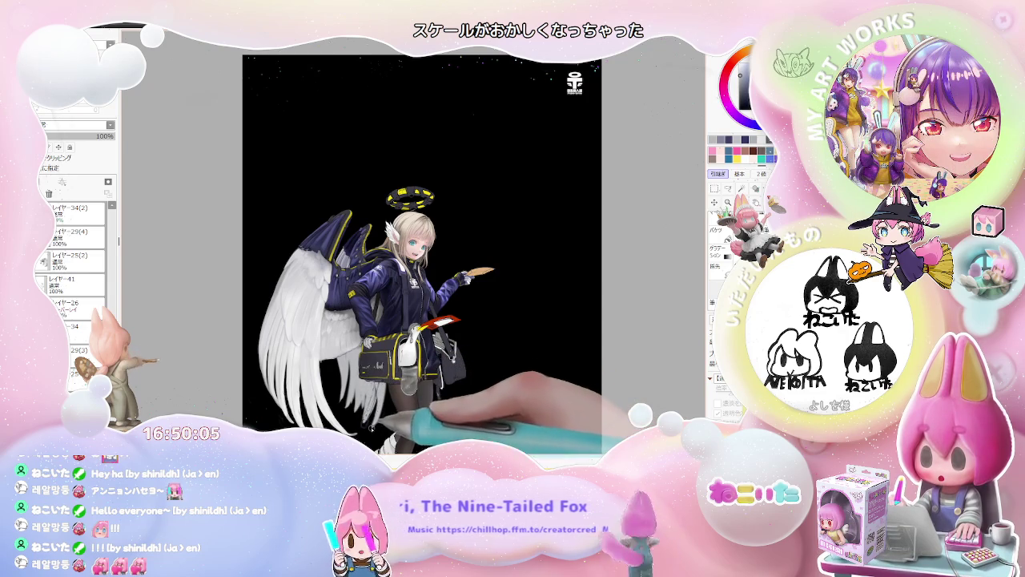
Step: Pan across the lower figure and canvas top edge, then make レイヤー42 active
key("ctrl+minus")
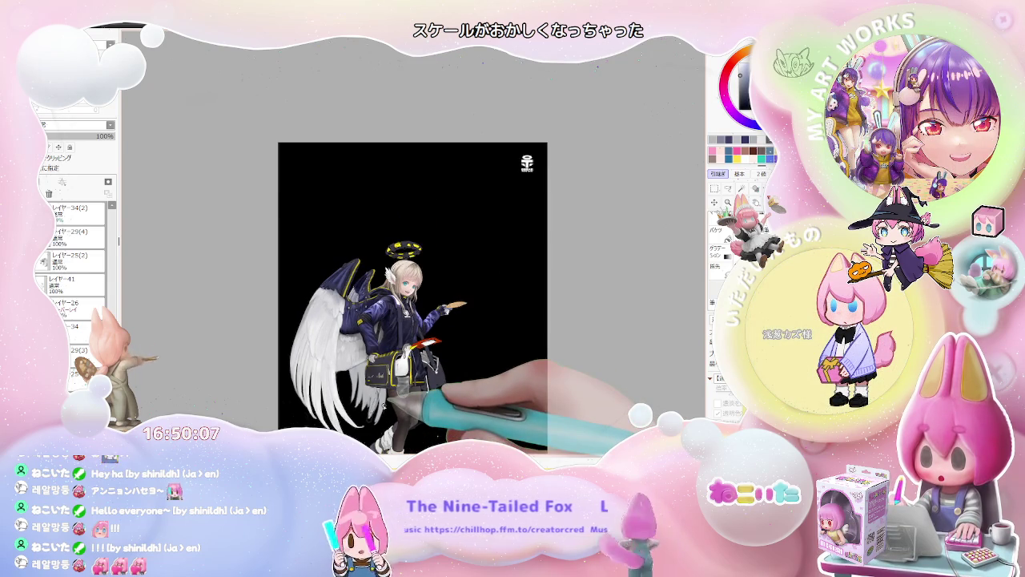
key("ctrl+minus")
key("ctrl+plus")
key("ctrl+plus")
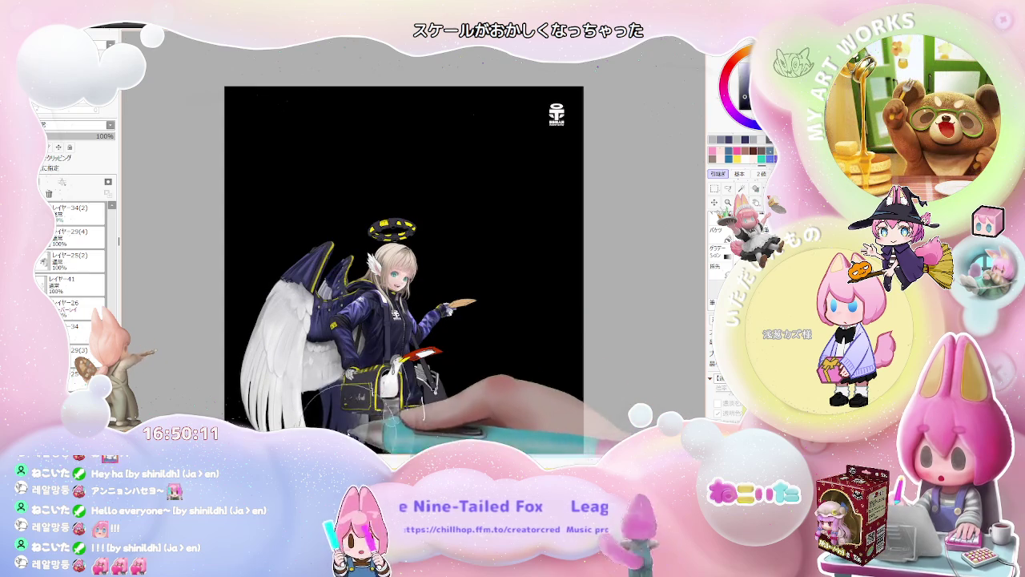
left_click_drag(400, 417, 366, 331)
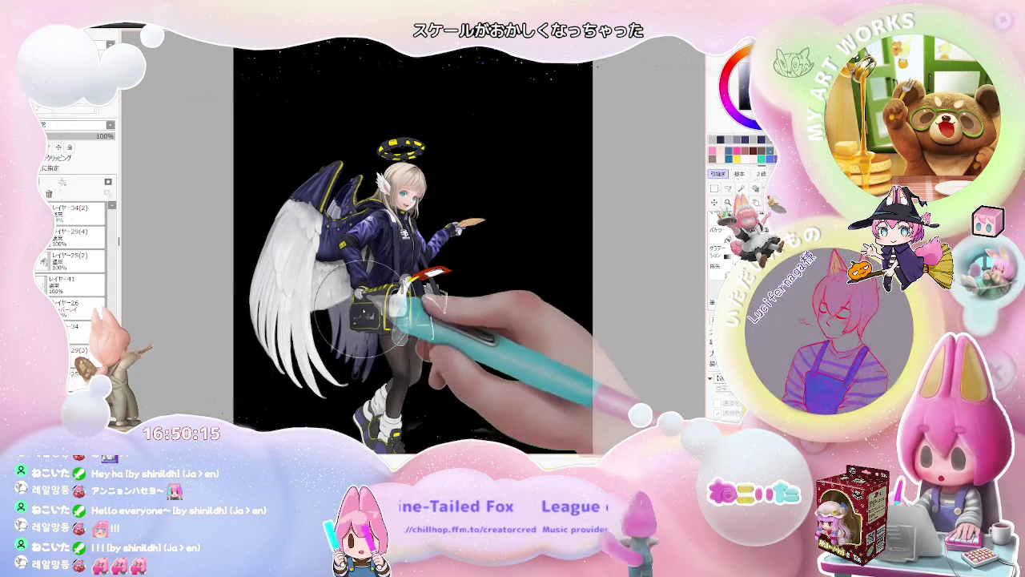
left_click_drag(480, 340, 468, 405)
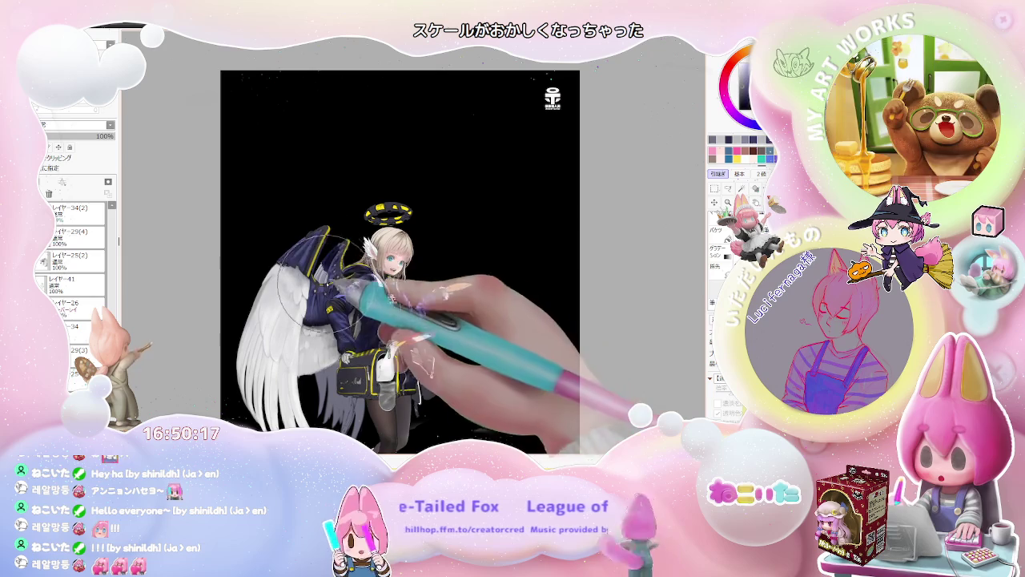
scroll(483, 321, "down", 1)
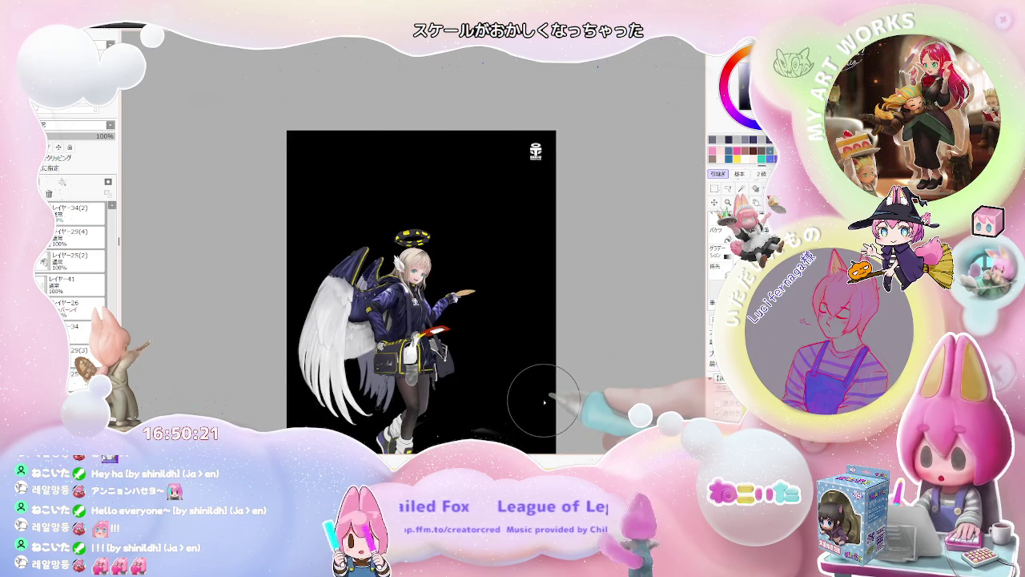
scroll(544, 401, "up", 1)
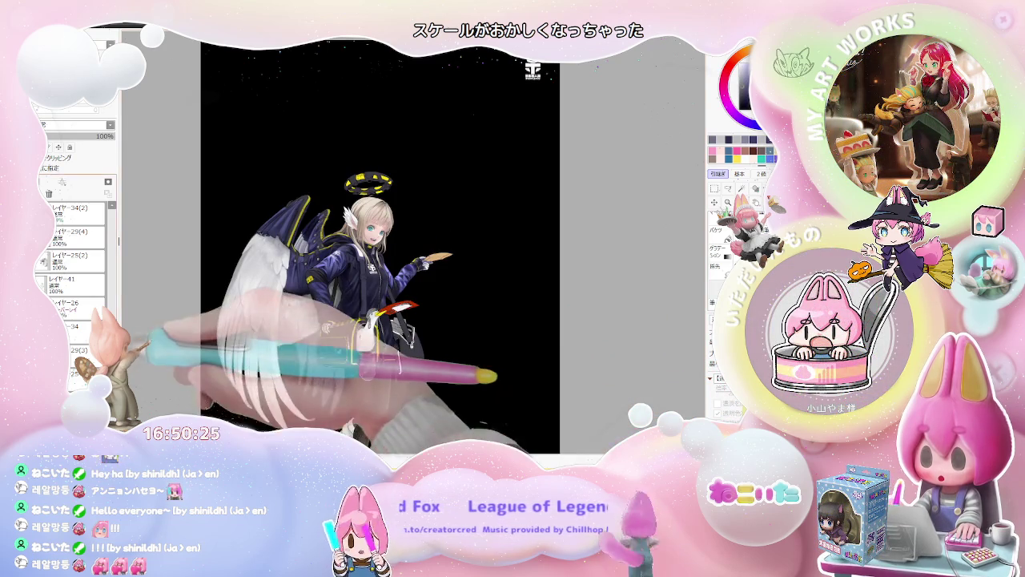
left_click(82, 318)
scroll(82, 324, "up", 2)
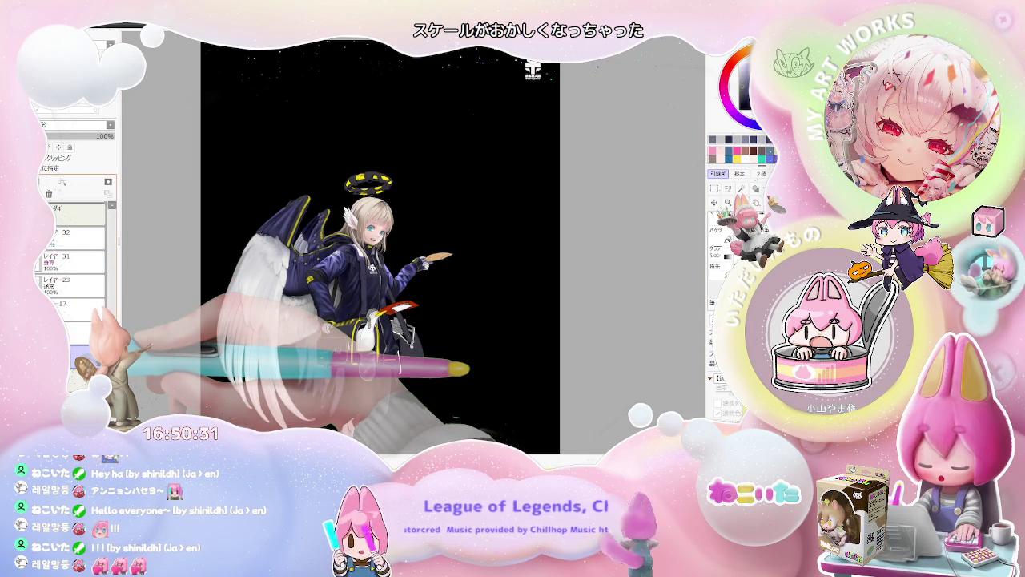
key("minus")
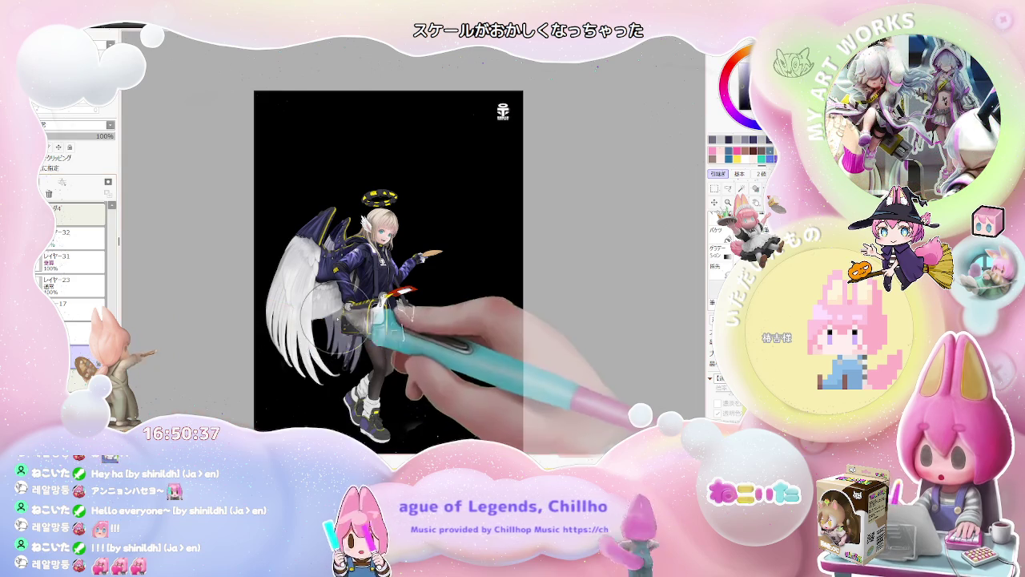
scroll(329, 316, "up", 1)
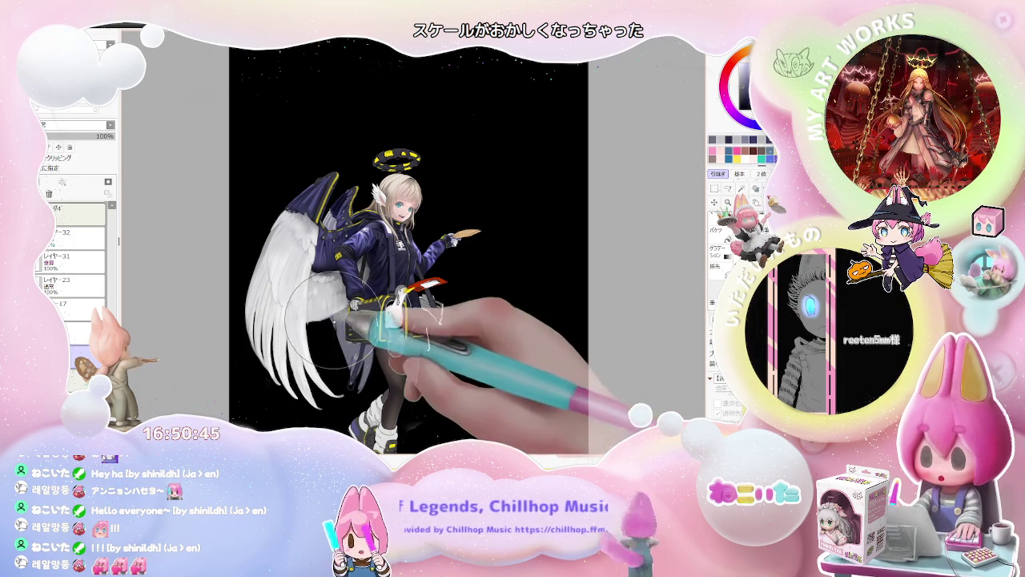
scroll(329, 330, "up", 1)
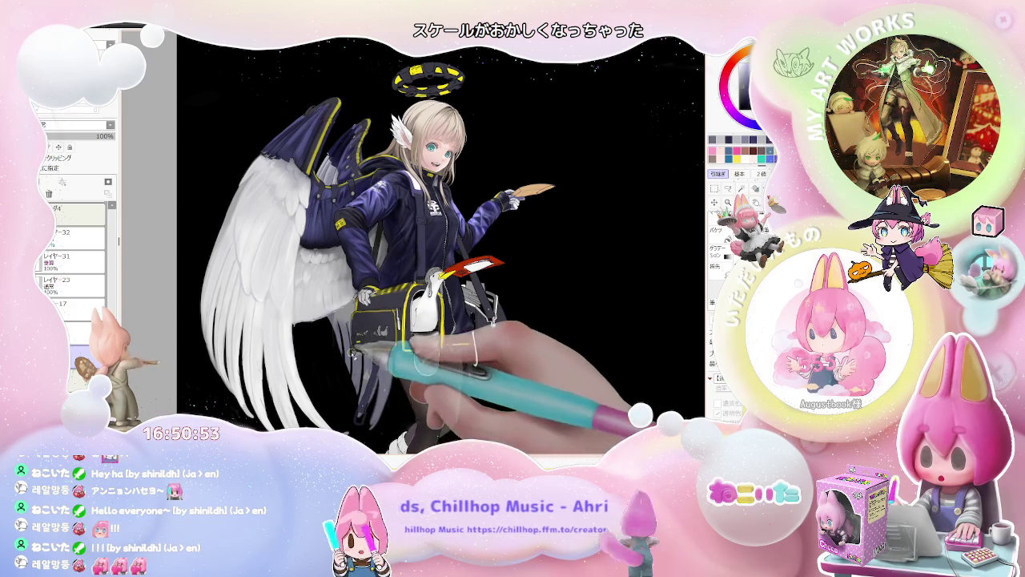
key("ctrl+minus")
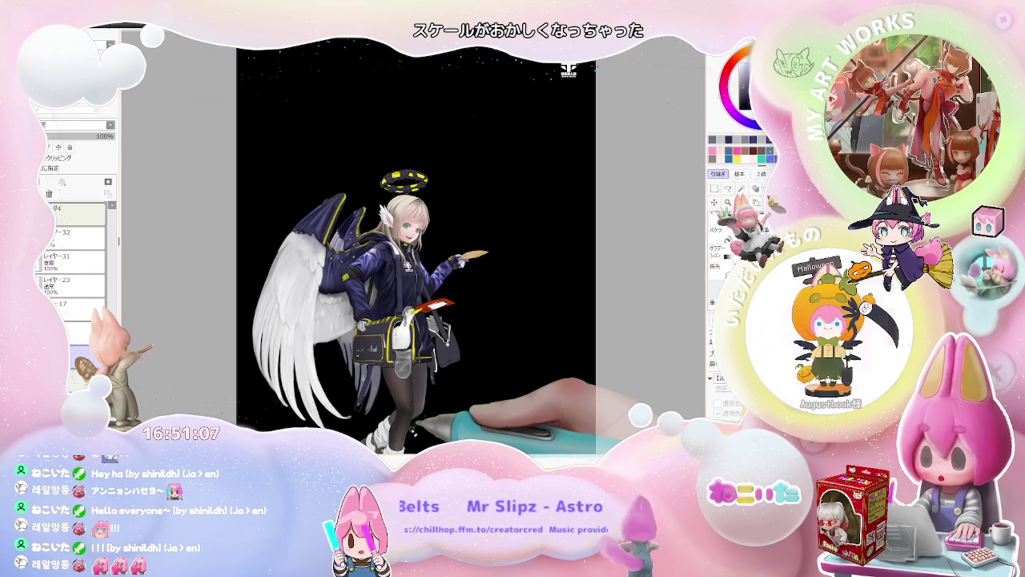
scroll(326, 237, "up", 2)
scroll(327, 237, "up", 2)
scroll(327, 237, "up", 1)
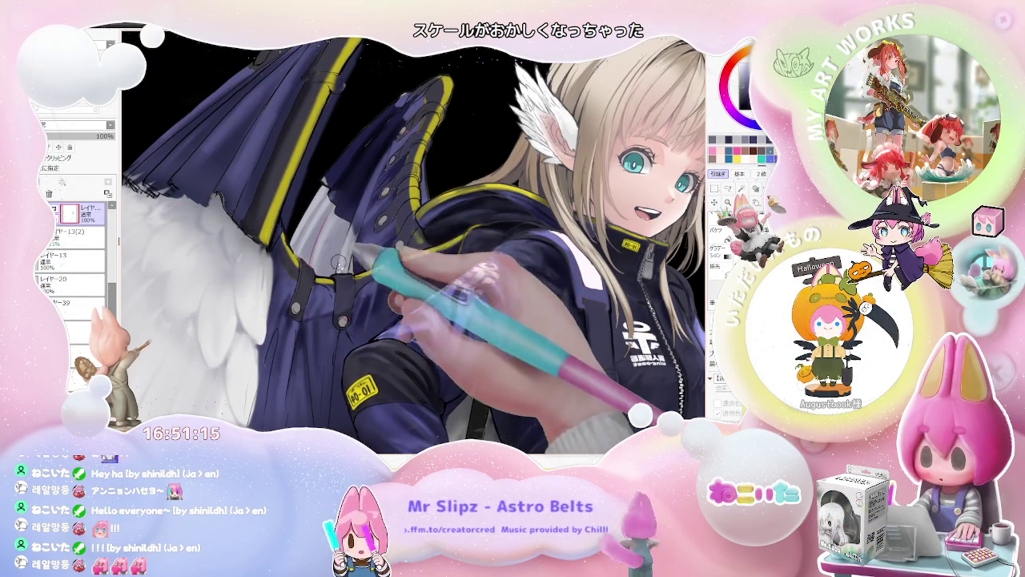
Step: Paint white strokes on the upper wing's isolated layer with a size 50 brush
scroll(350, 257, "down", 2)
scroll(356, 263, "down", 2)
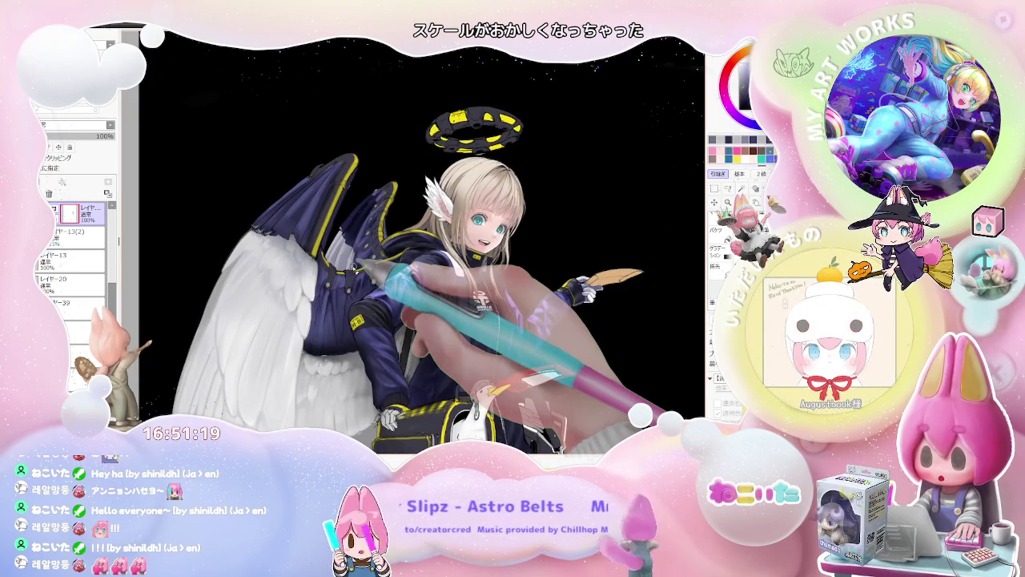
scroll(360, 264, "down", 1)
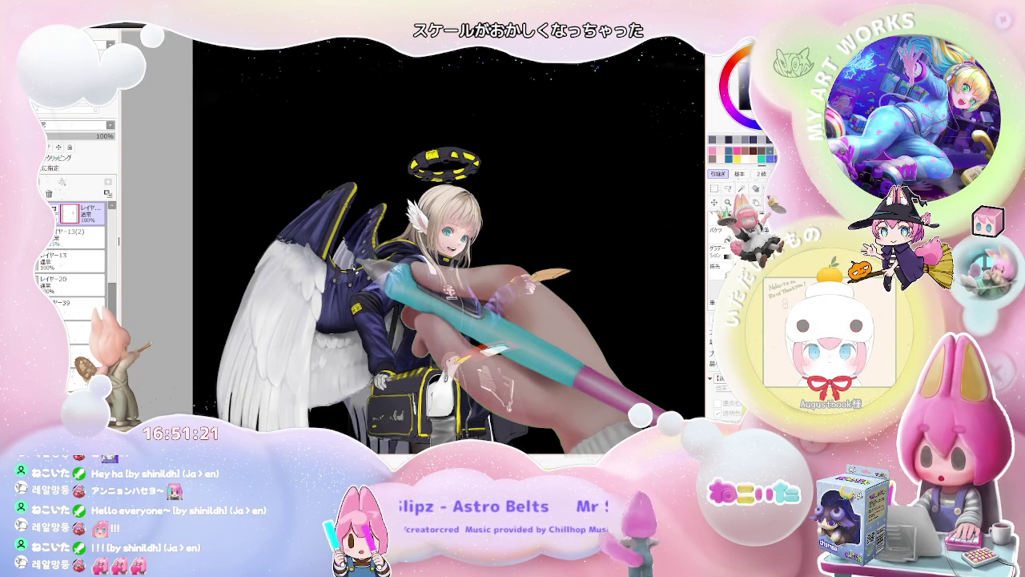
scroll(359, 261, "down", 1)
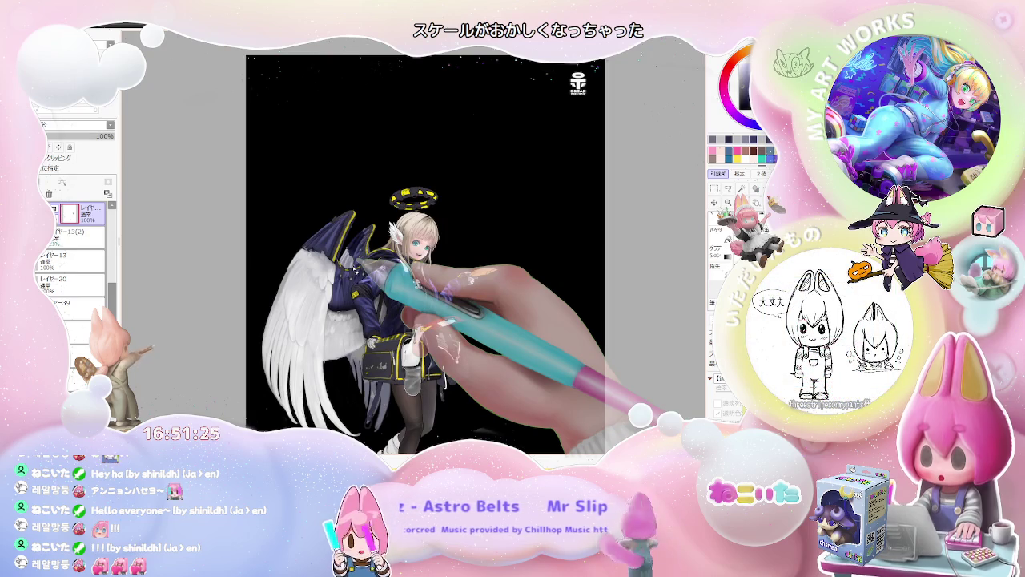
scroll(346, 261, "up", 2)
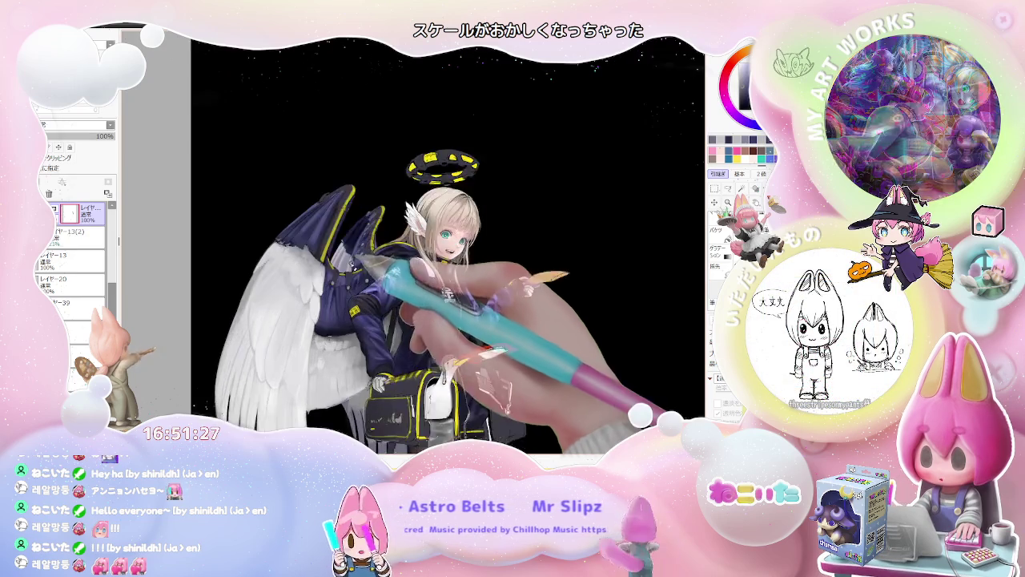
scroll(346, 260, "up", 2)
scroll(346, 260, "up", 1)
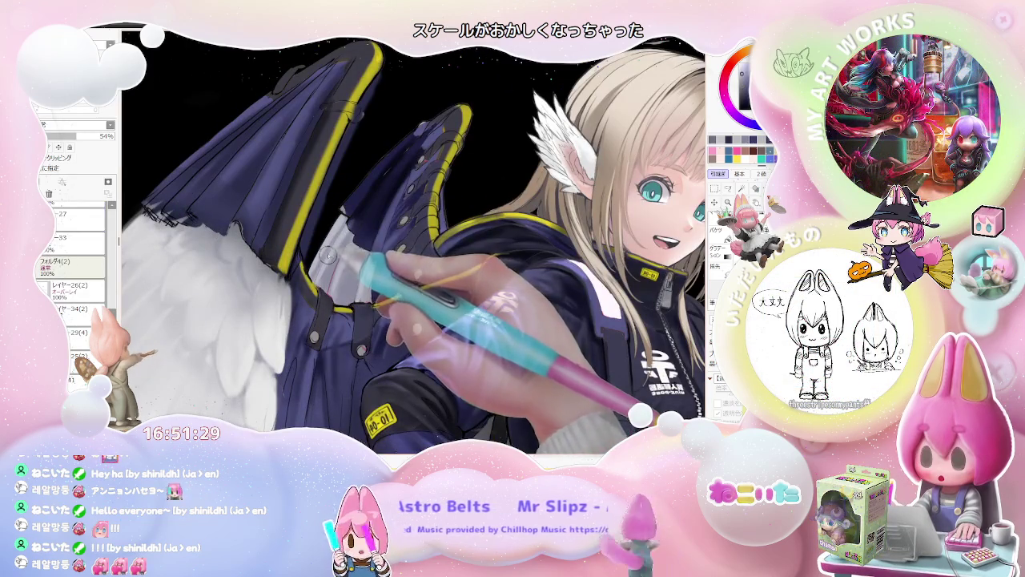
left_click(112, 137)
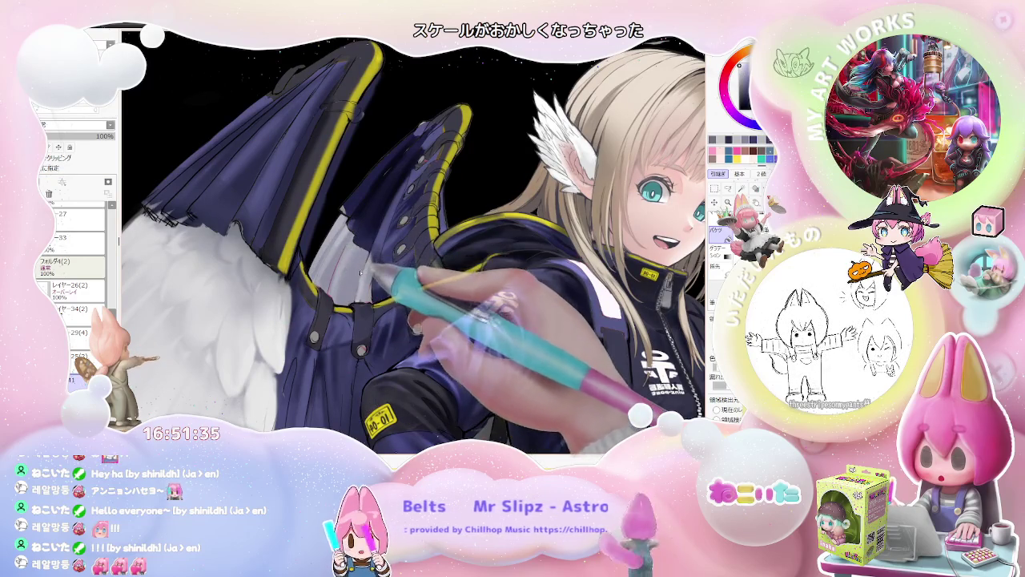
key("bracketright")
mouse_move(365, 261)
left_mouse_down()
mouse_move(372, 276)
mouse_move(333, 235)
left_mouse_up()
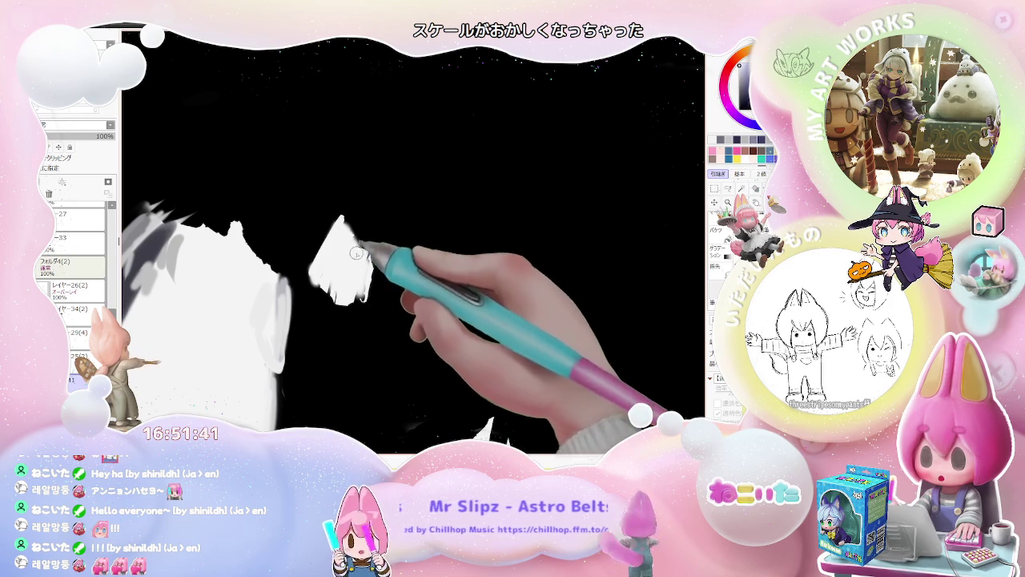
left_click_drag(357, 253, 361, 296)
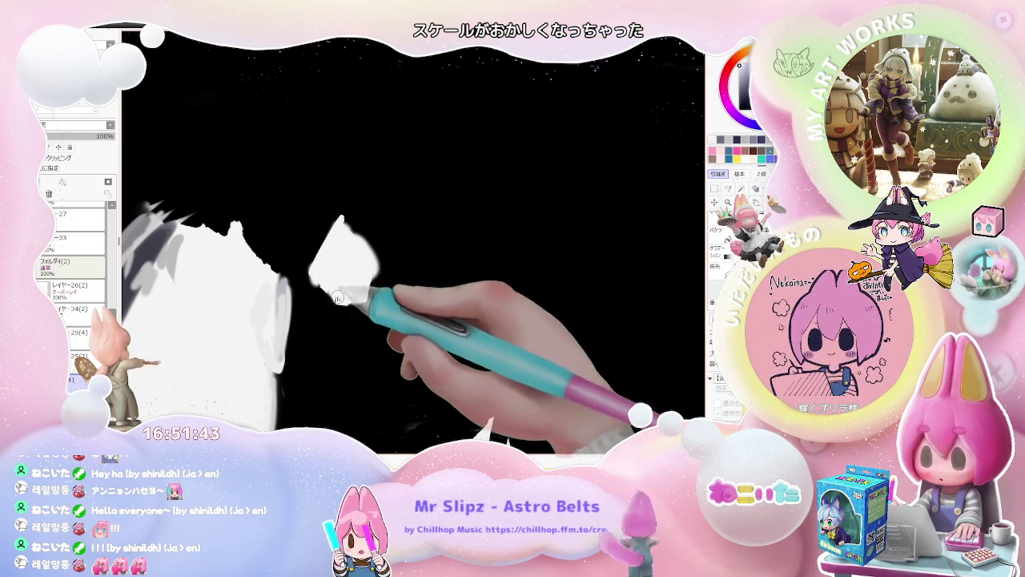
Step: Show all layers again, set the tilted view back upright, and select another layer
key("h")
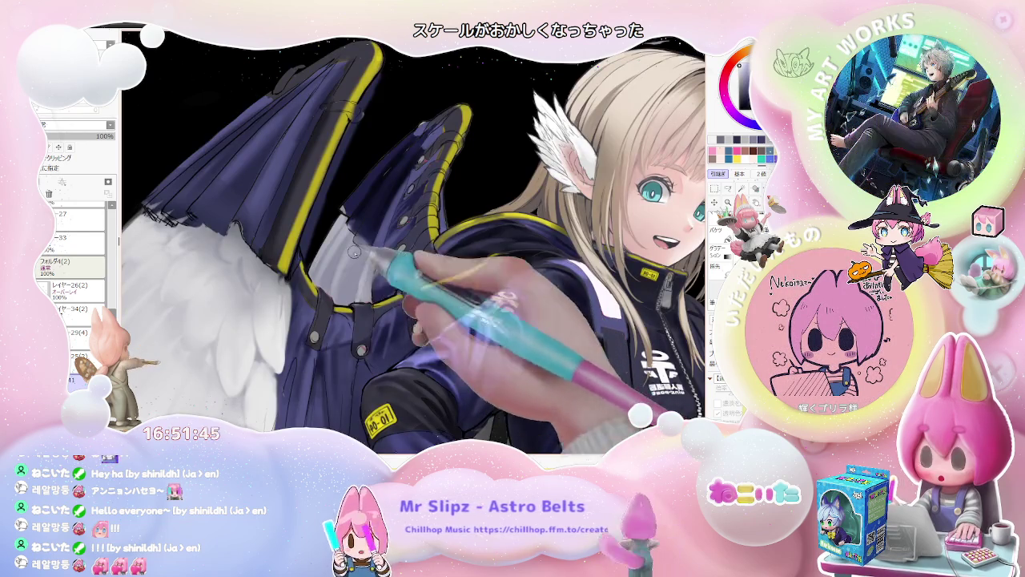
scroll(355, 252, "down", 1)
scroll(355, 253, "down", 1)
scroll(354, 252, "down", 1)
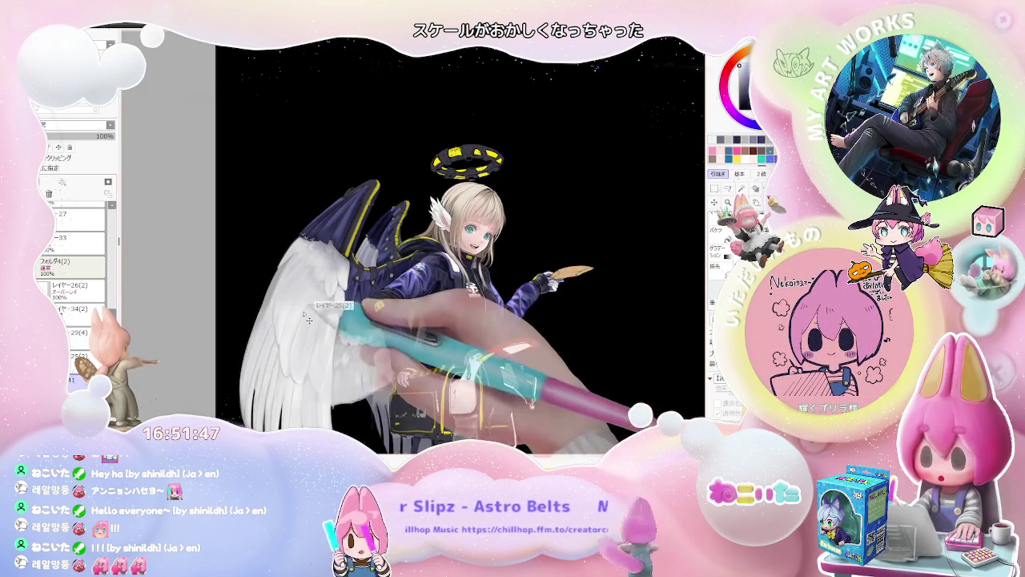
key("Delete")
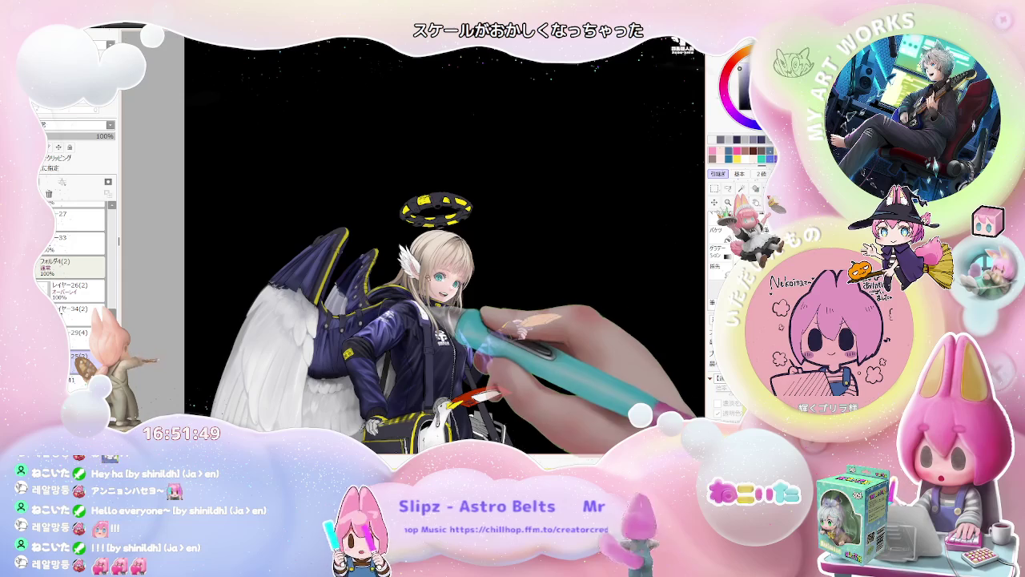
scroll(344, 286, "up", 2)
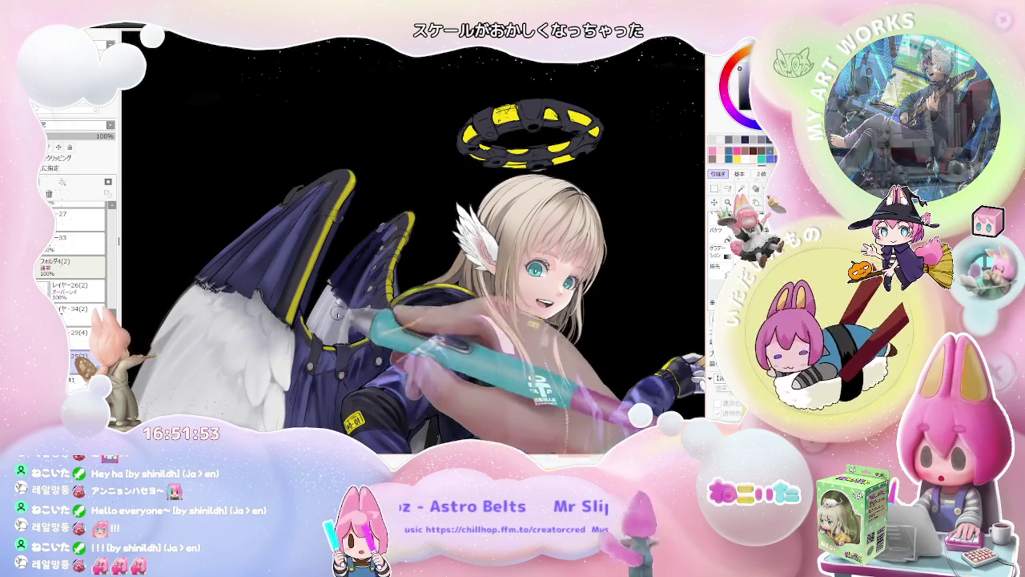
scroll(342, 332, "down", 1)
scroll(352, 312, "down", 1)
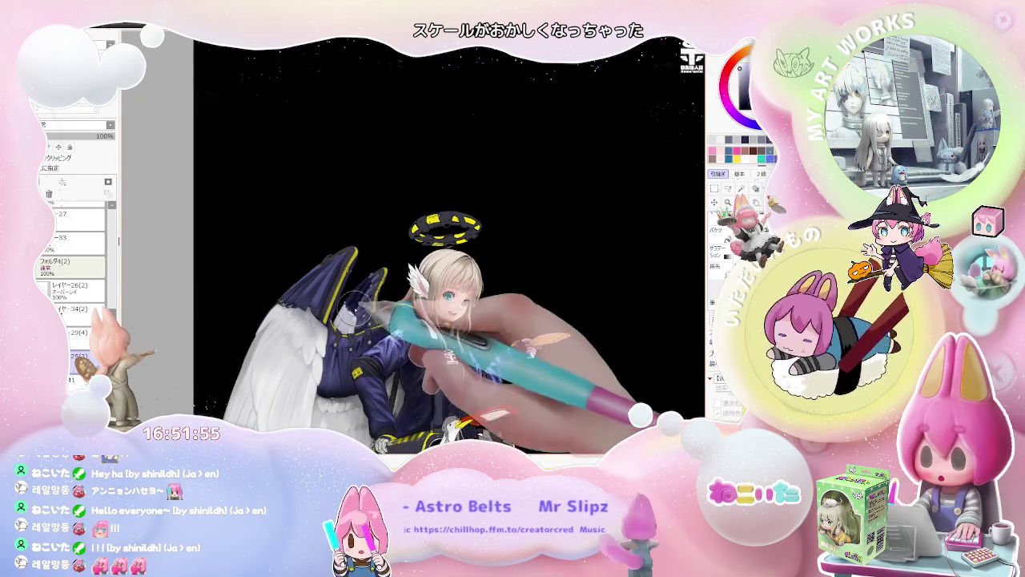
scroll(364, 332, "down", 1)
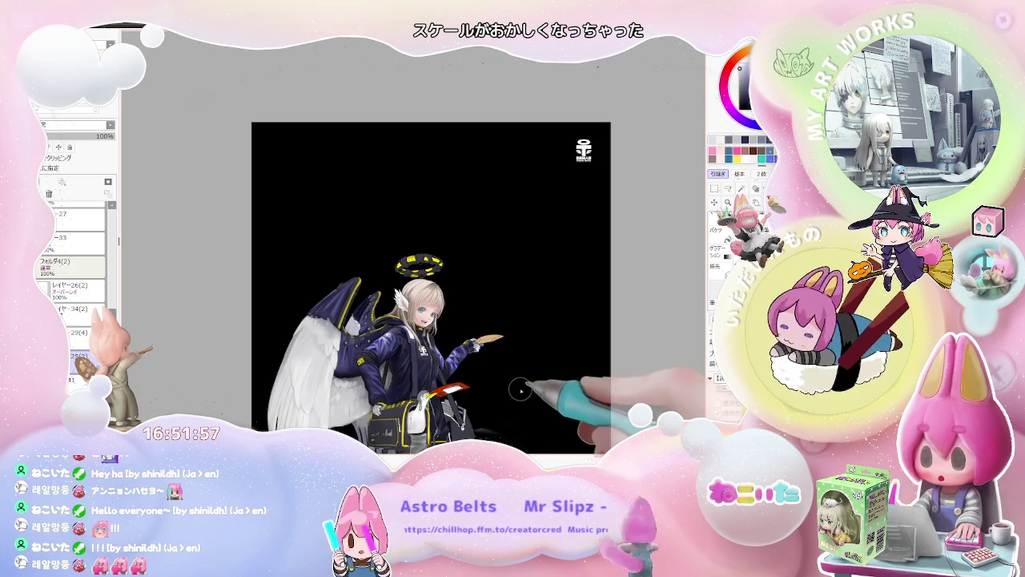
scroll(521, 390, "down", 1)
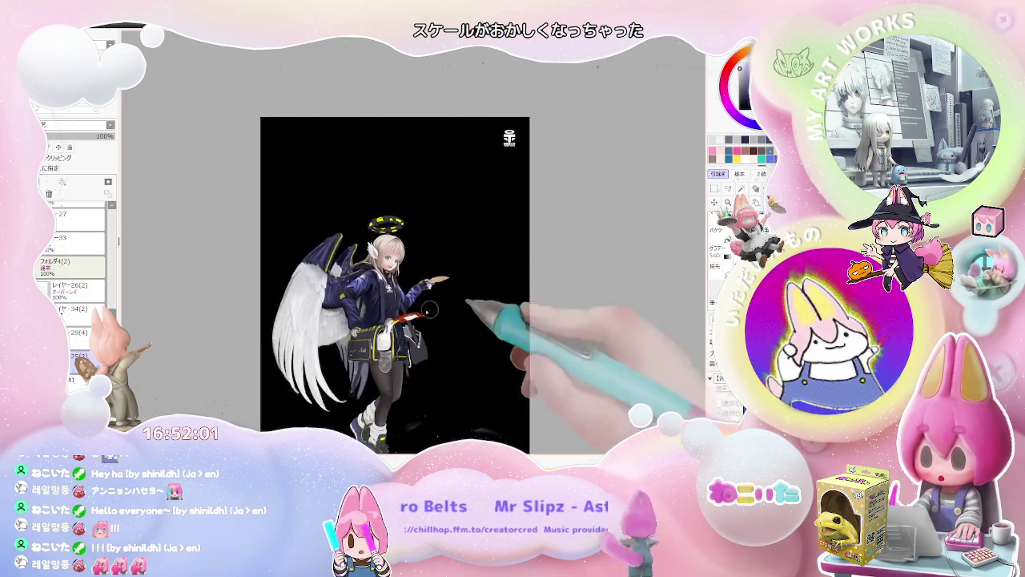
scroll(336, 353, "up", 3)
scroll(344, 319, "up", 1)
left_click(346, 328, "ctrl")
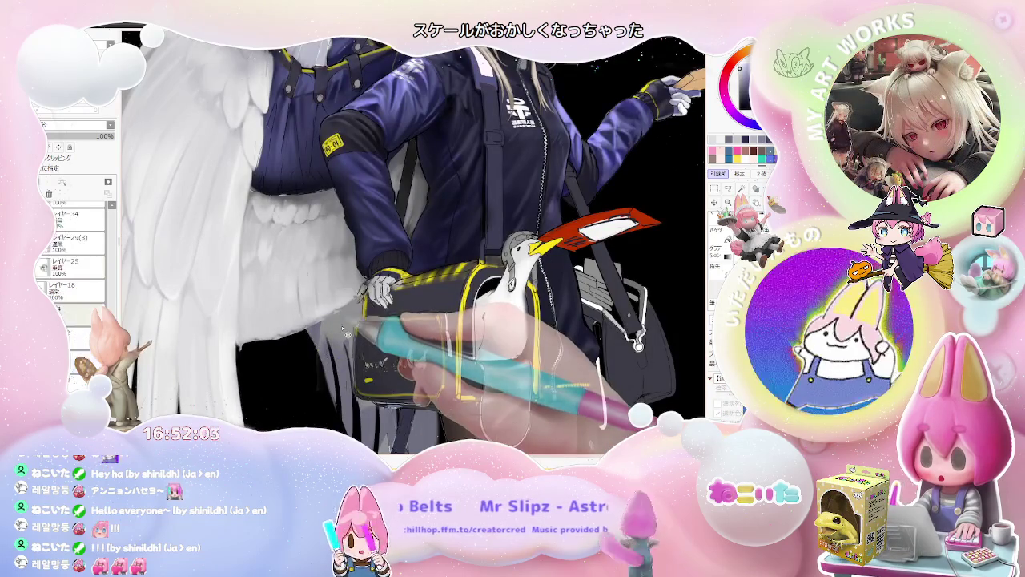
Step: Switch to the fill tool and make layer レイヤー34(2) active
key("g")
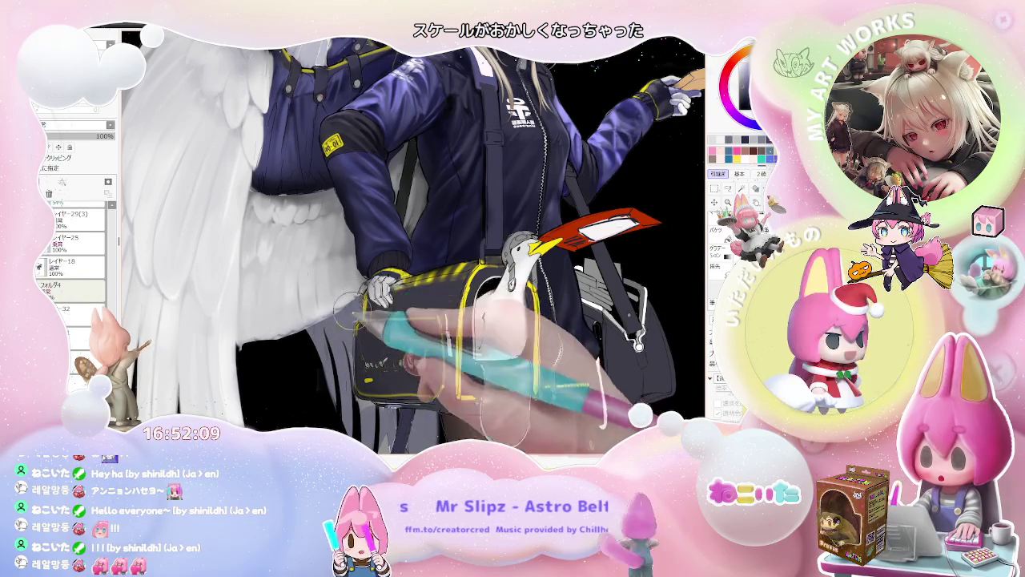
scroll(352, 324, "down", 5)
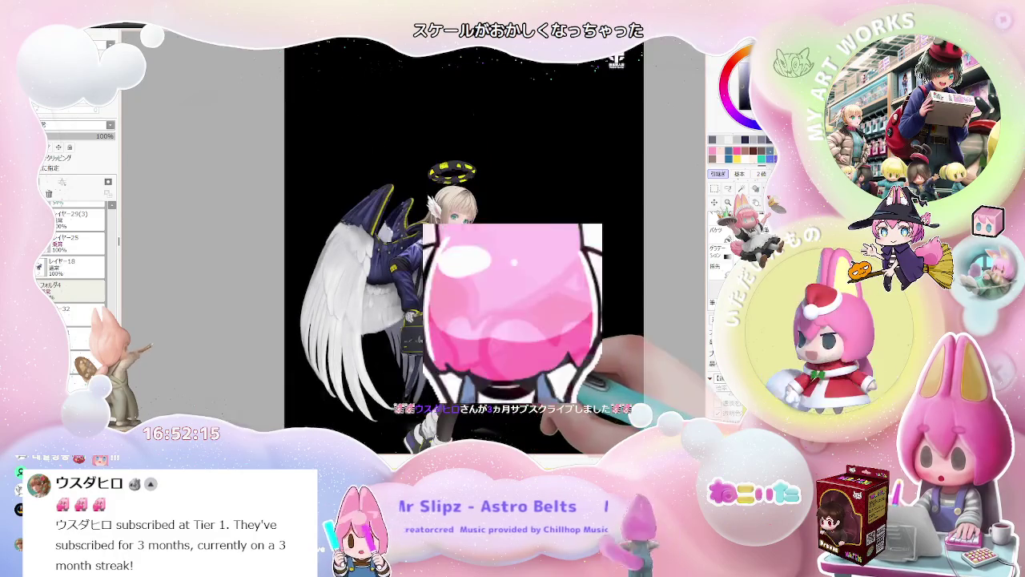
scroll(406, 358, "down", 2)
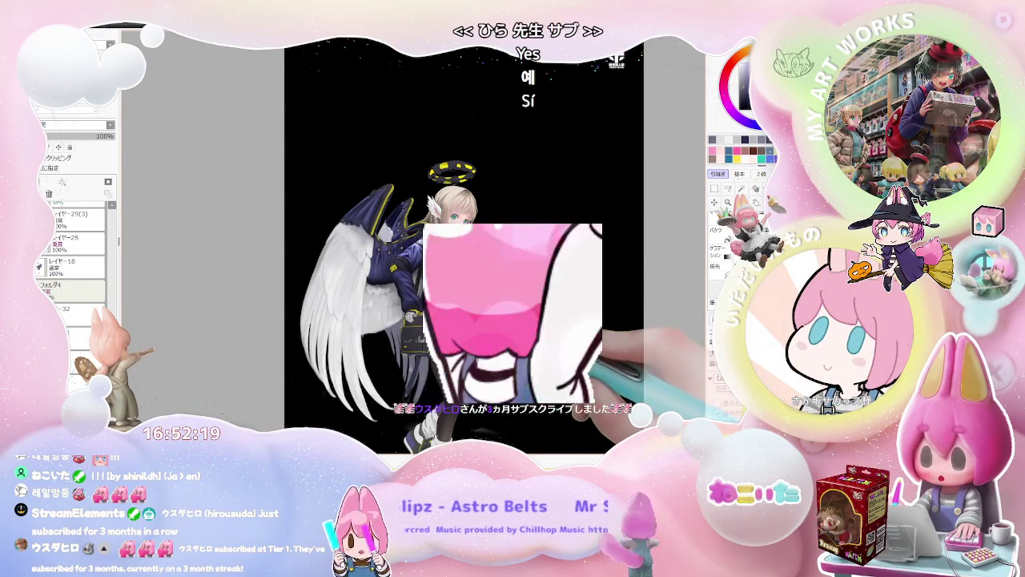
left_click_drag(524, 319, 508, 363)
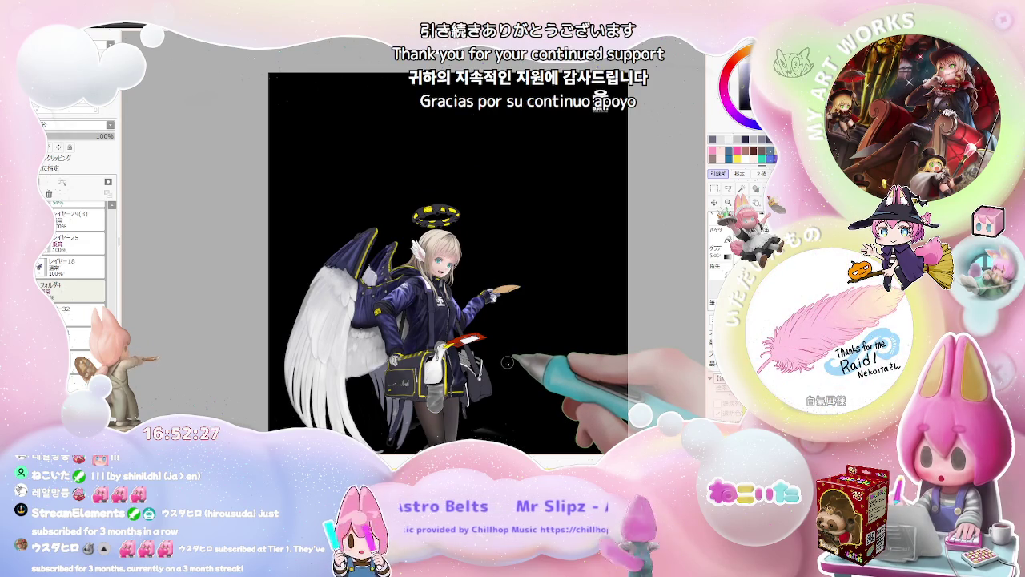
scroll(345, 256, "up", 5)
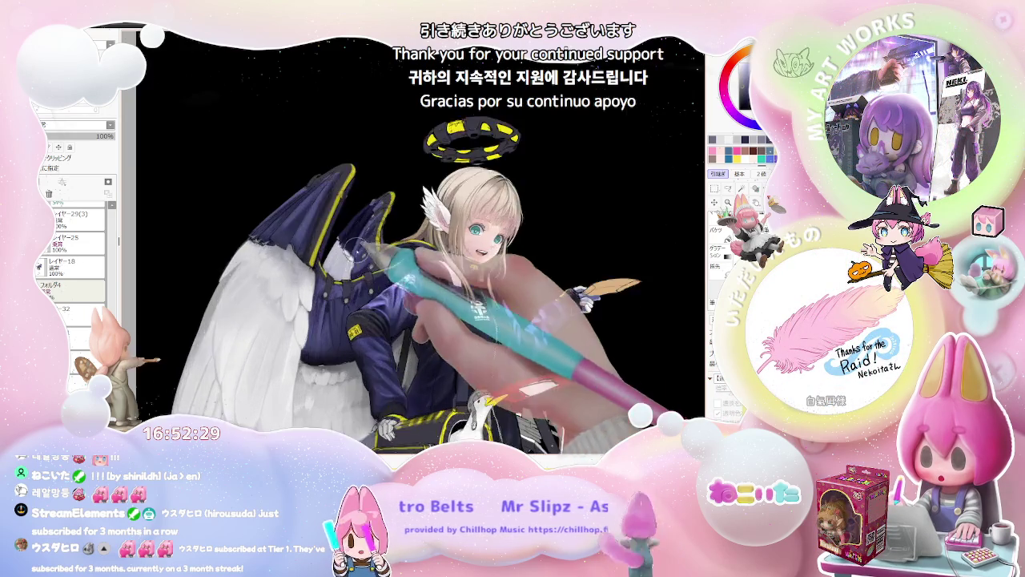
scroll(329, 253, "up", 2)
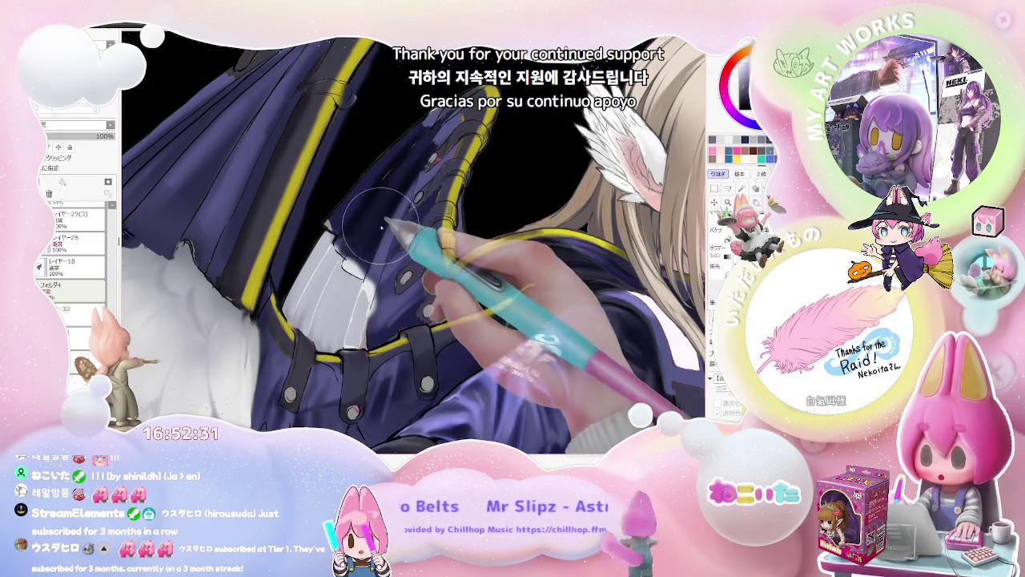
left_click(352, 276, "ctrl")
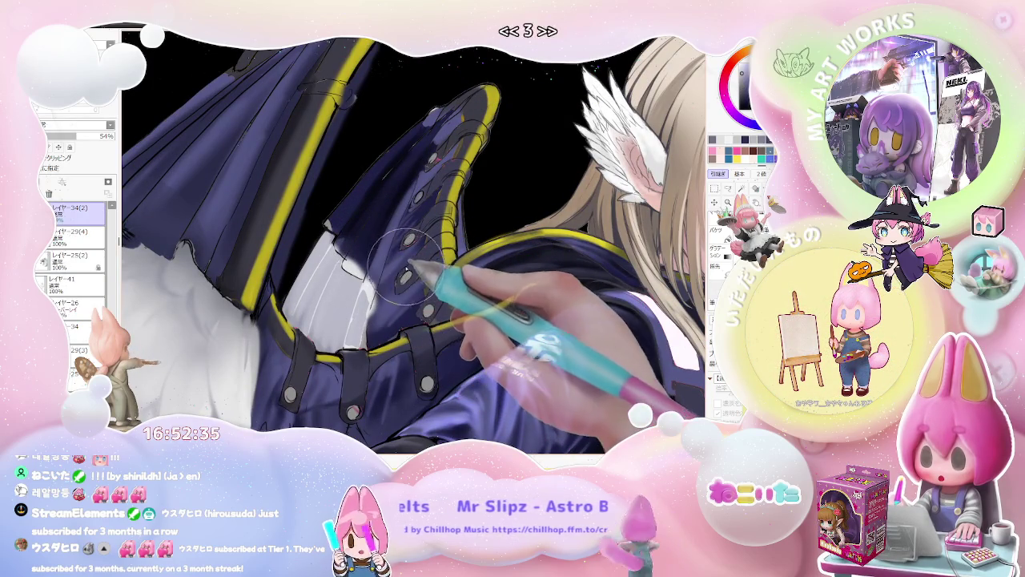
Step: Try other layers, then zoom out, tilt the view and zoom back onto the bag
scroll(564, 320, "down", 2)
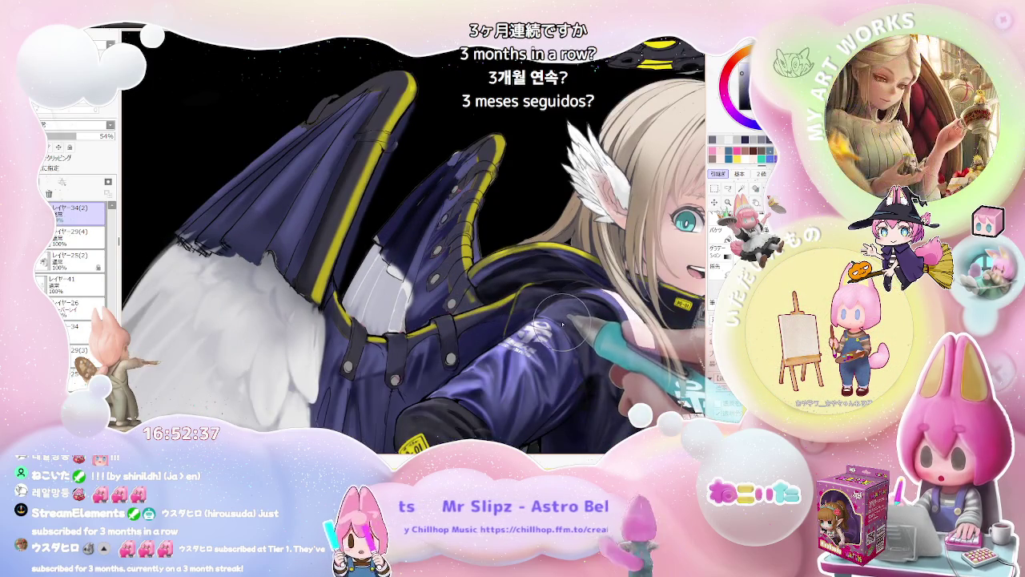
scroll(565, 320, "down", 1)
scroll(565, 321, "down", 1)
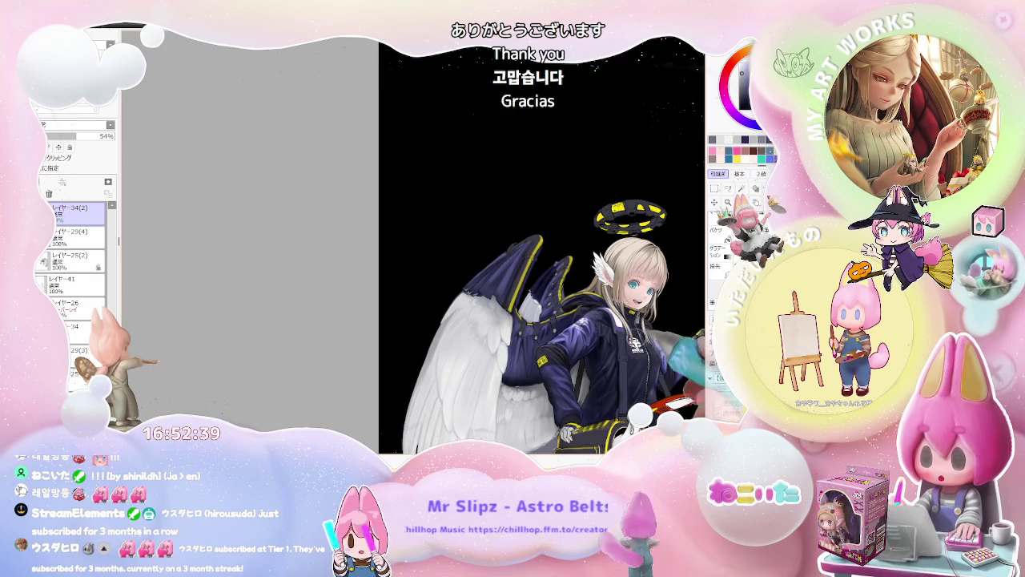
scroll(564, 320, "down", 1)
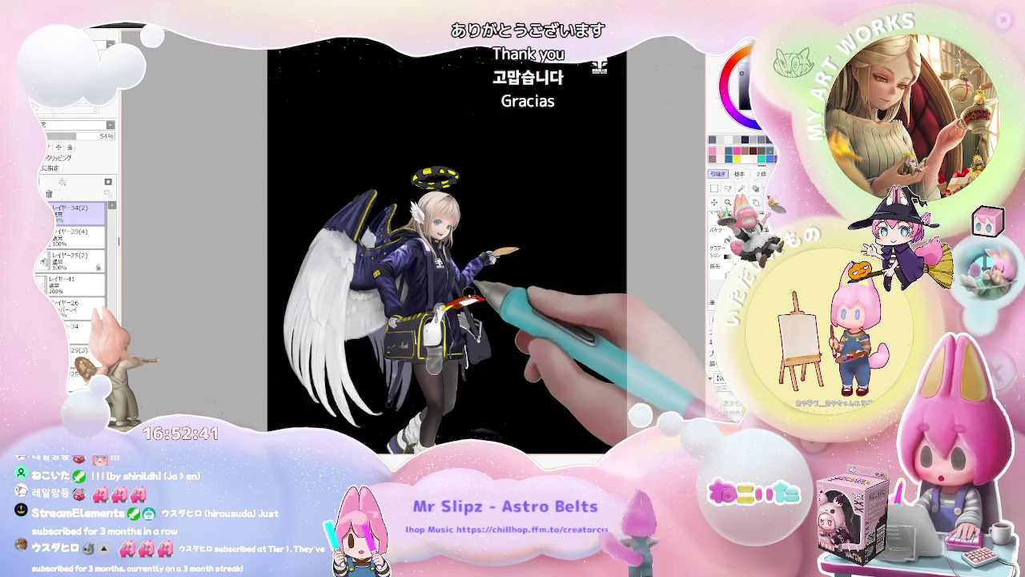
scroll(396, 343, "up", 1)
left_click(380, 352, "ctrl")
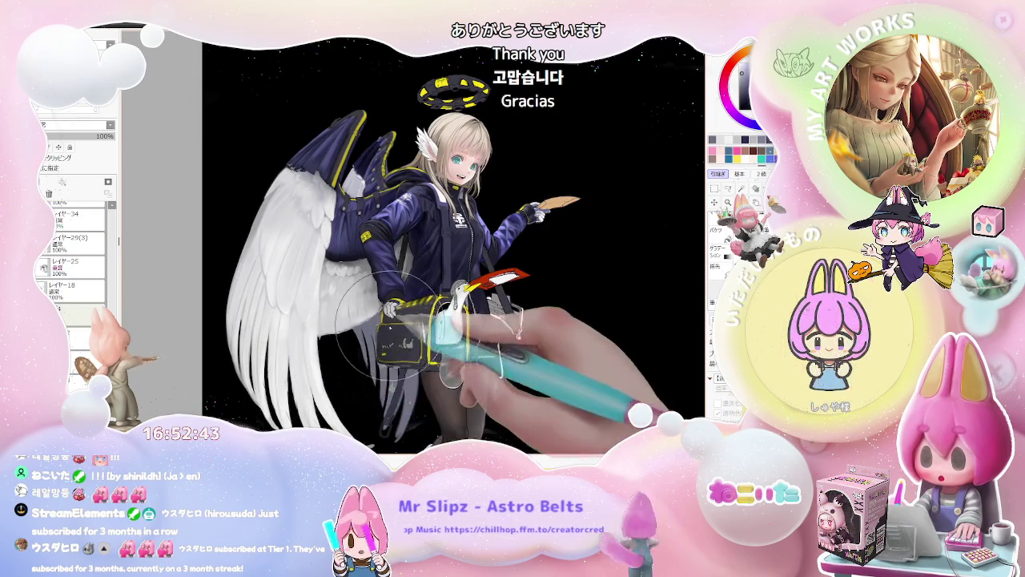
left_click(241, 333, "ctrl")
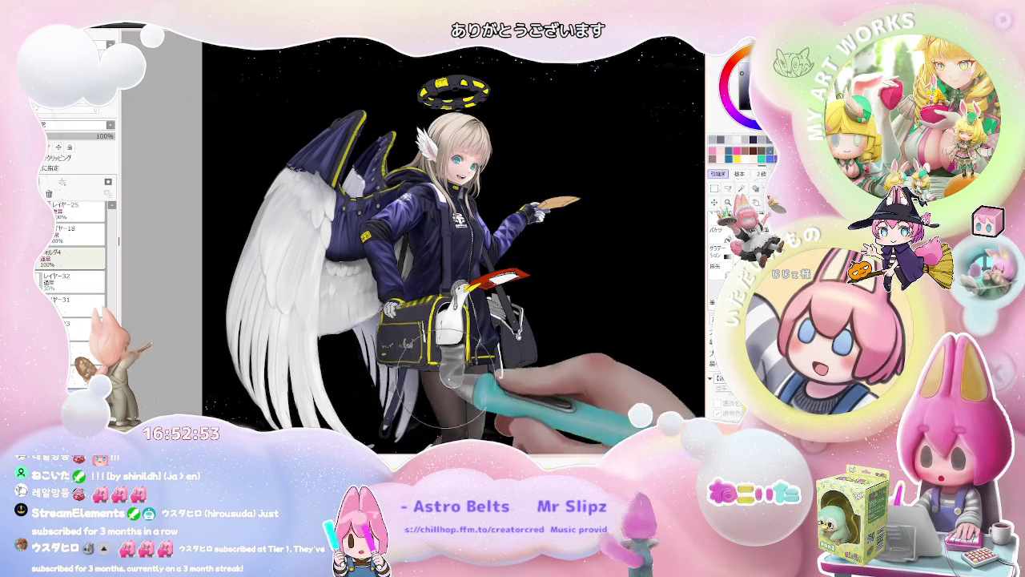
key("ctrl+minus")
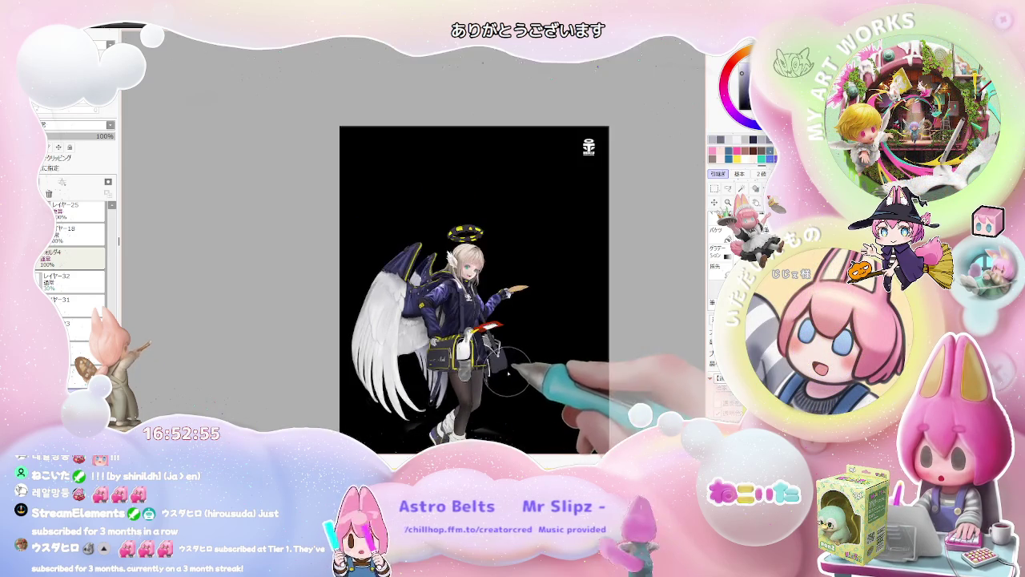
key("Delete")
key("Delete")
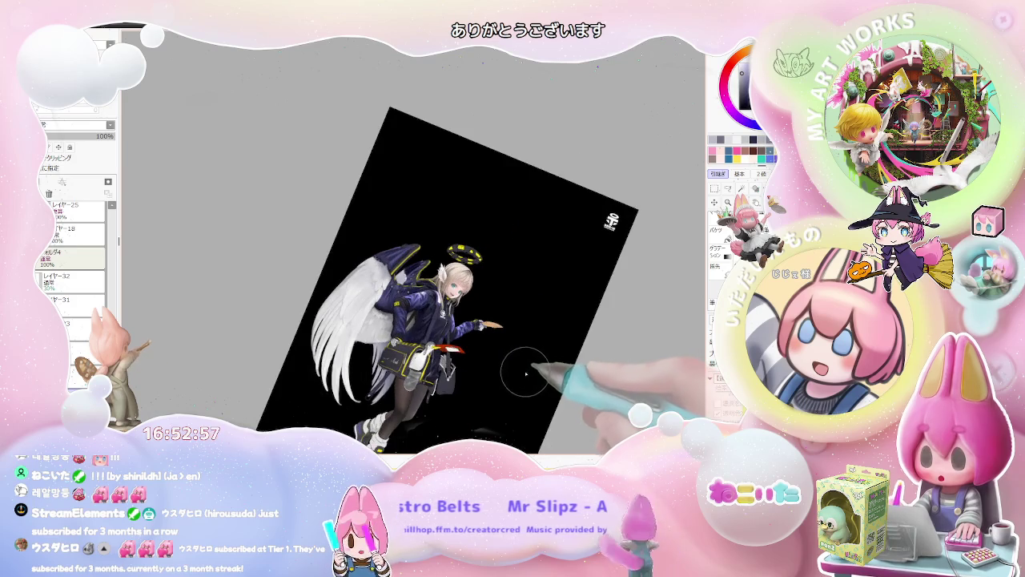
key("Home")
key("ctrl+plus")
key("ctrl+plus")
Step: Zoom in on the bag, rotate the character upright, and zoom toward the navy sleeve
scroll(414, 383, "up", 2)
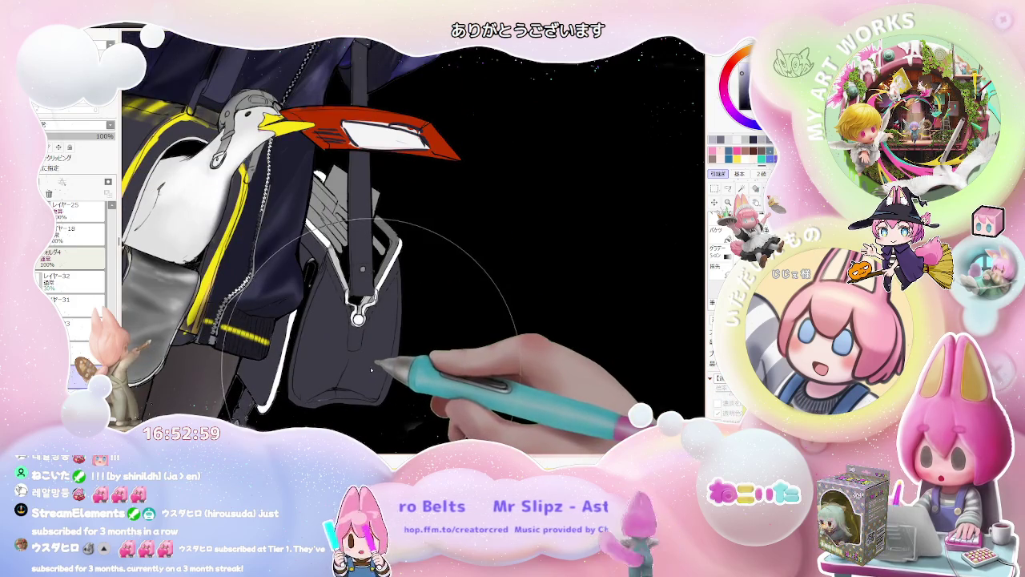
scroll(387, 390, "up", 1)
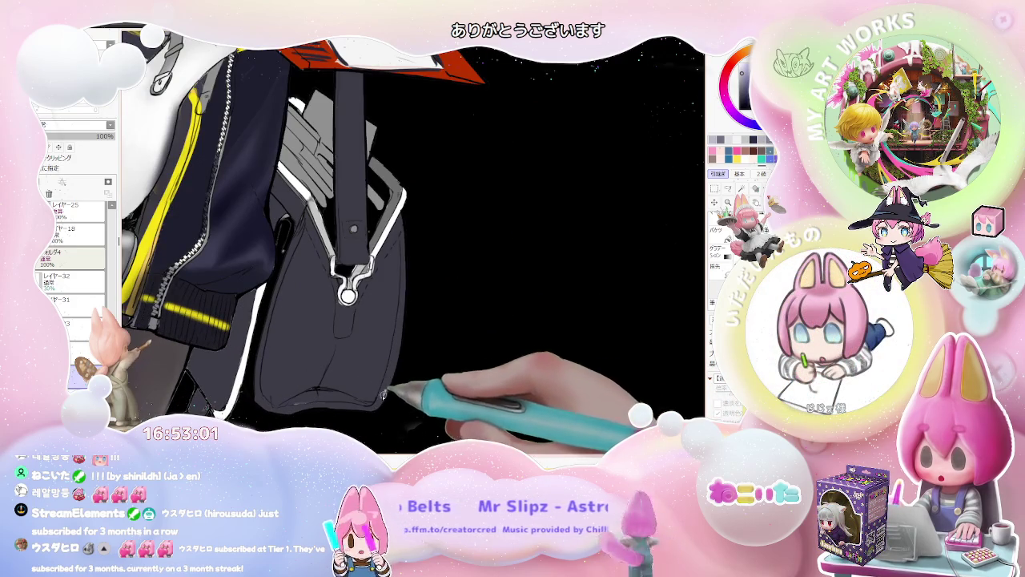
scroll(411, 366, "down", 1)
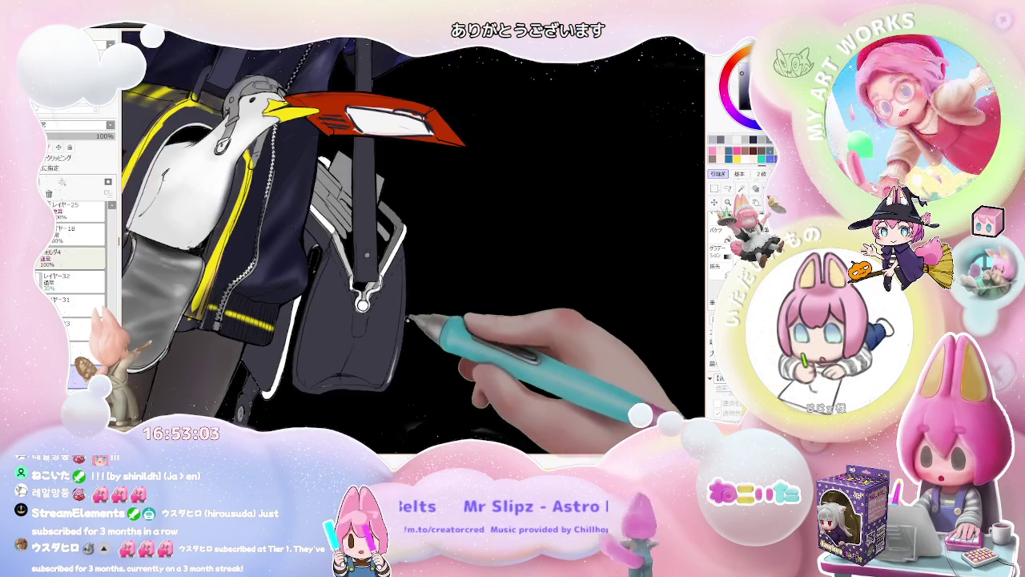
scroll(419, 350, "down", 1)
scroll(415, 317, "down", 1)
mouse_move(411, 309)
left_mouse_down()
mouse_move(407, 325)
mouse_move(464, 390)
left_mouse_up()
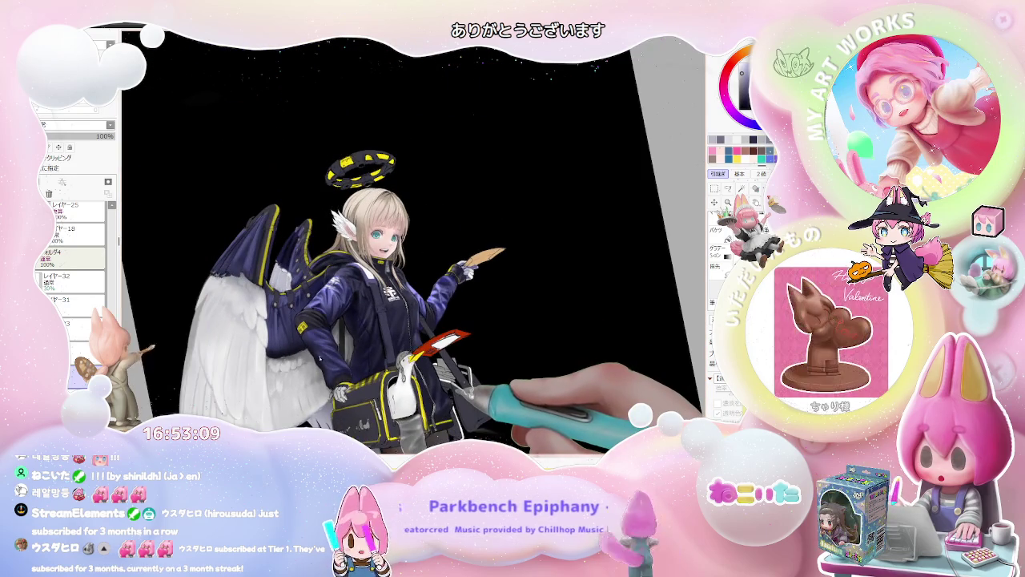
scroll(330, 356, "up", 2)
scroll(295, 361, "up", 1)
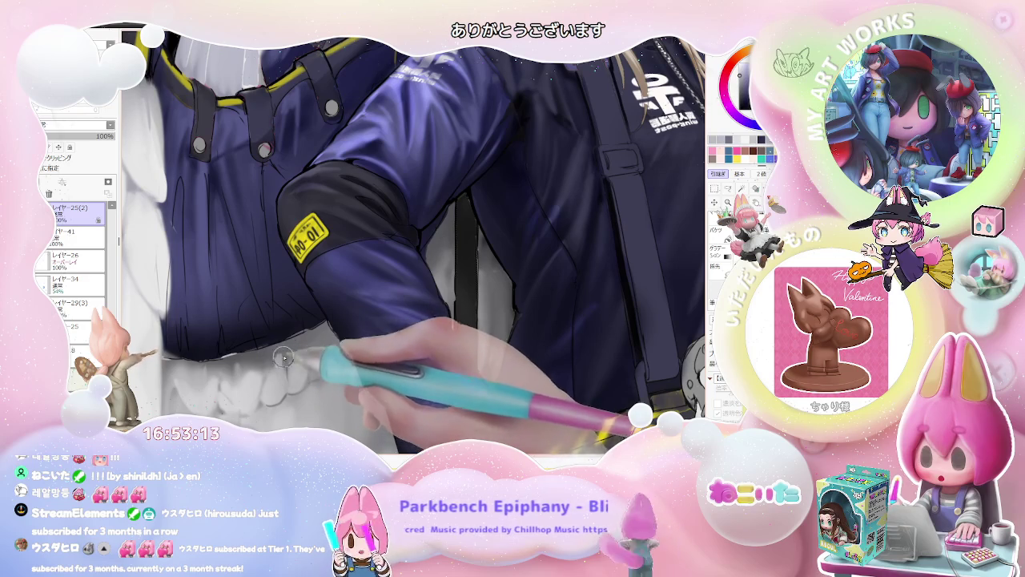
Step: Zoom around the sleeve and tilt the view counterclockwise over the wing feathers
scroll(288, 352, "down", 1)
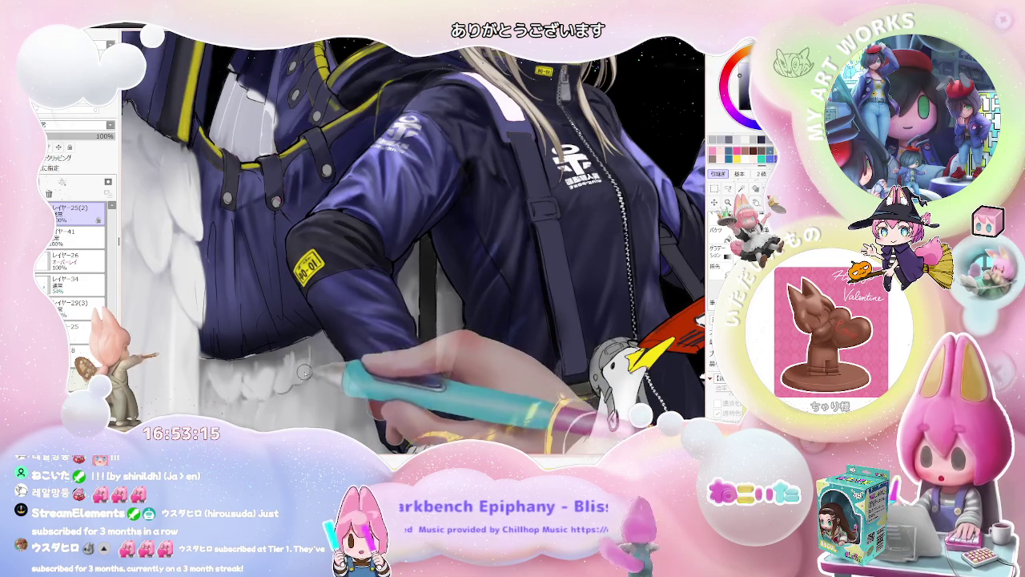
scroll(300, 376, "down", 3)
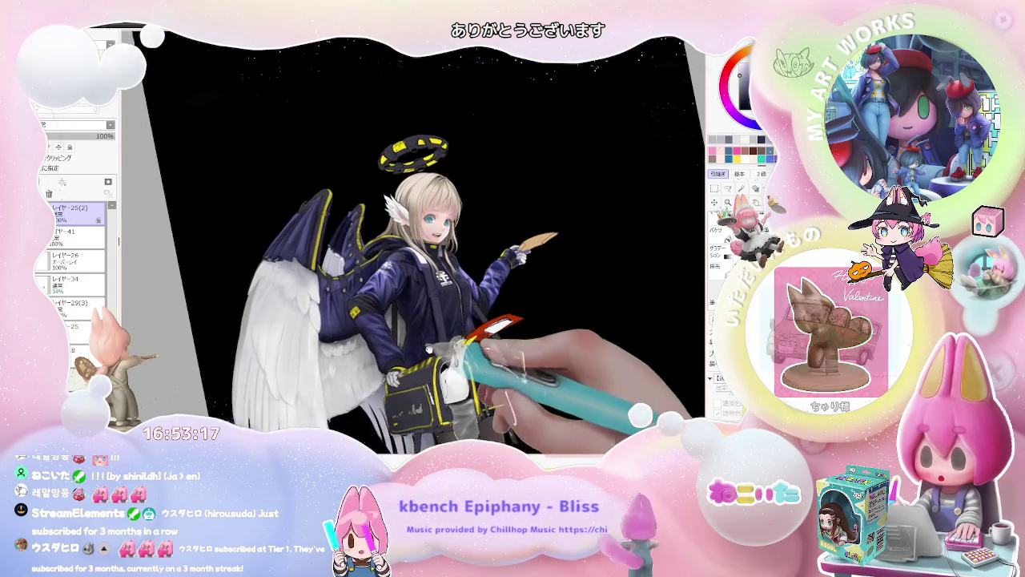
scroll(363, 347, "up", 2)
scroll(374, 318, "up", 1)
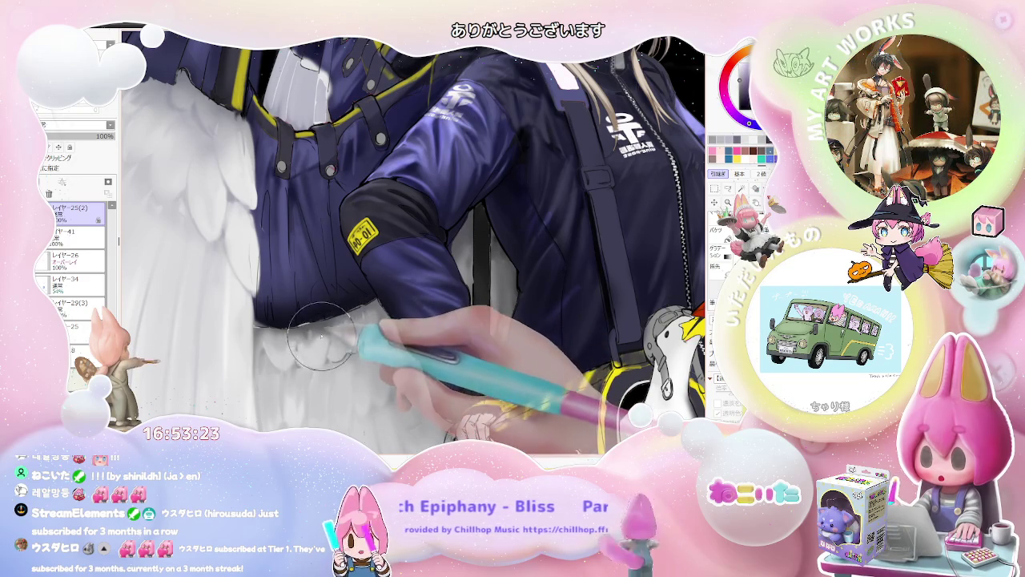
scroll(320, 338, "down", 3)
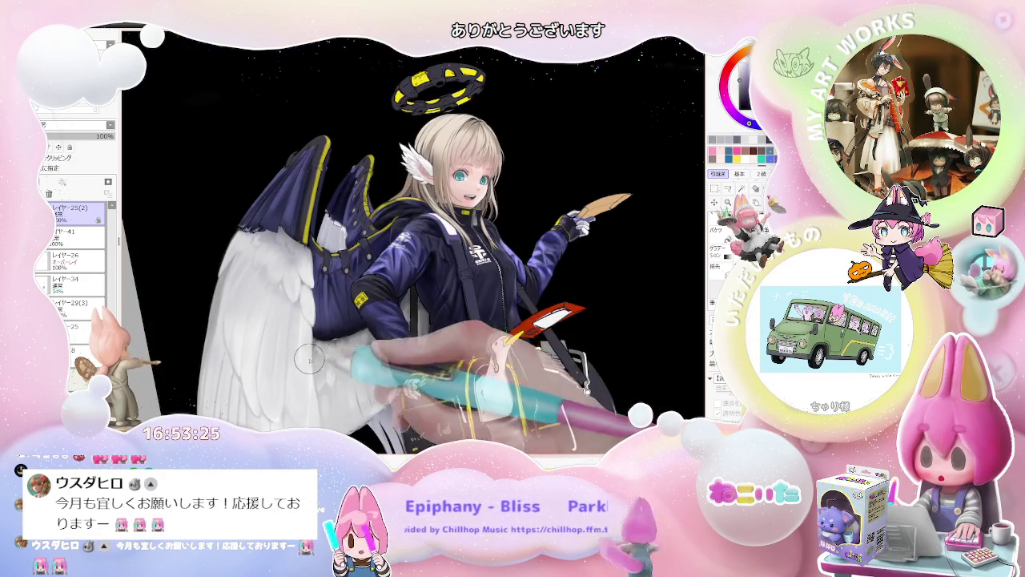
scroll(317, 357, "down", 2)
key("Delete")
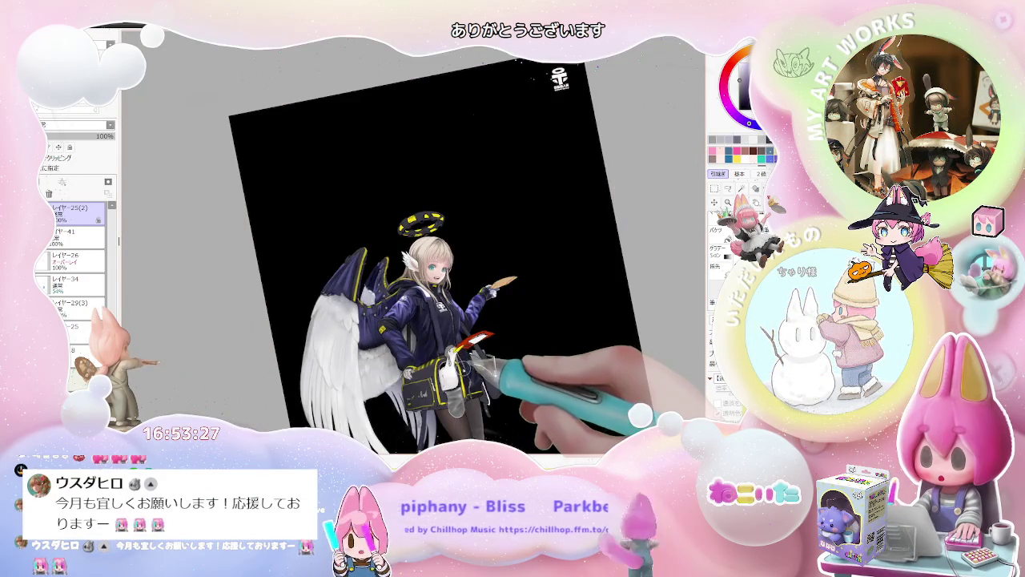
scroll(326, 324, "up", 2)
scroll(326, 323, "up", 2)
scroll(326, 323, "up", 1)
Step: Enlarge the brush with the bracket keys and zoom out to check the face and jacket
key("bracketleft")
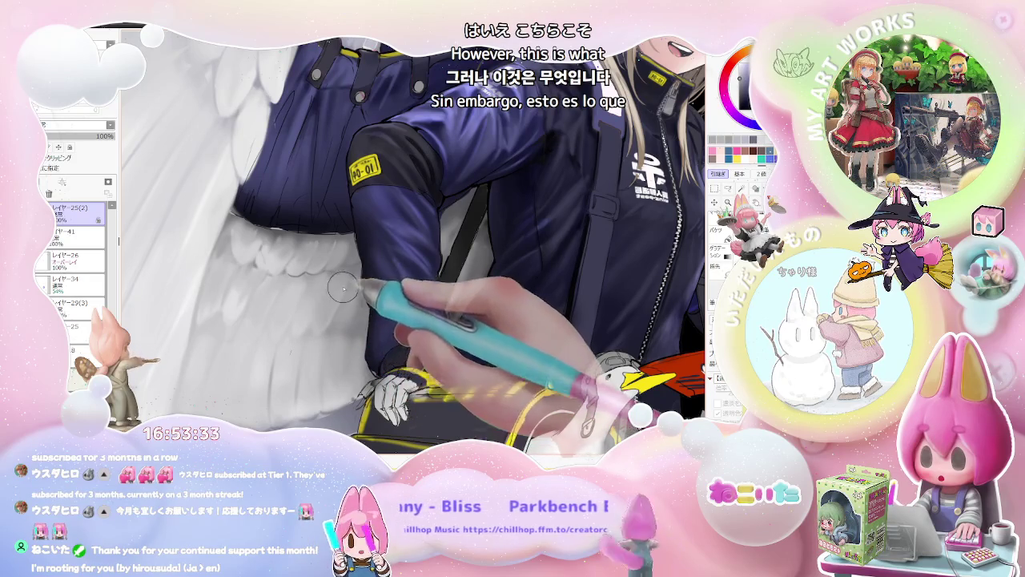
key("bracketright")
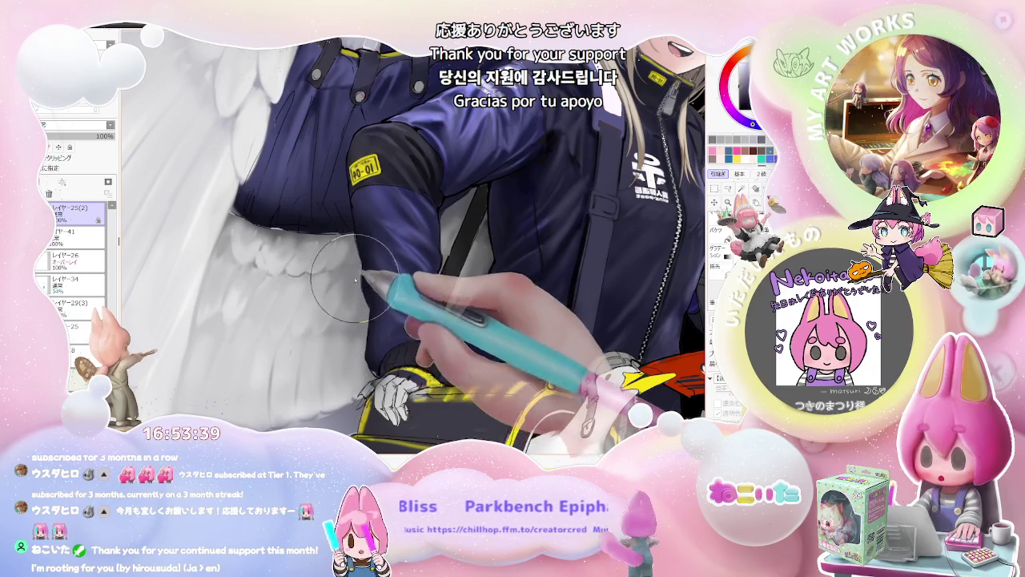
key("minus")
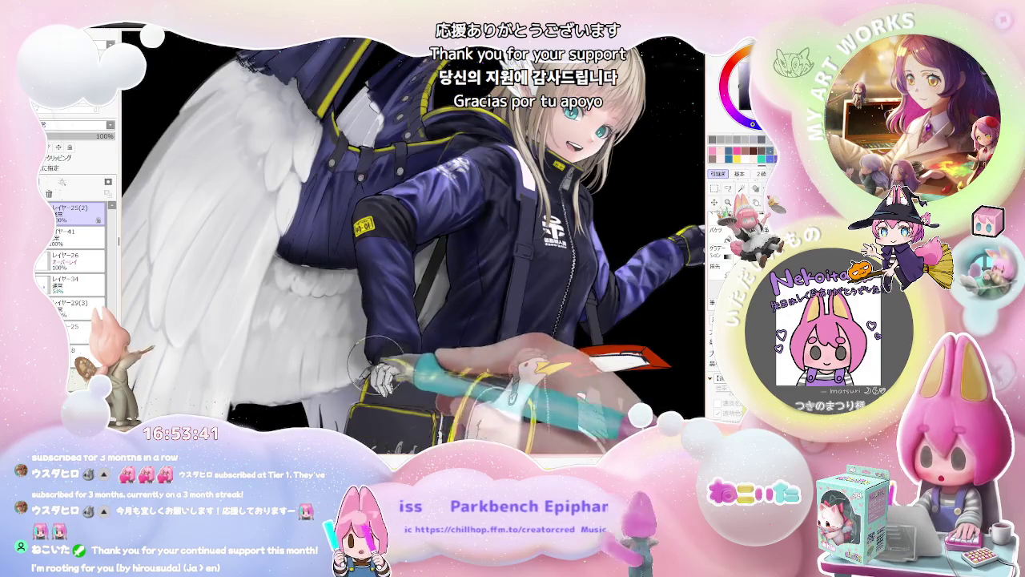
key("minus")
key("minus")
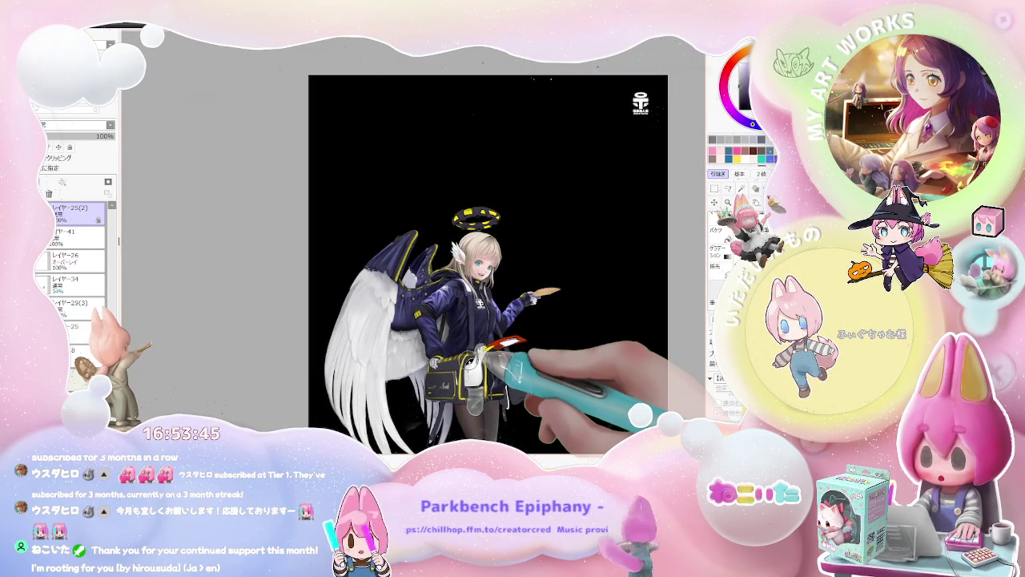
key("plus")
key("plus")
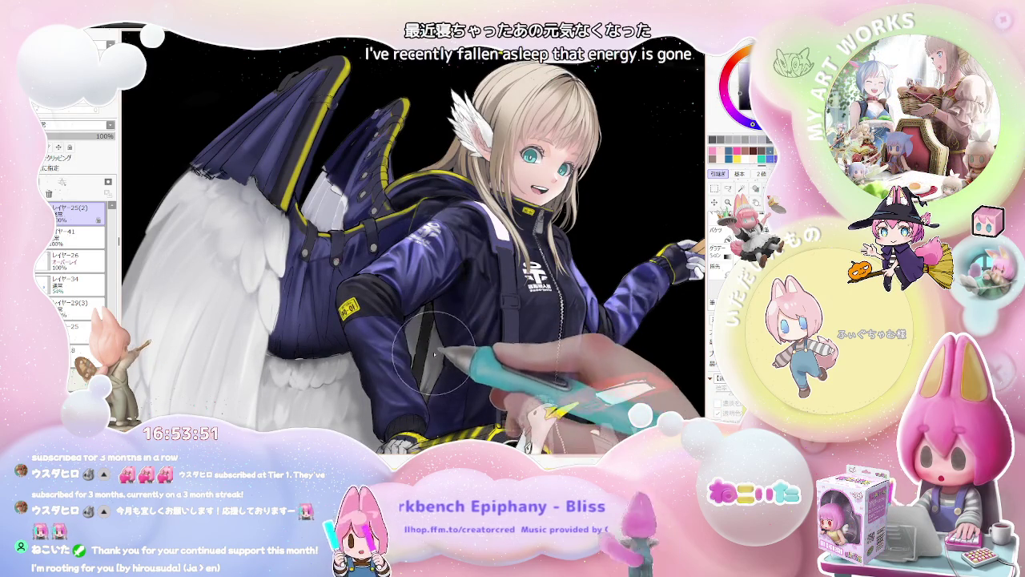
Step: Rotate the view clockwise, zoom onto the wing, and undo to restore the dark 10-01 cuff
key("minus")
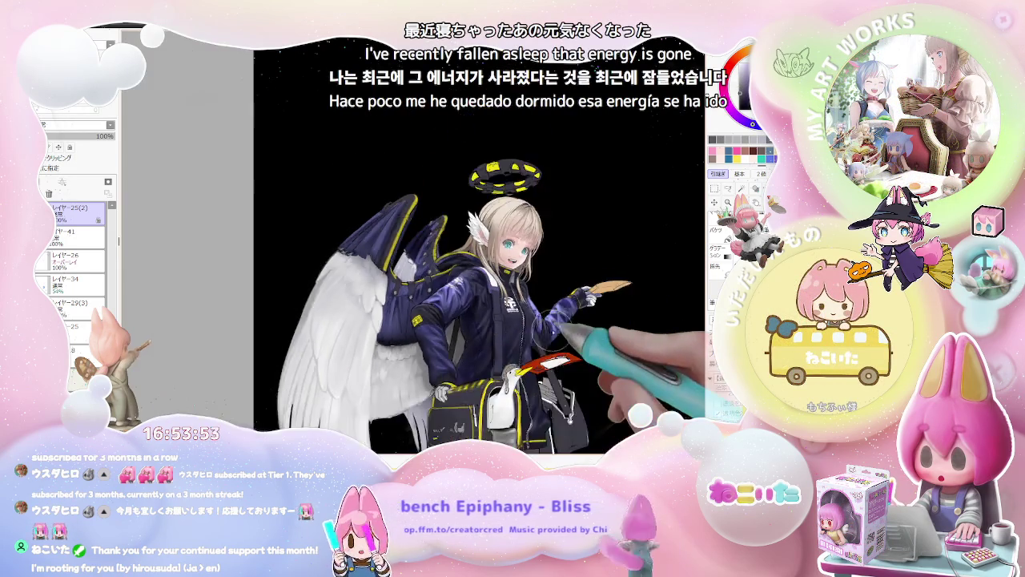
key("minus")
key("plus")
key("End")
key("End")
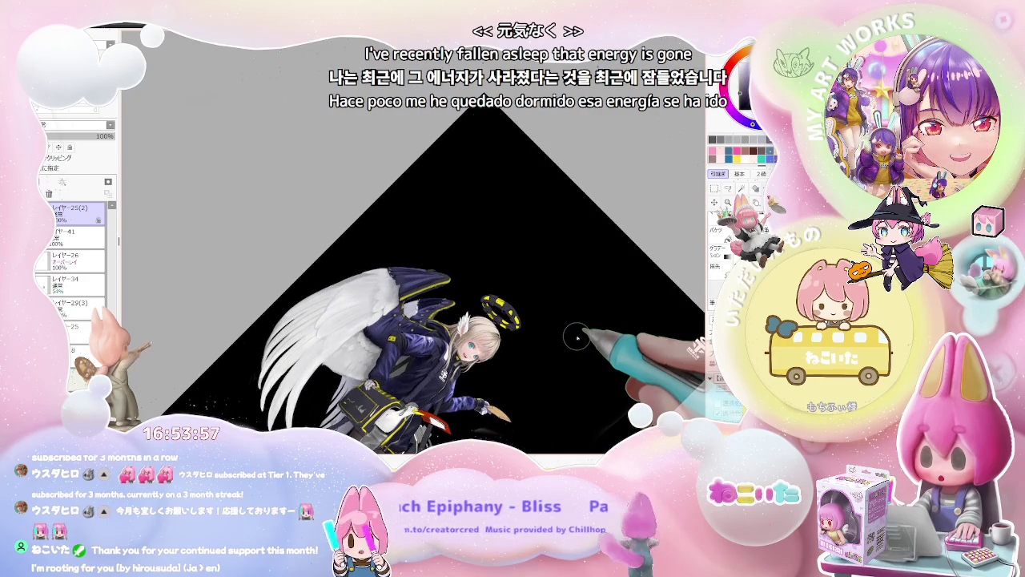
key("plus")
key("plus")
key("plus")
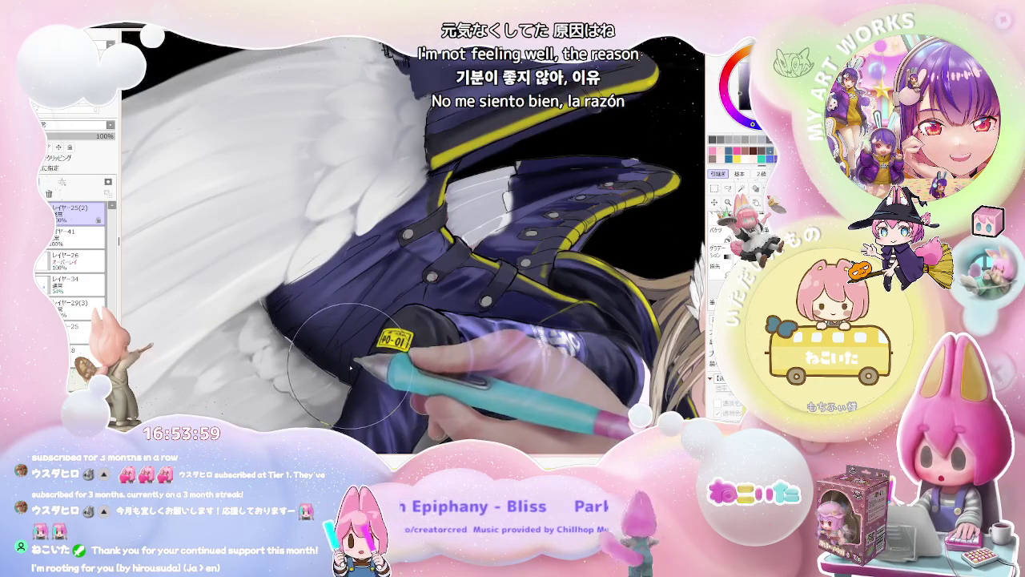
key("ctrl+z")
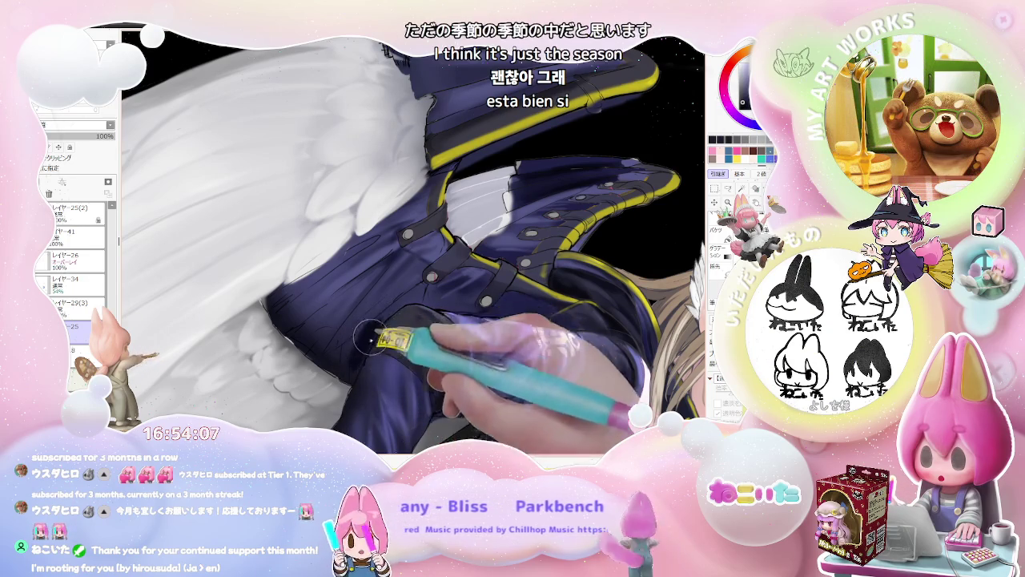
Step: Mirror the canvas view horizontally and rotate it clockwise around the upper body
scroll(369, 339, "down", 2)
scroll(370, 339, "down", 3)
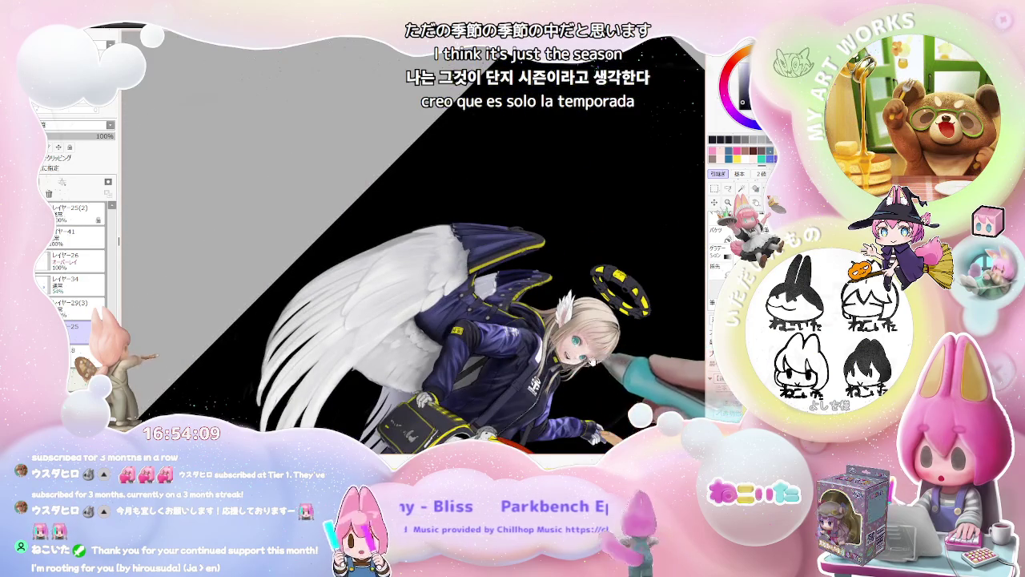
scroll(492, 270, "up", 2)
scroll(408, 354, "up", 2)
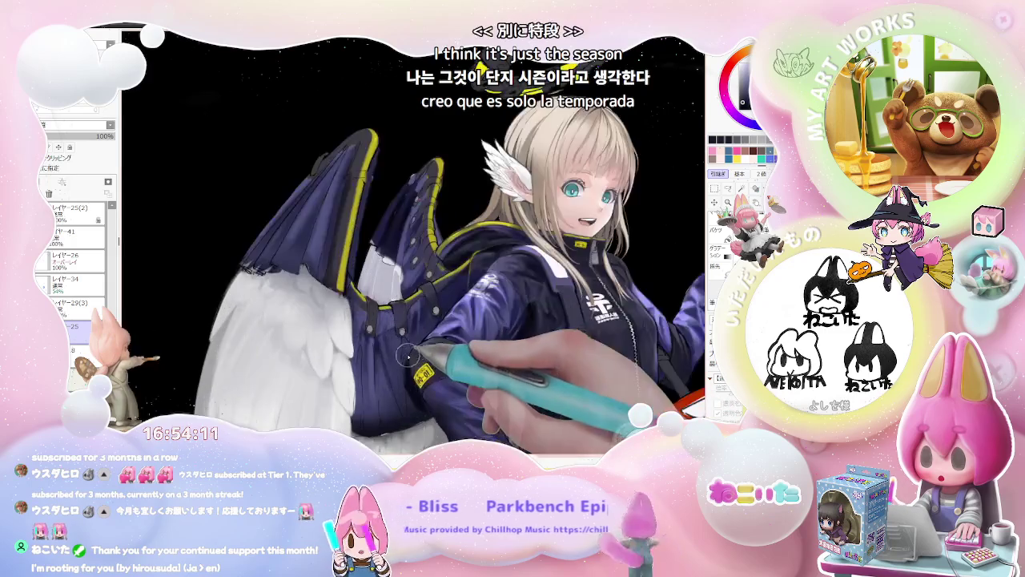
scroll(409, 354, "up", 1)
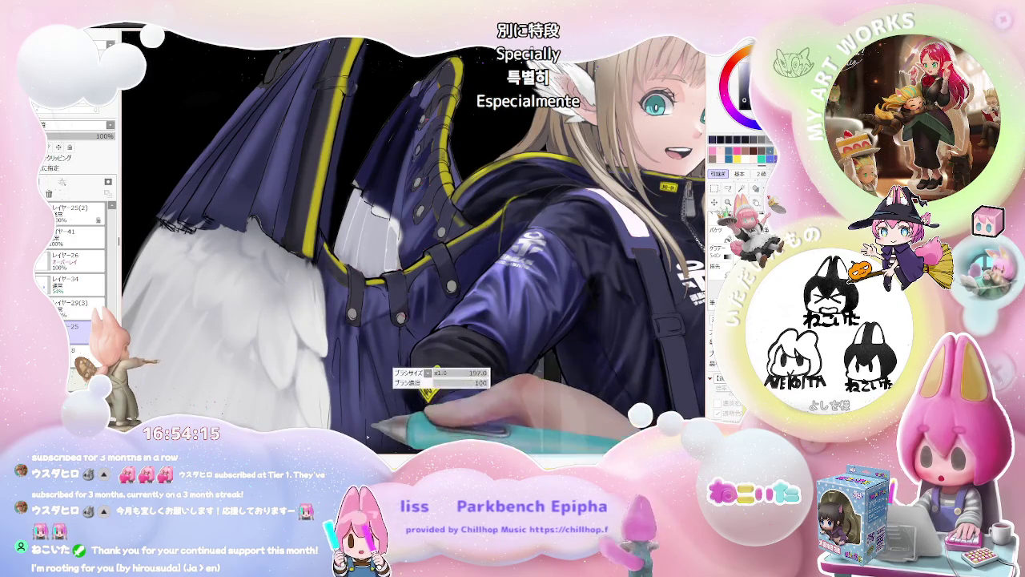
scroll(403, 402, "down", 3)
key("h")
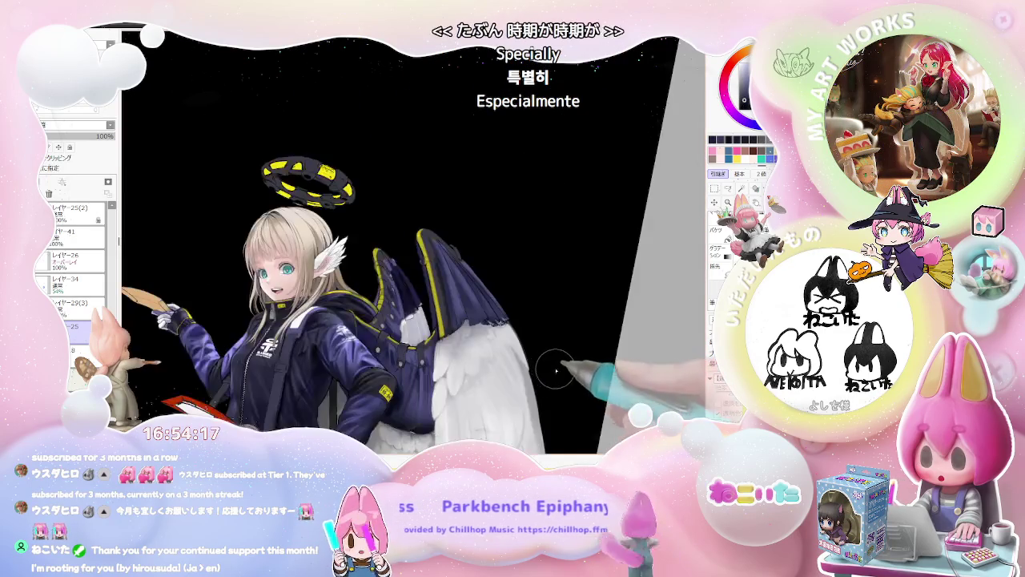
scroll(396, 349, "up", 3)
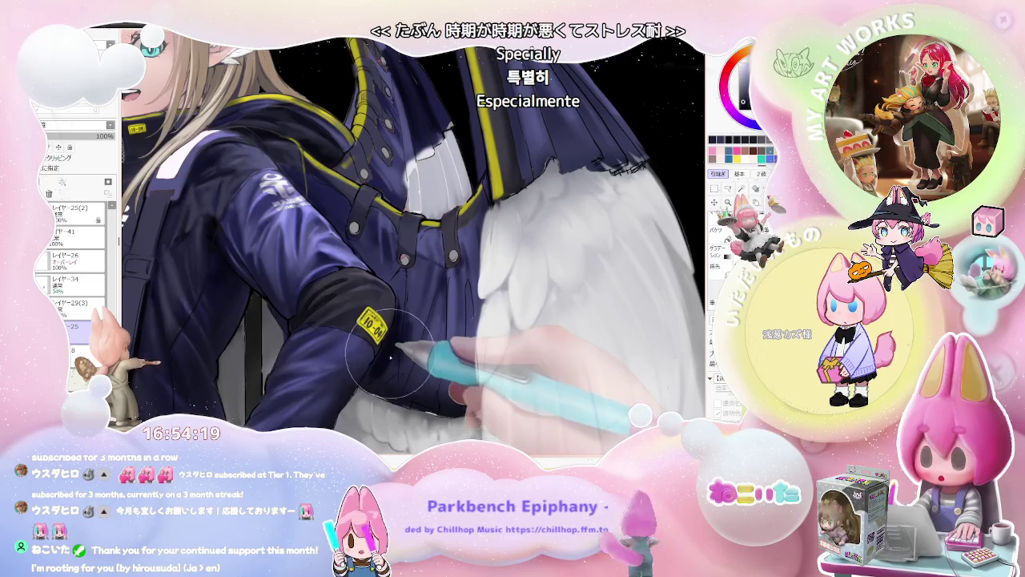
scroll(410, 364, "down", 2)
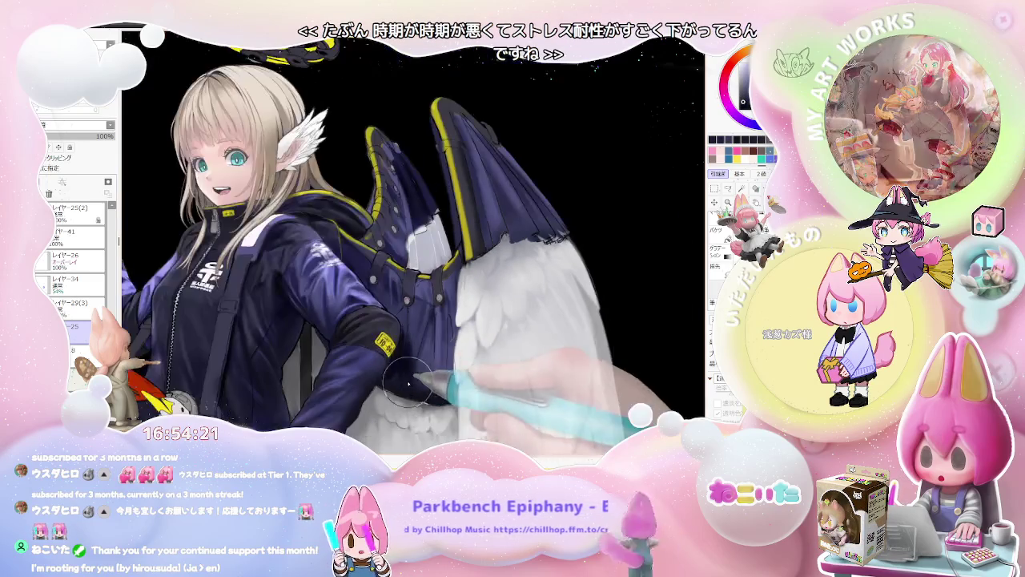
scroll(413, 371, "down", 3)
key("End")
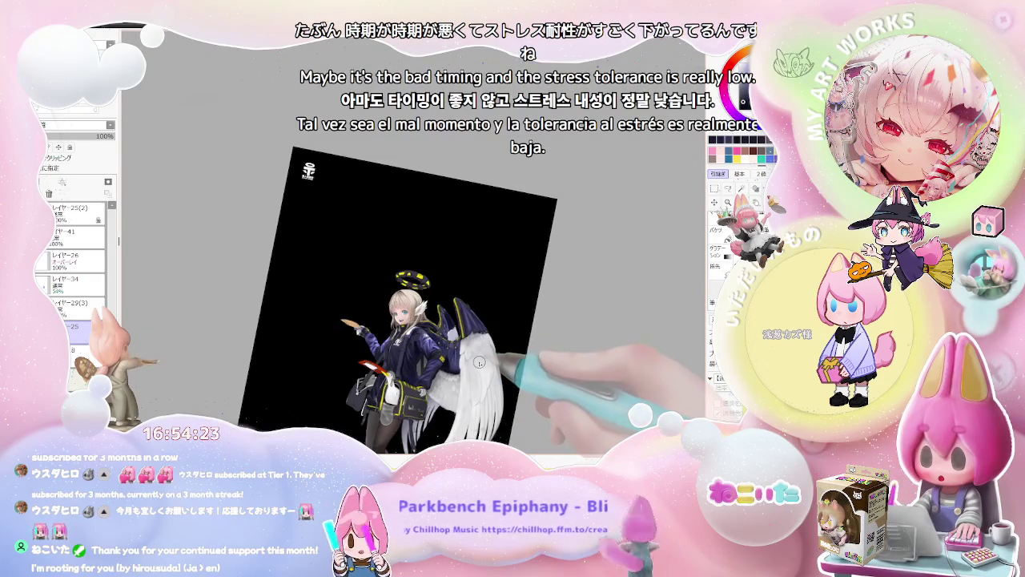
key("End")
key("End")
Step: Rotate the view back upright and zoom in close on the jacket and white wing
scroll(360, 353, "up", 4)
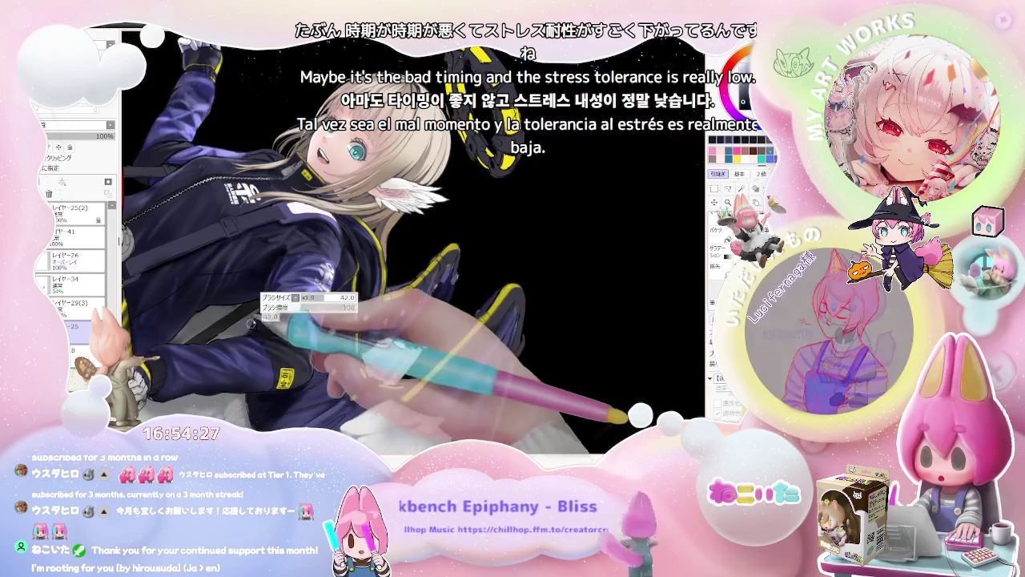
scroll(269, 307, "up", 3)
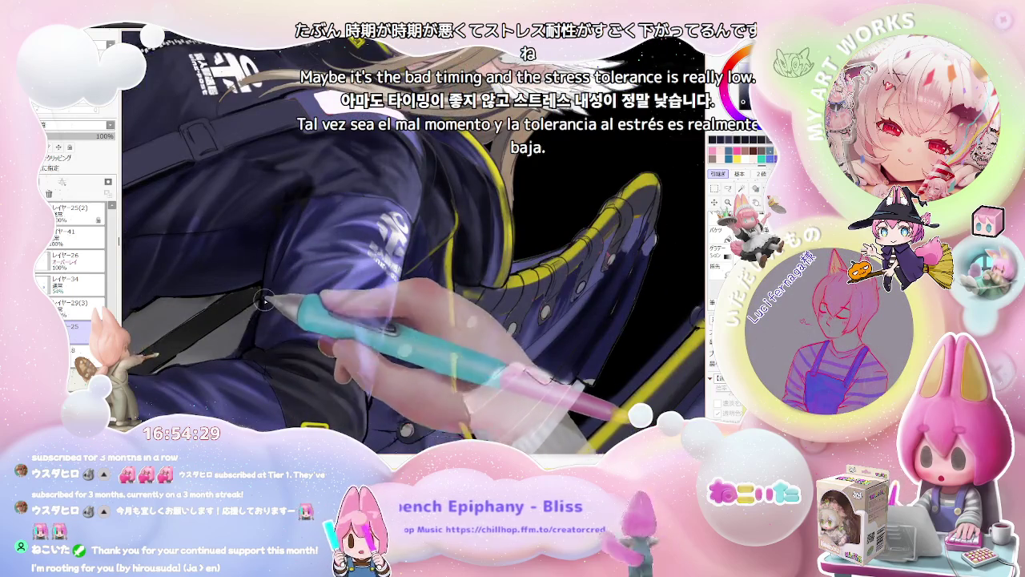
scroll(264, 300, "down", 3)
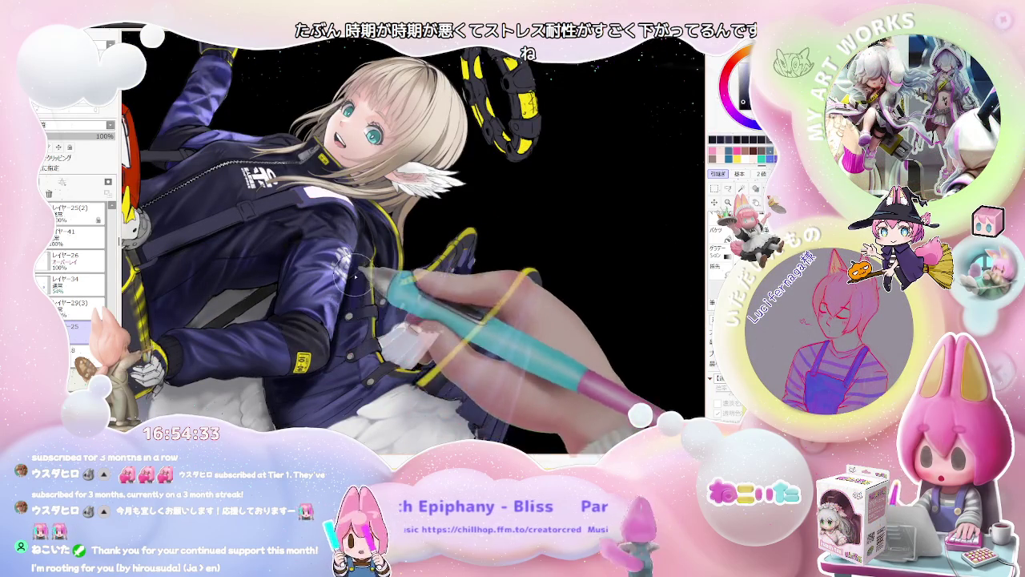
scroll(350, 294, "down", 2)
scroll(352, 314, "down", 2)
key("Delete")
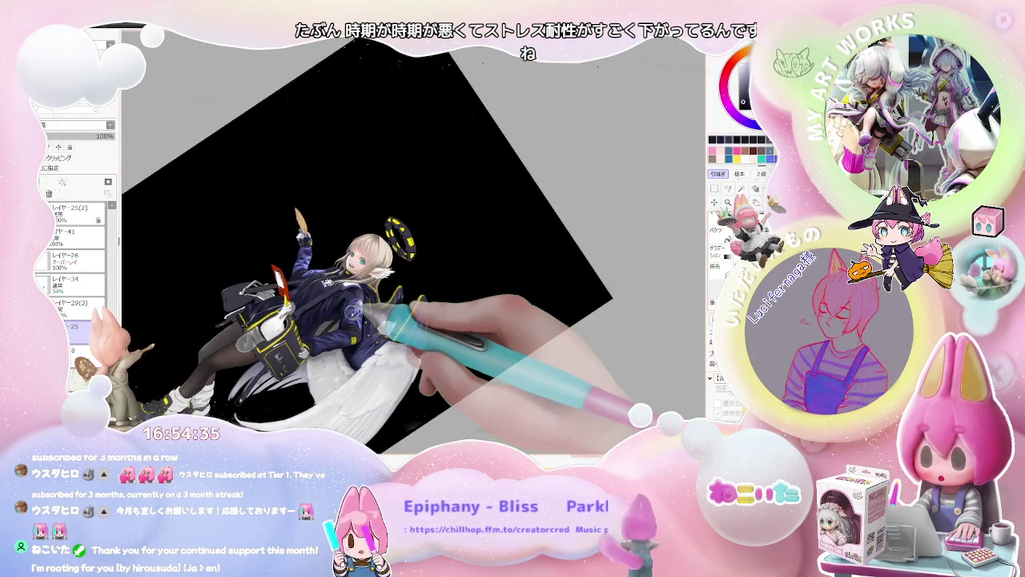
key("Home")
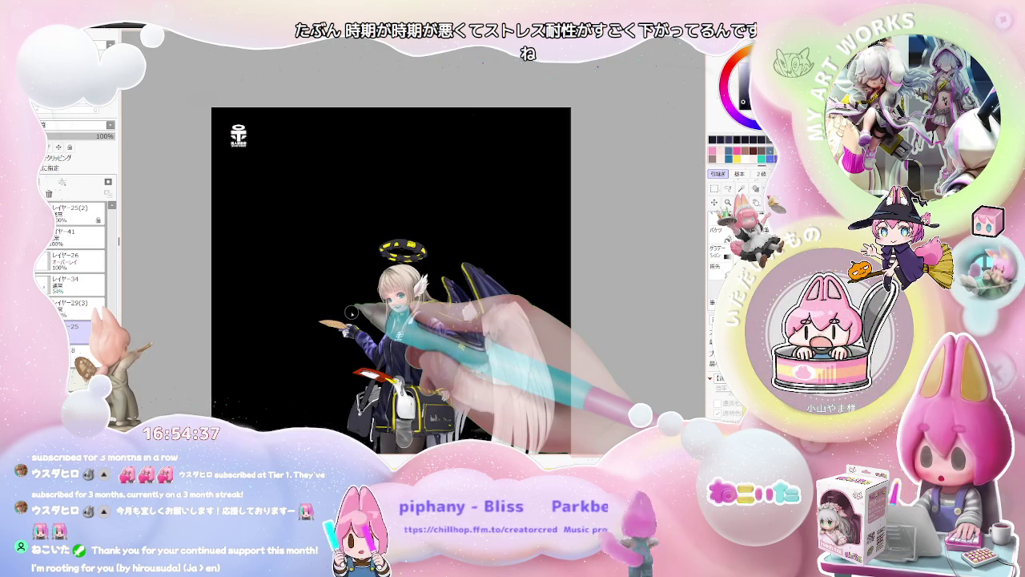
scroll(352, 313, "up", 2)
scroll(356, 320, "up", 1)
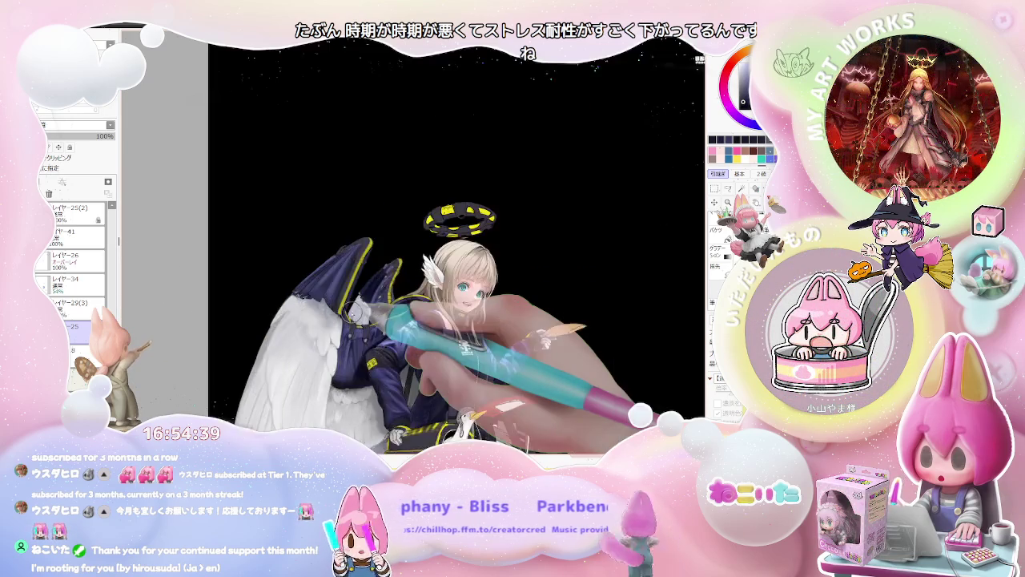
scroll(360, 329, "up", 1)
scroll(367, 344, "up", 1)
scroll(368, 345, "up", 1)
scroll(300, 336, "up", 2)
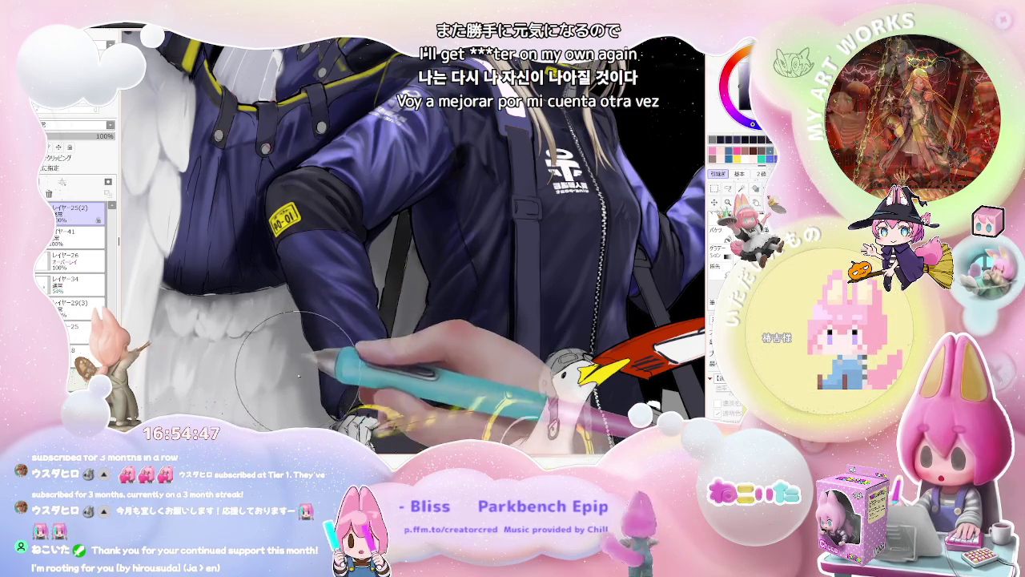
Step: Enlarge the brush and make layer レイヤー41 the active painting layer
scroll(293, 362, "down", 2)
scroll(311, 410, "down", 2)
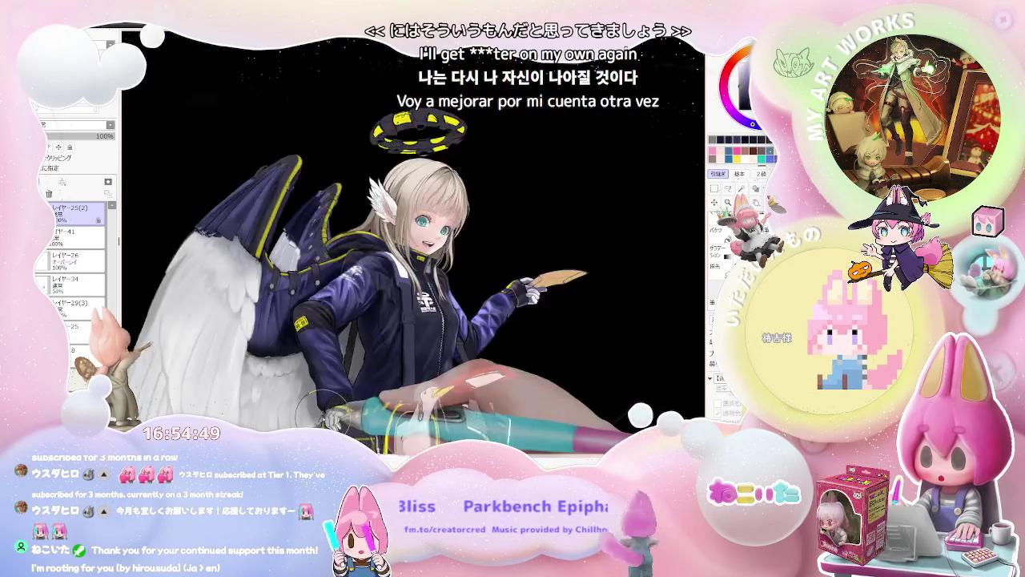
scroll(448, 384, "down", 2)
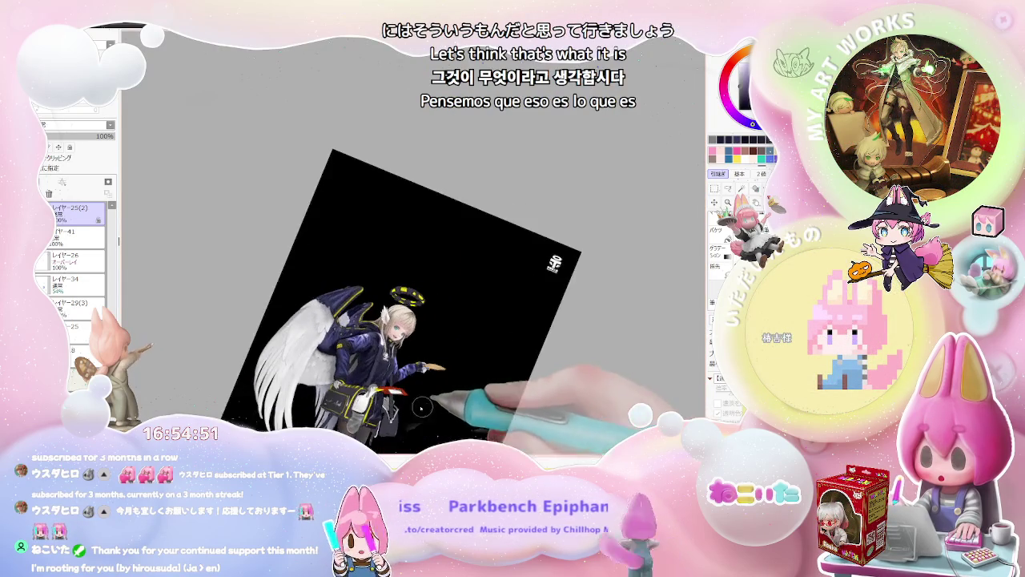
scroll(464, 392, "up", 2)
scroll(360, 376, "up", 2)
scroll(304, 384, "up", 1)
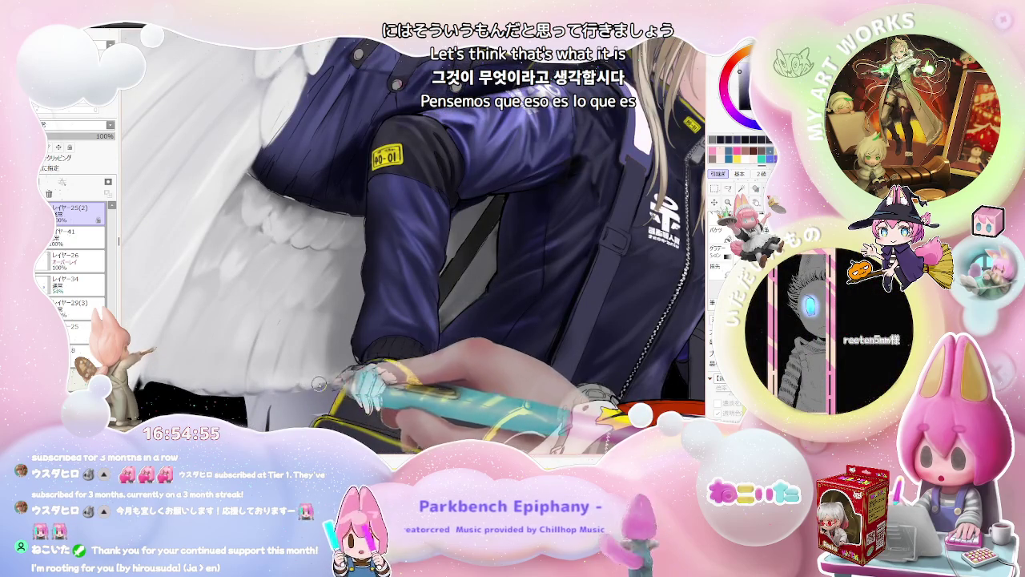
key("bracketright")
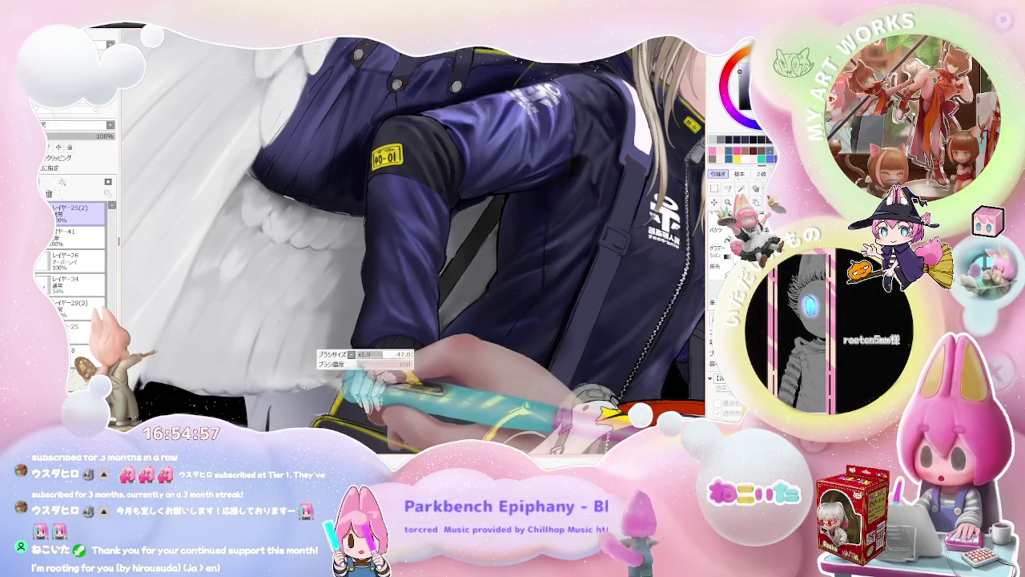
key("ctrl+minus")
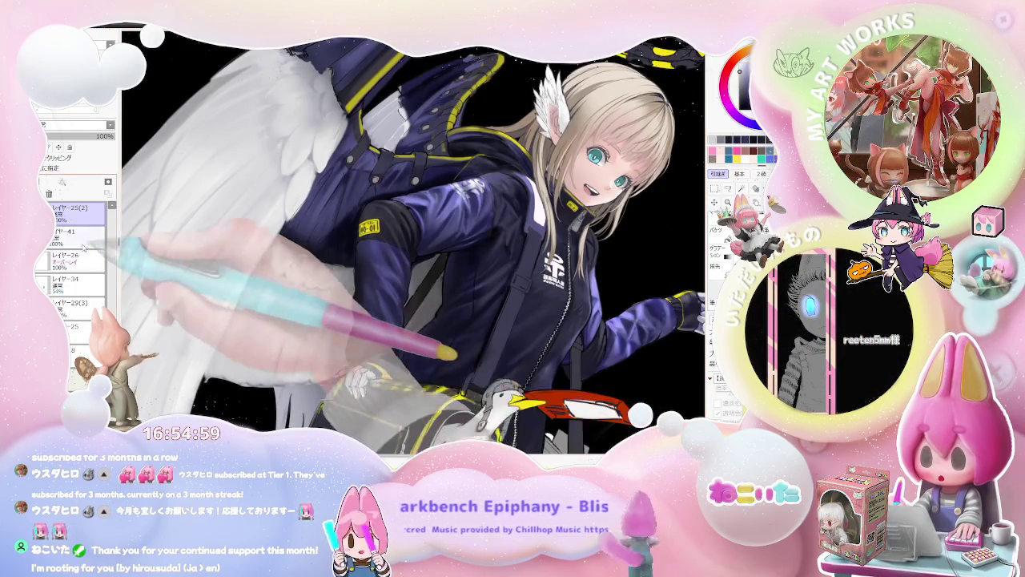
left_click(264, 272, "ctrl+shift")
Step: Soften the white wing's lower edge where it meets the bag
key("ctrl+plus")
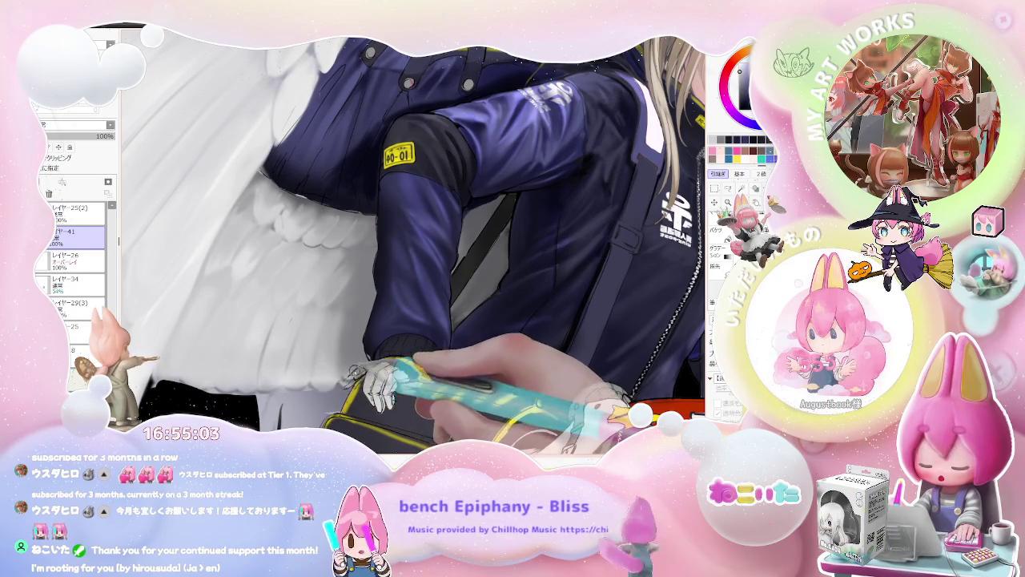
key("ctrl+minus")
key("ctrl+minus")
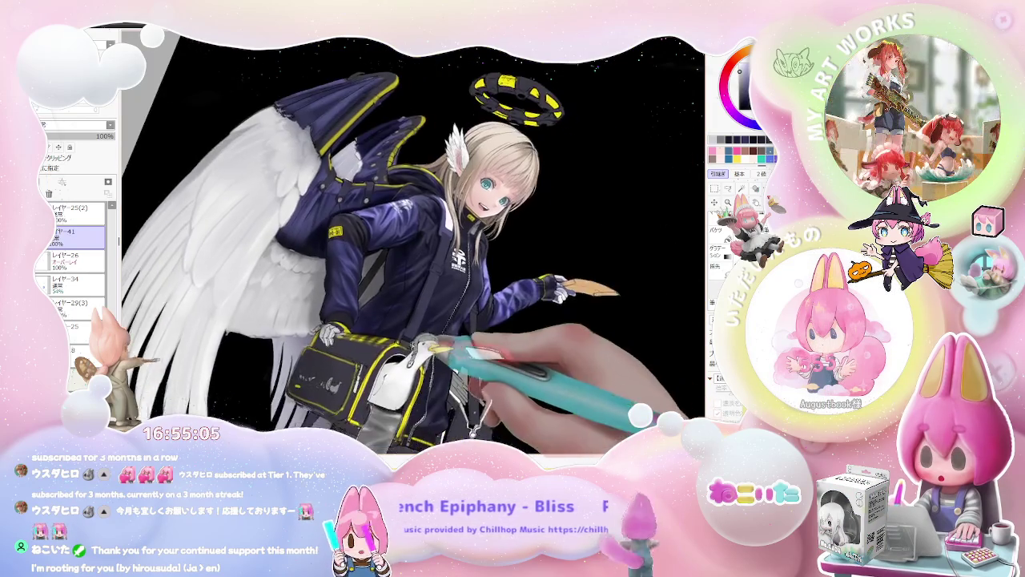
key("ctrl+plus")
key("ctrl+plus")
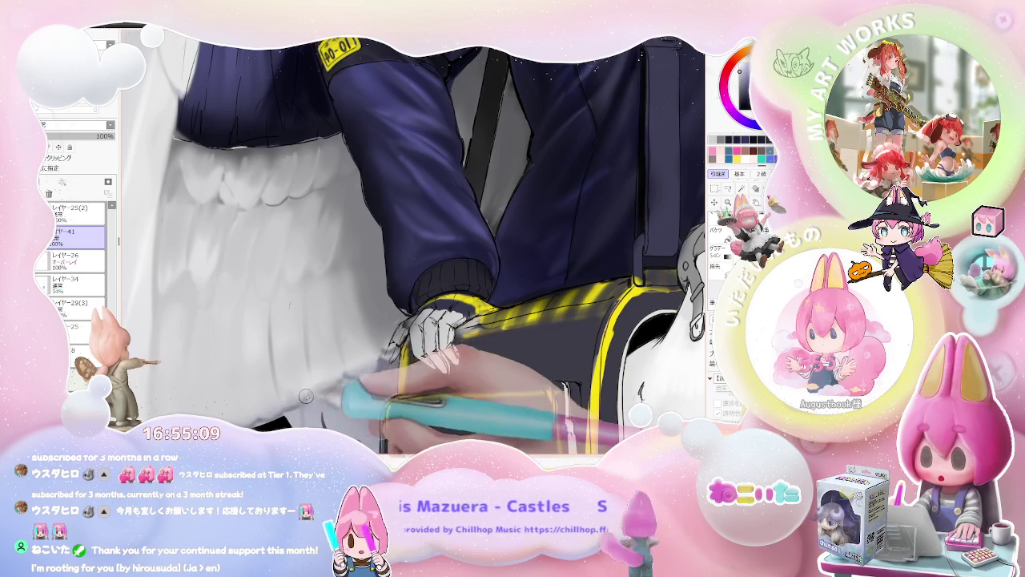
key("ctrl+minus")
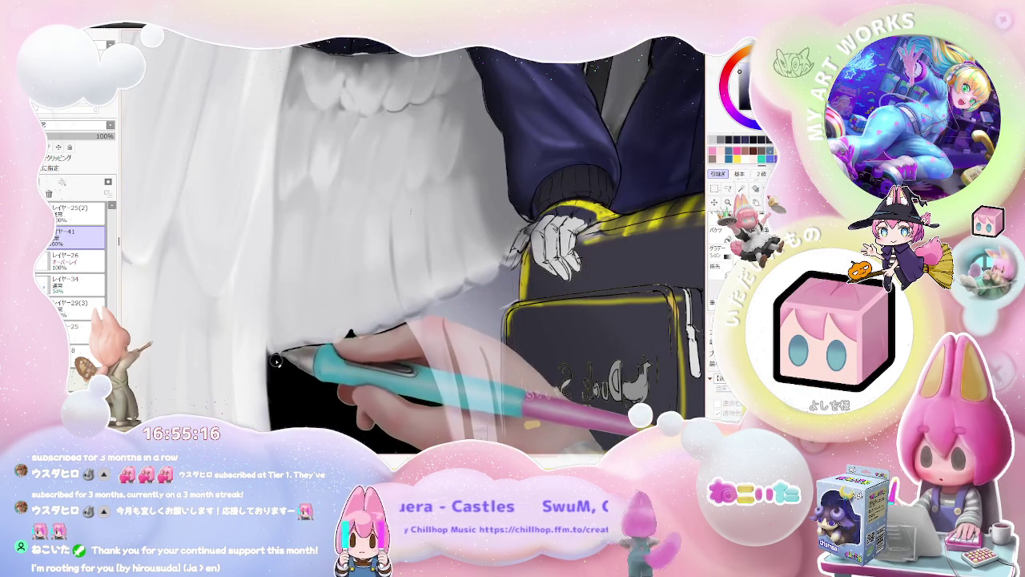
left_click_drag(275, 360, 271, 353)
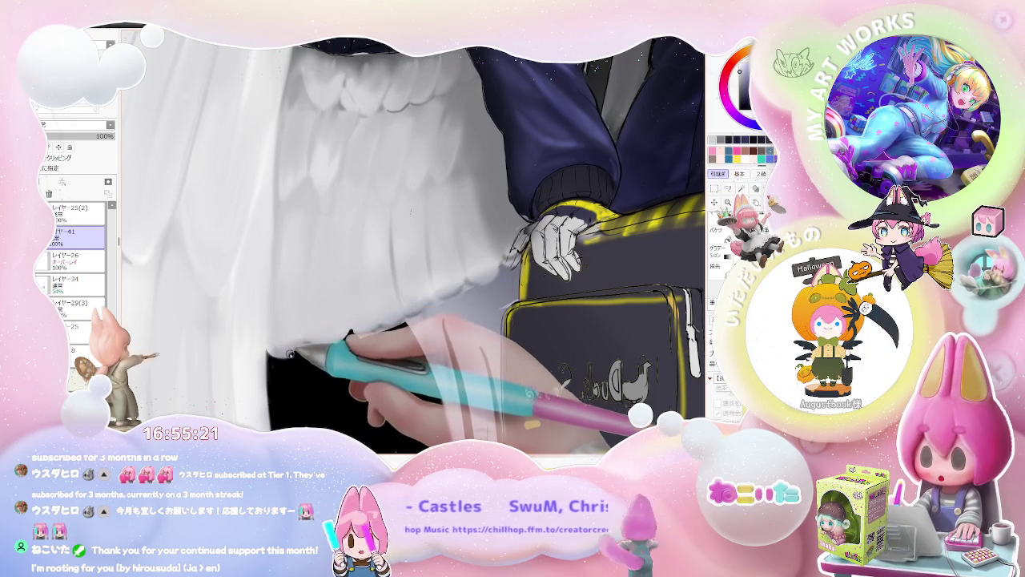
Step: Scroll over the bag area and switch to layer レイヤー25(2)
scroll(292, 349, "down", 1)
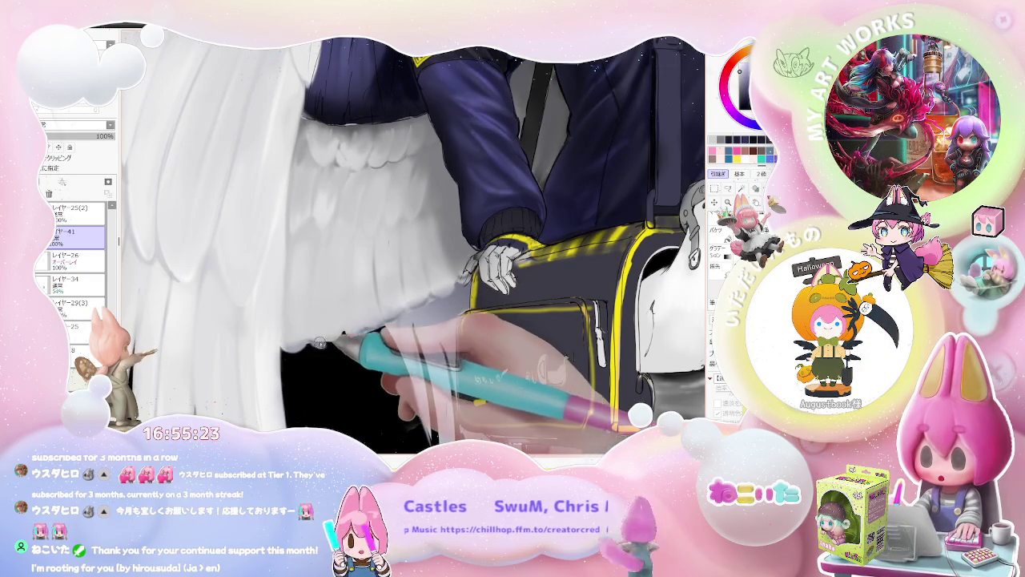
scroll(333, 336, "down", 1)
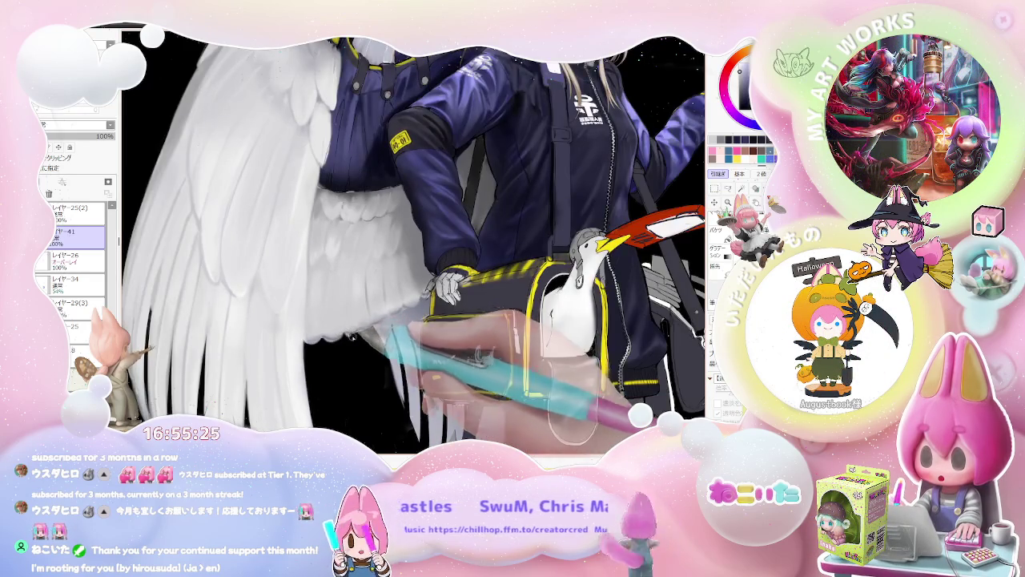
scroll(412, 241, "down", 2)
scroll(413, 240, "down", 2)
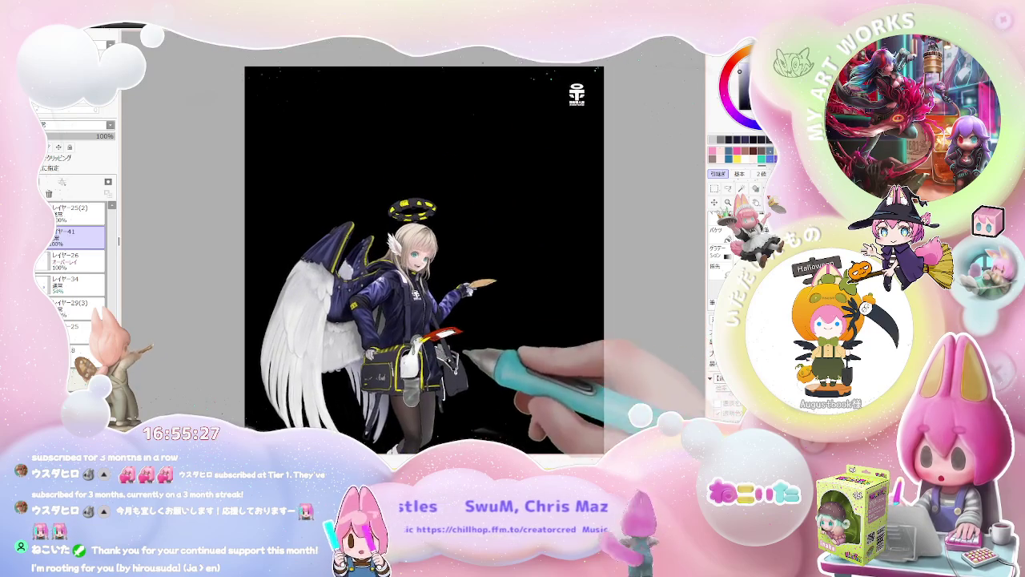
scroll(323, 390, "up", 2)
scroll(323, 390, "up", 2)
scroll(309, 384, "up", 1)
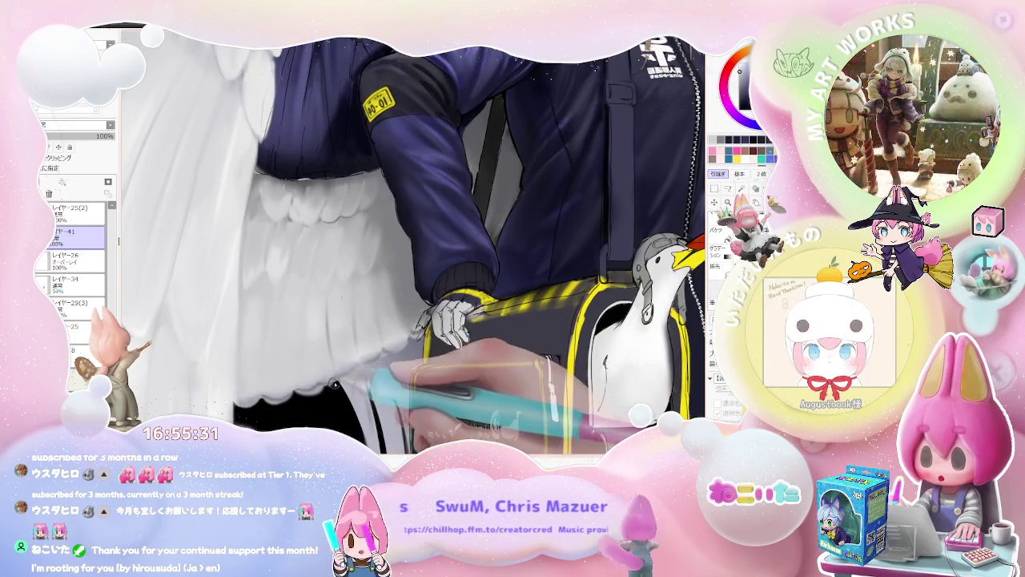
scroll(362, 362, "down", 2)
scroll(362, 362, "down", 2)
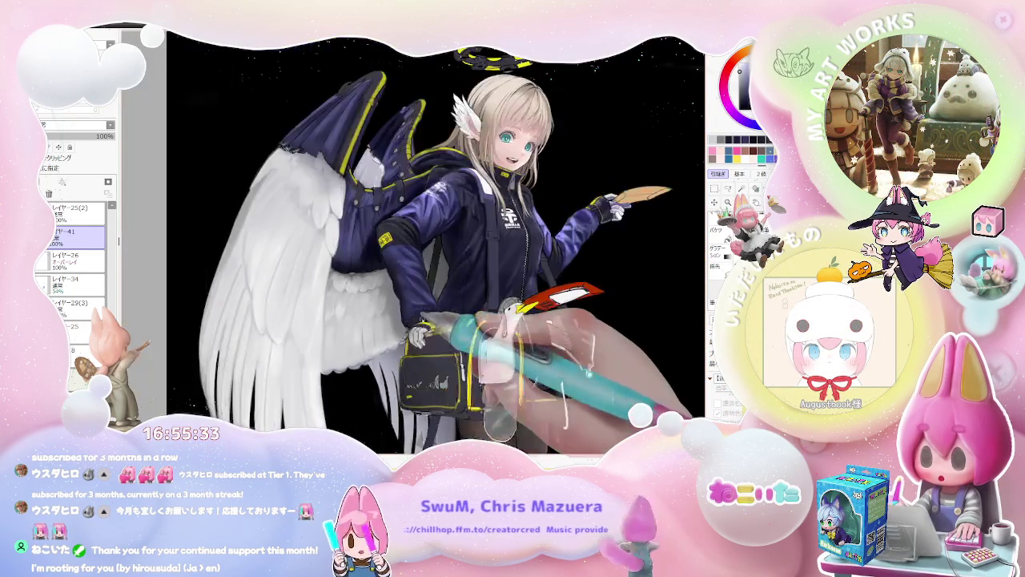
scroll(362, 362, "down", 1)
left_click(70, 210)
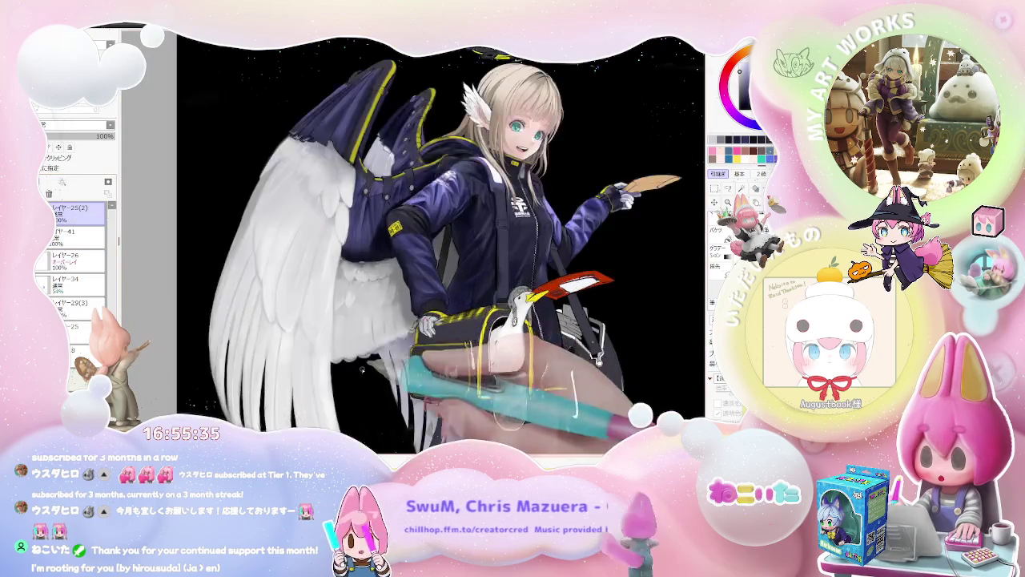
Step: Reduce the brush size to 38 and return to layer レイヤー41
scroll(292, 363, "up", 2)
scroll(291, 364, "up", 2)
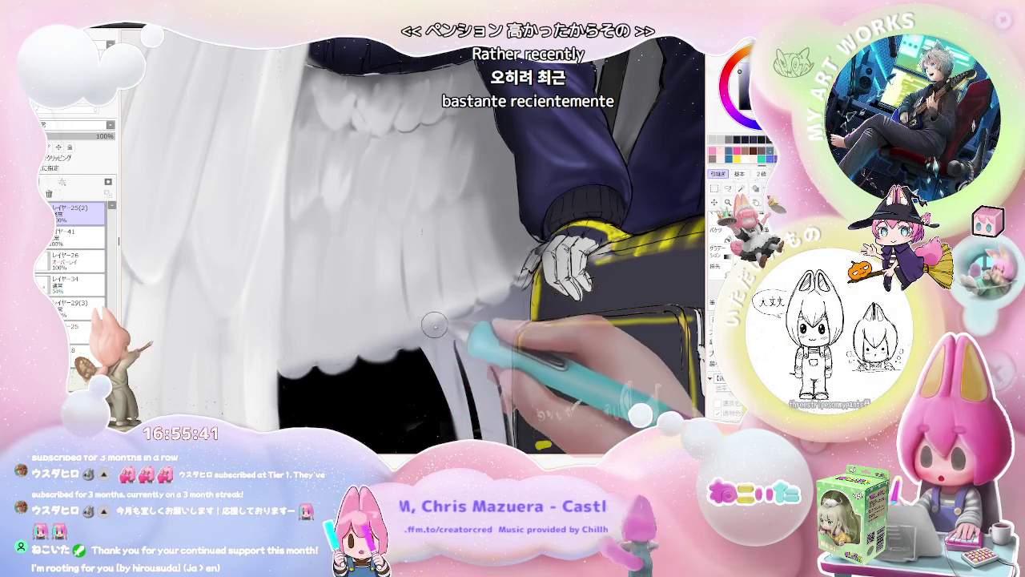
scroll(435, 324, "down", 1)
scroll(425, 312, "up", 1)
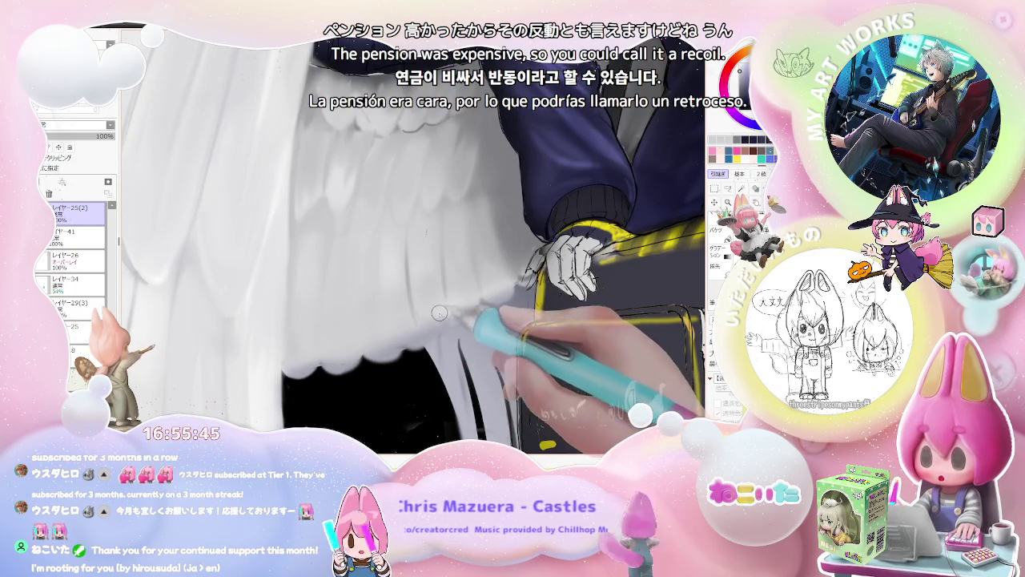
key("bracketleft")
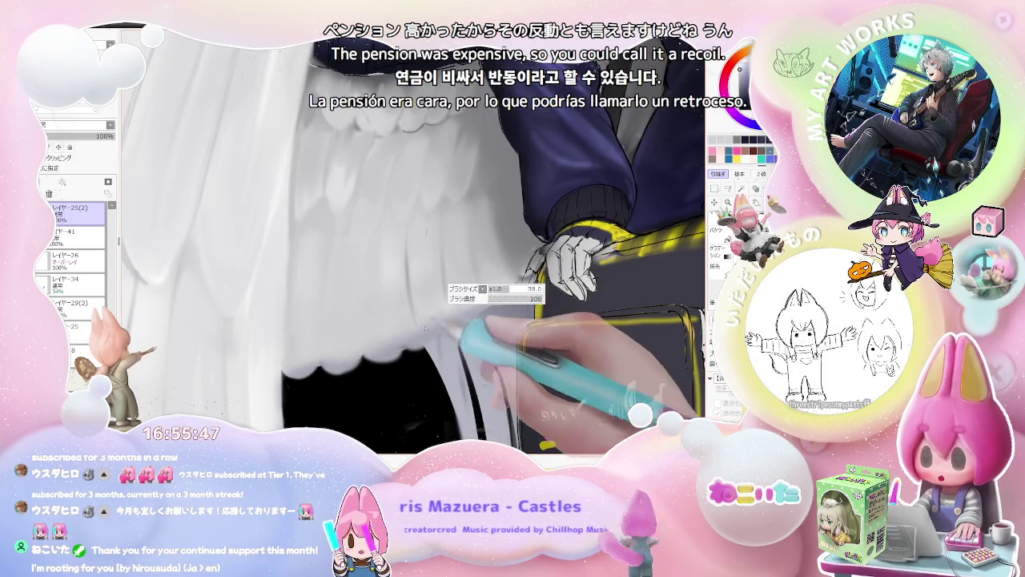
left_click(103, 237)
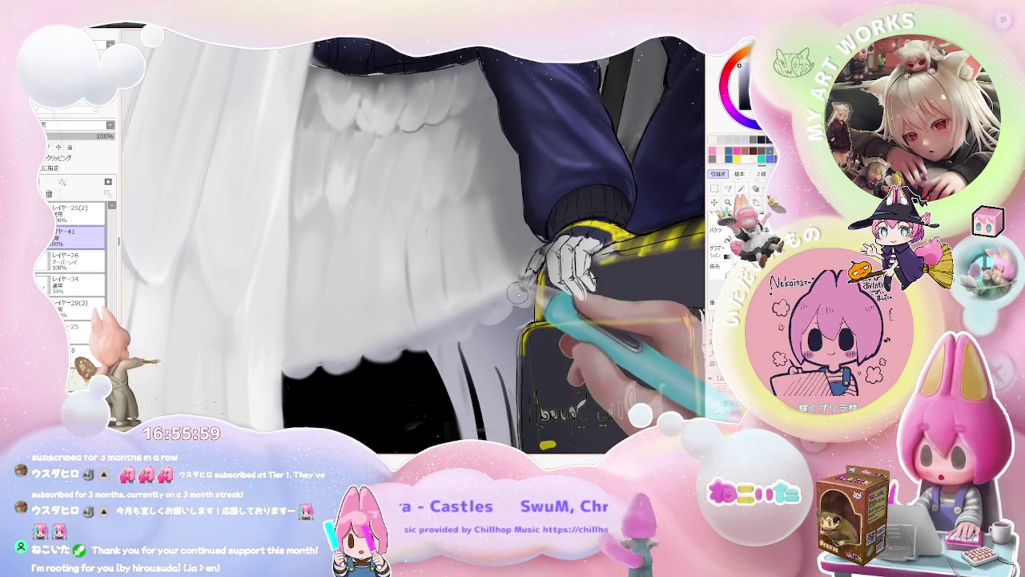
Step: Check the wing and hand at several zooms, enlarge the brush, then select layer レイヤー34(2)
key("ctrl+minus")
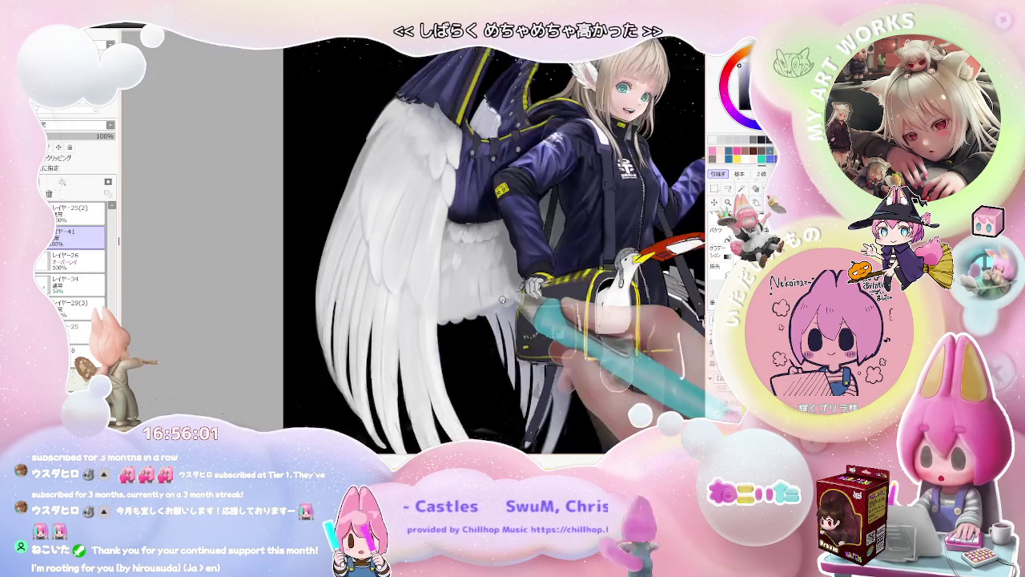
key("ctrl+plus")
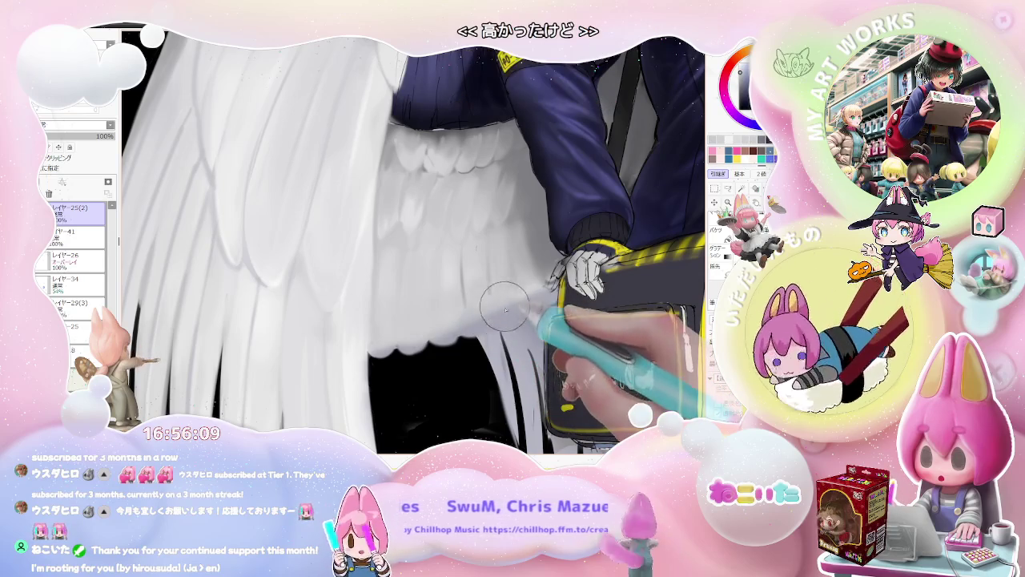
key("ctrl+minus")
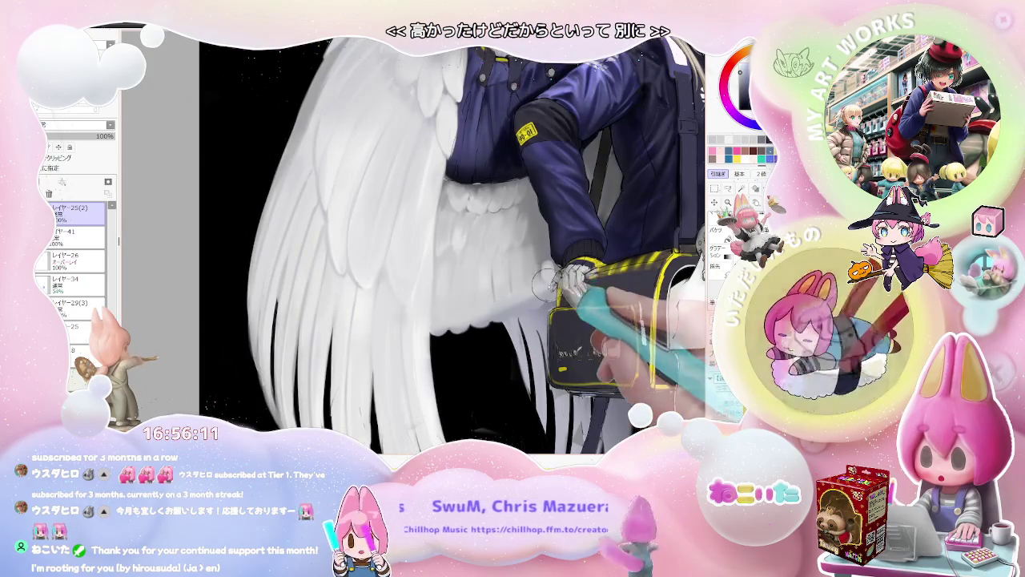
key("ctrl+minus")
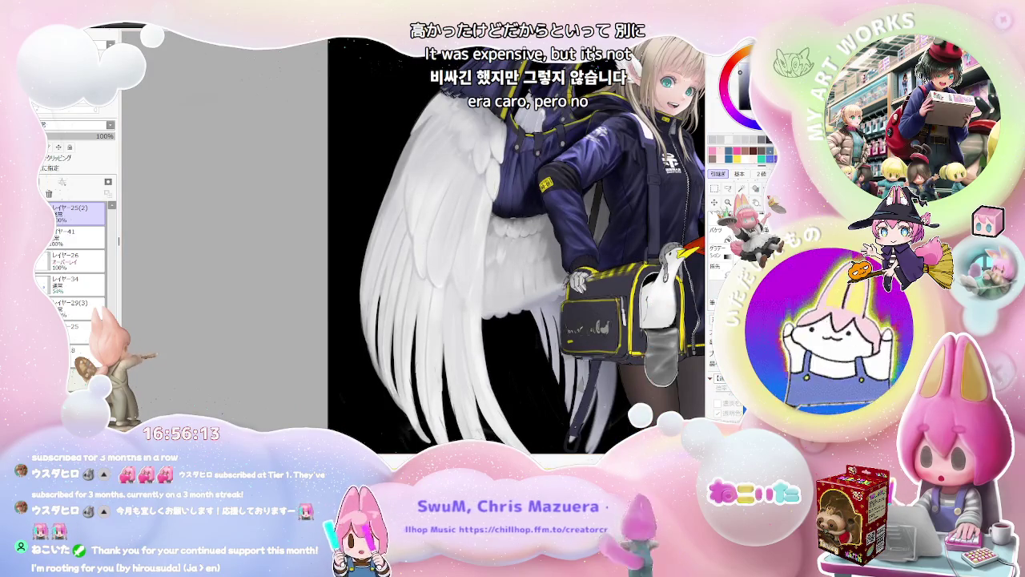
key("ctrl+plus")
key("ctrl+plus")
key("ctrl+plus")
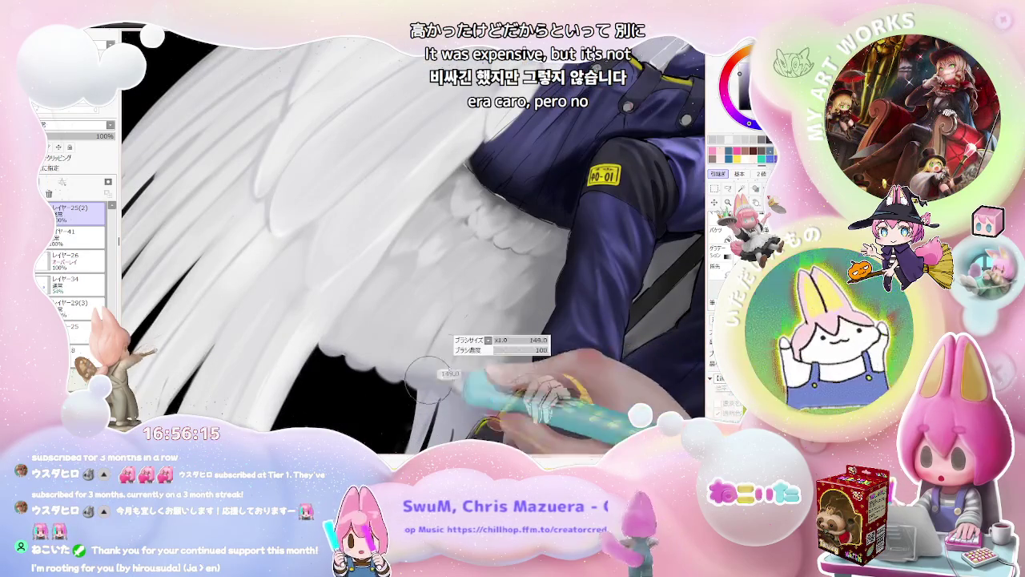
left_click_drag(429, 374, 510, 384)
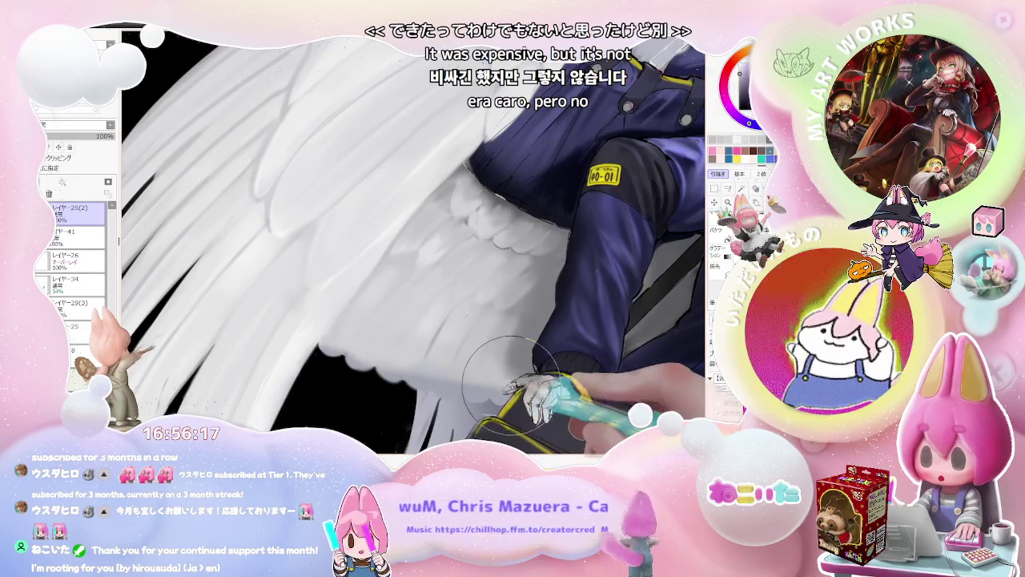
left_click(490, 394, "ctrl+shift")
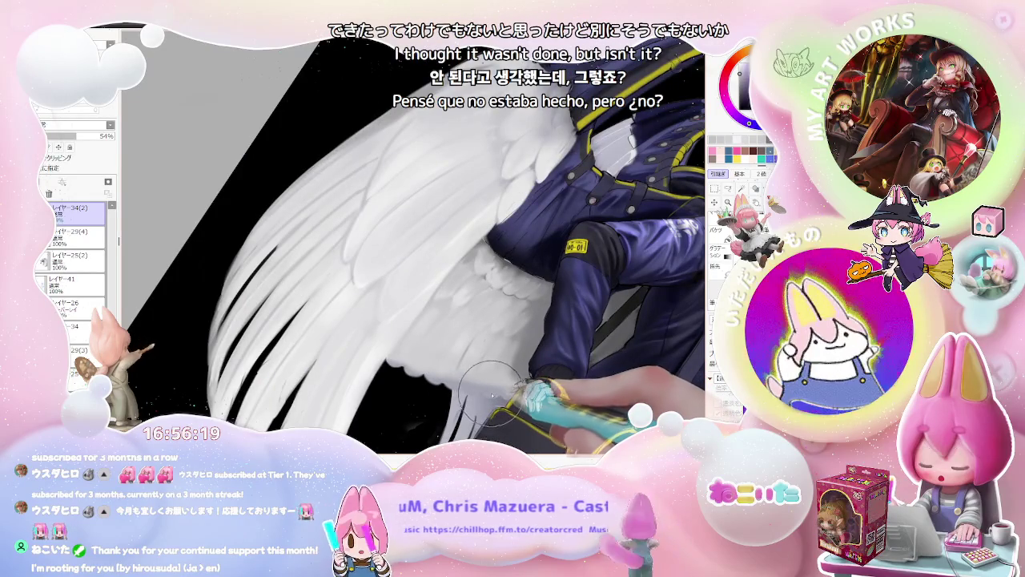
Step: Review the whole angel in a rotated, mirrored view, then zoom in on the arm and bag
key("ctrl+plus")
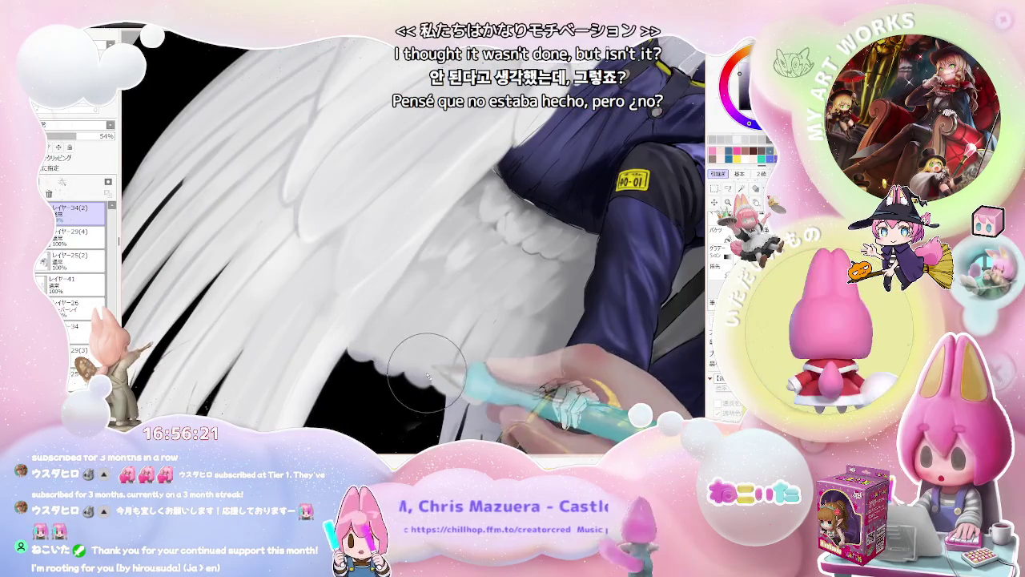
key("ctrl+minus")
key("ctrl+minus")
key("ctrl+minus")
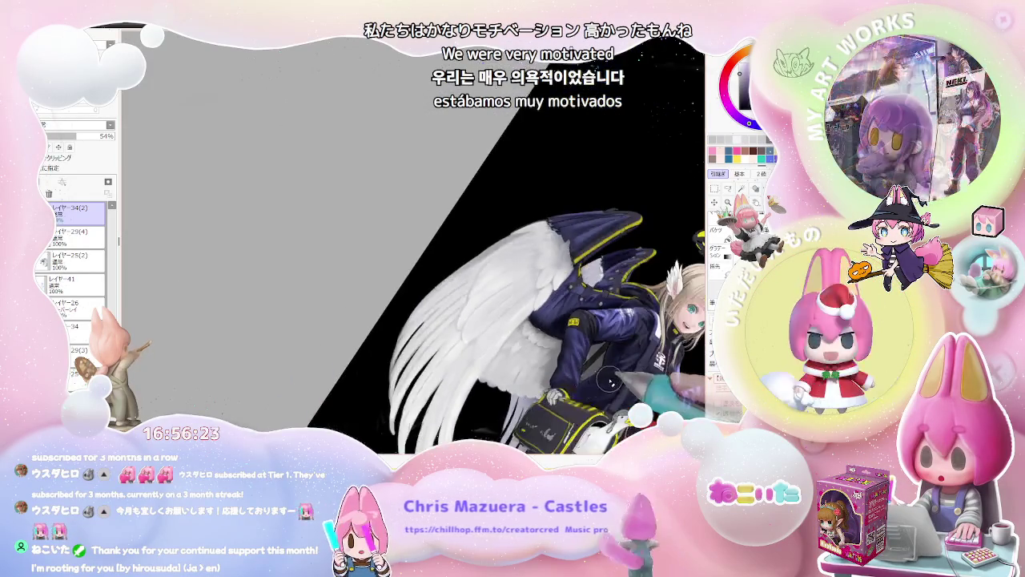
key("Delete")
key("Delete")
key("Delete")
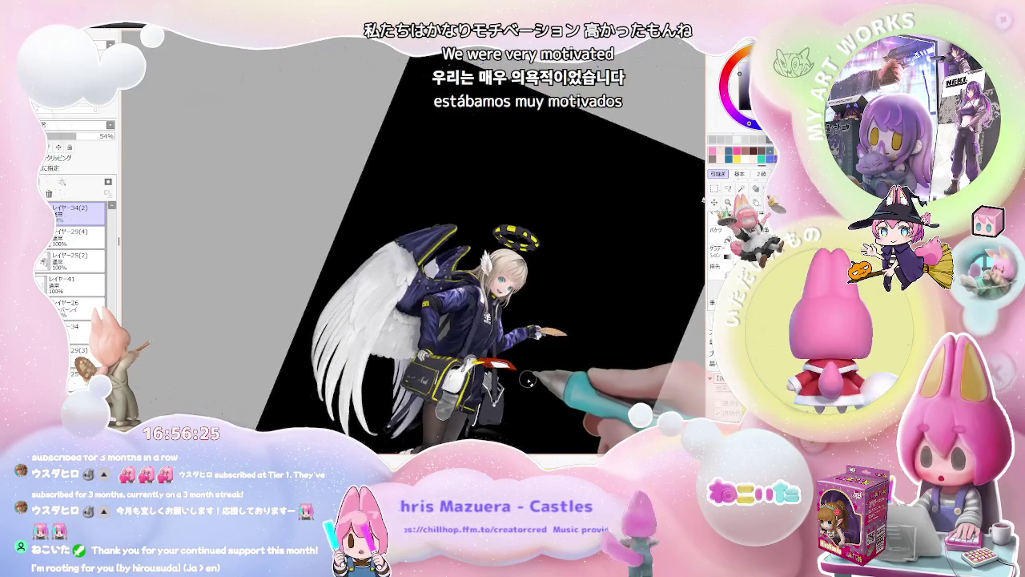
key("Delete")
key("Insert")
key("ctrl+minus")
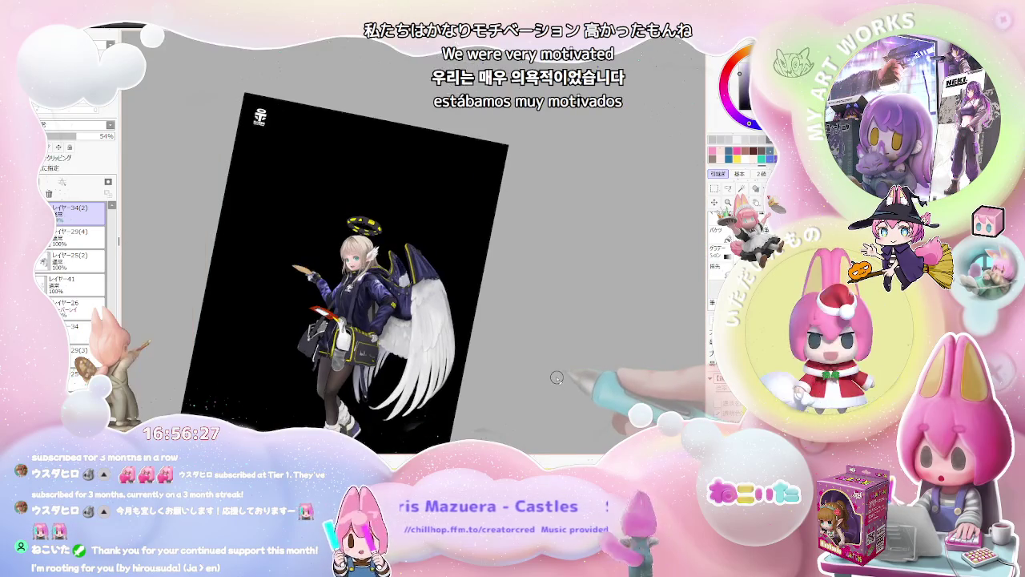
key("ctrl+plus")
key("ctrl+plus")
key("ctrl+plus")
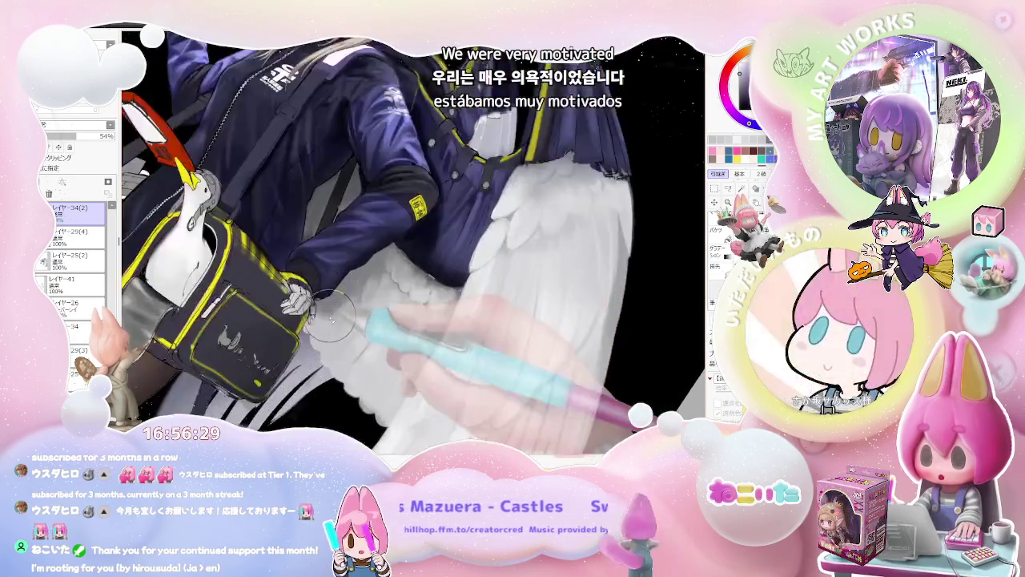
key("ctrl+plus")
Step: Work on layer レイヤー25(2) around the bag and lower wing
left_click(327, 317, "ctrl+shift")
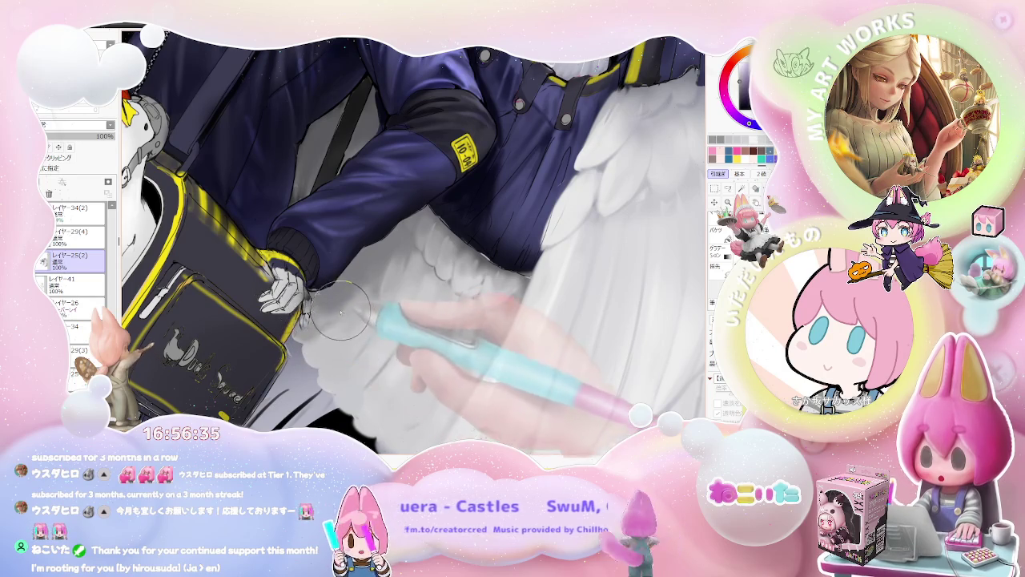
scroll(364, 289, "down", 3)
scroll(376, 287, "down", 3)
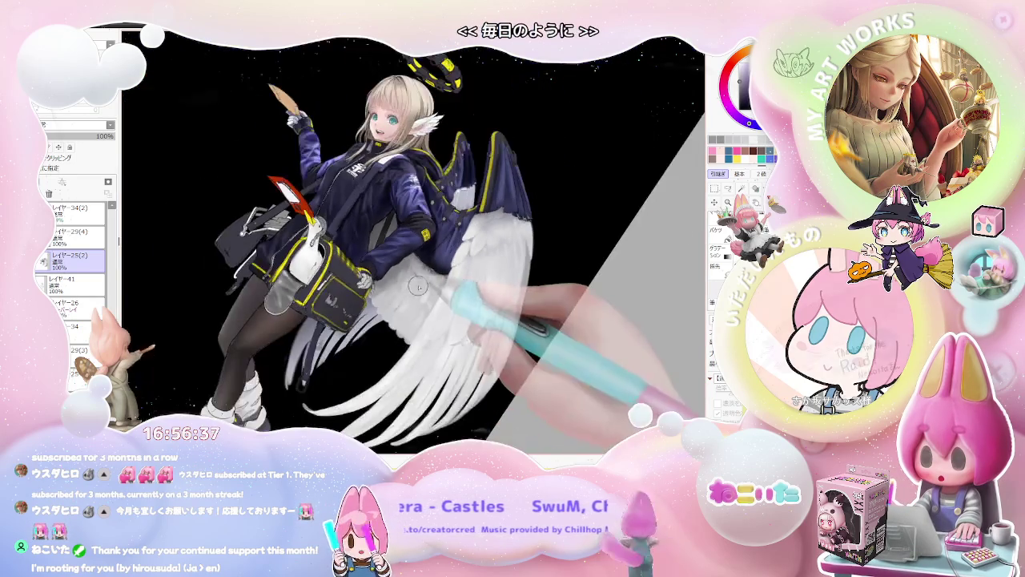
scroll(393, 284, "up", 3)
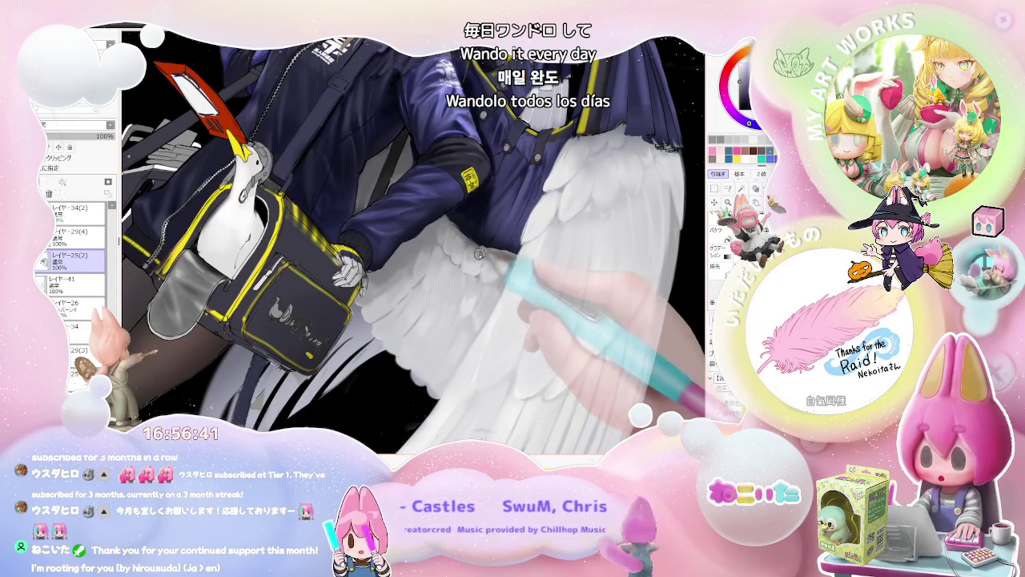
scroll(480, 289, "up", 2)
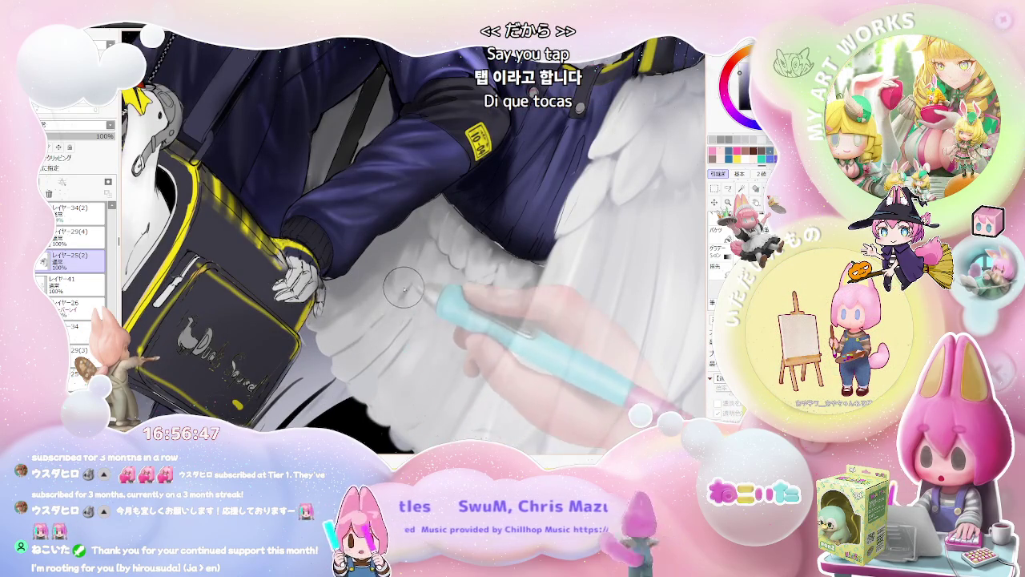
scroll(404, 289, "down", 1)
scroll(432, 304, "down", 1)
scroll(465, 320, "down", 1)
scroll(510, 342, "down", 1)
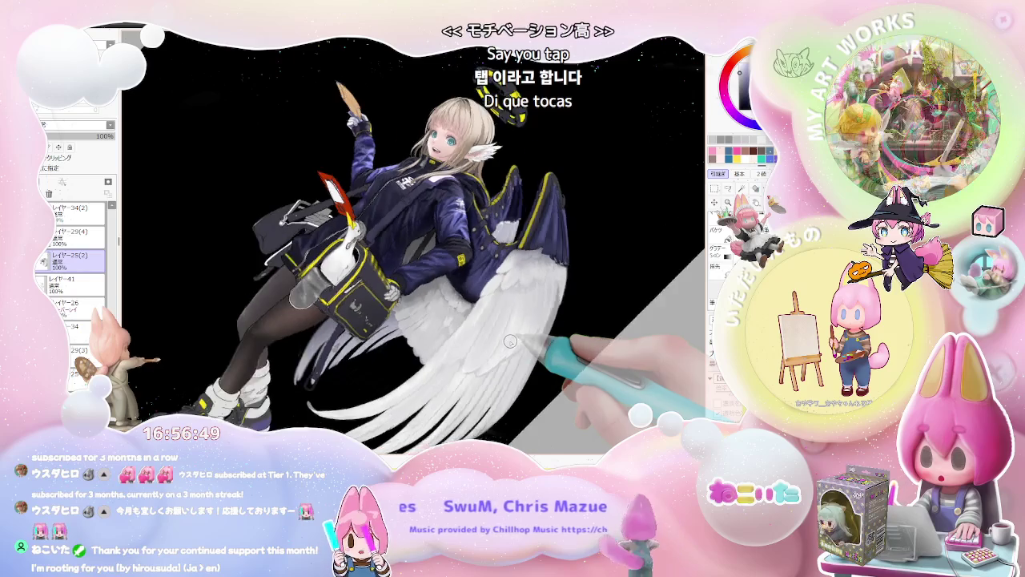
scroll(401, 307, "up", 4)
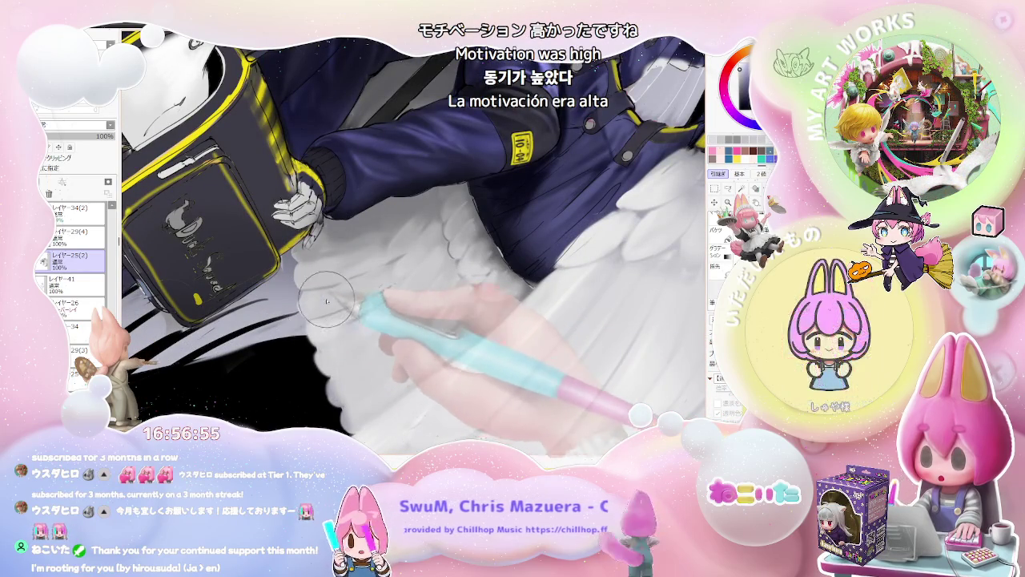
scroll(312, 281, "down", 2)
scroll(321, 288, "down", 2)
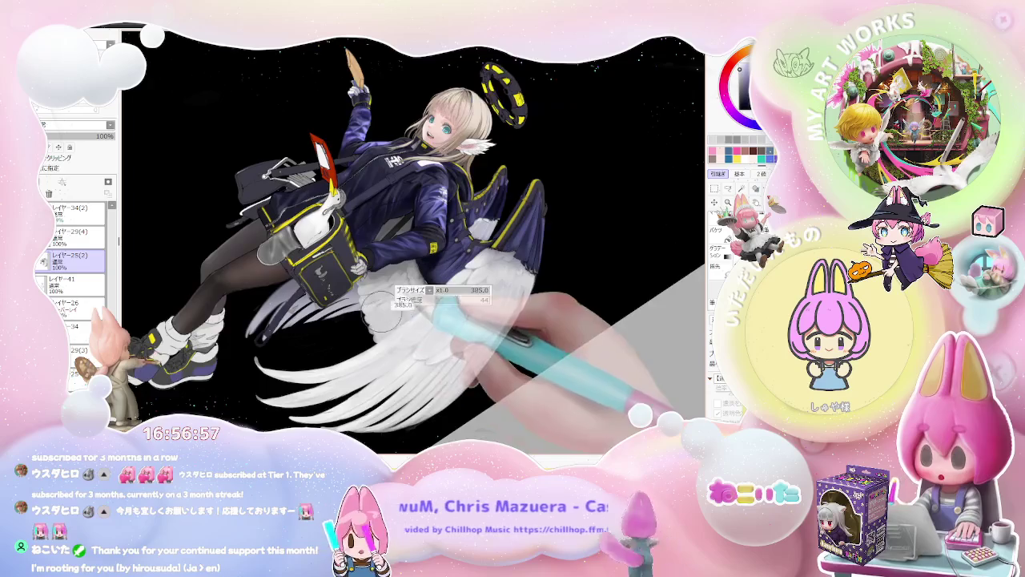
scroll(366, 315, "up", 4)
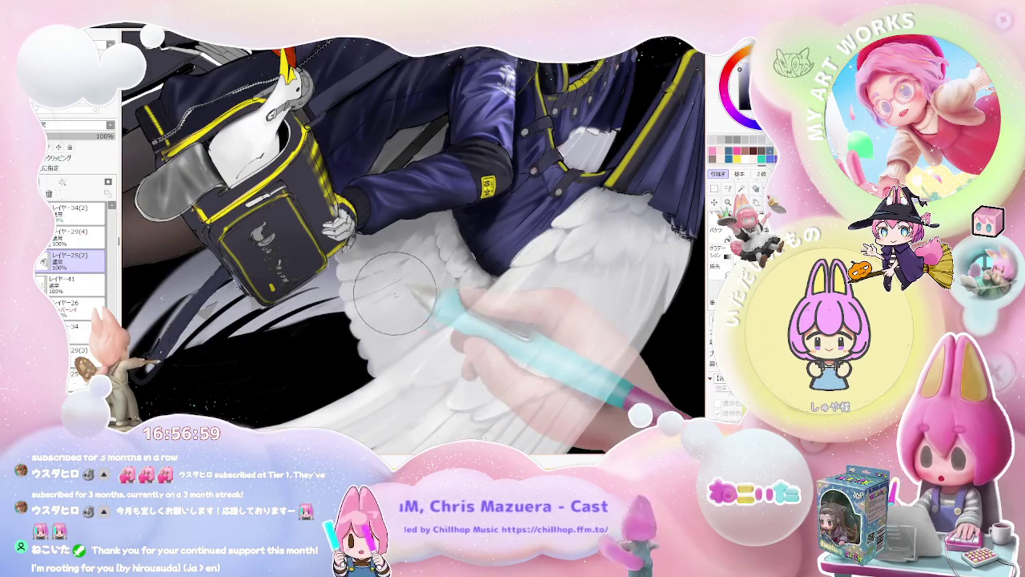
scroll(400, 296, "down", 2)
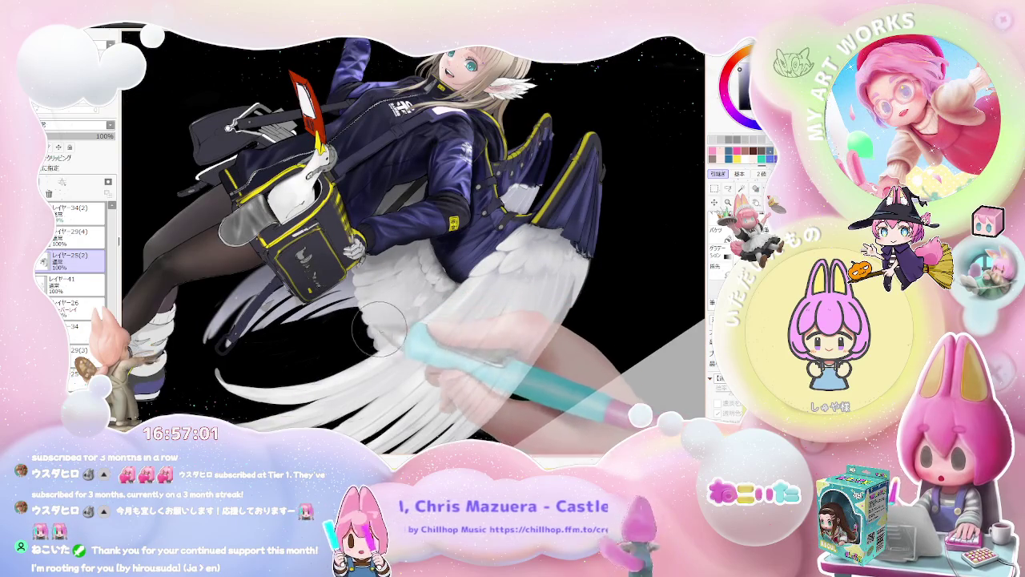
scroll(371, 349, "down", 2)
scroll(417, 320, "down", 2)
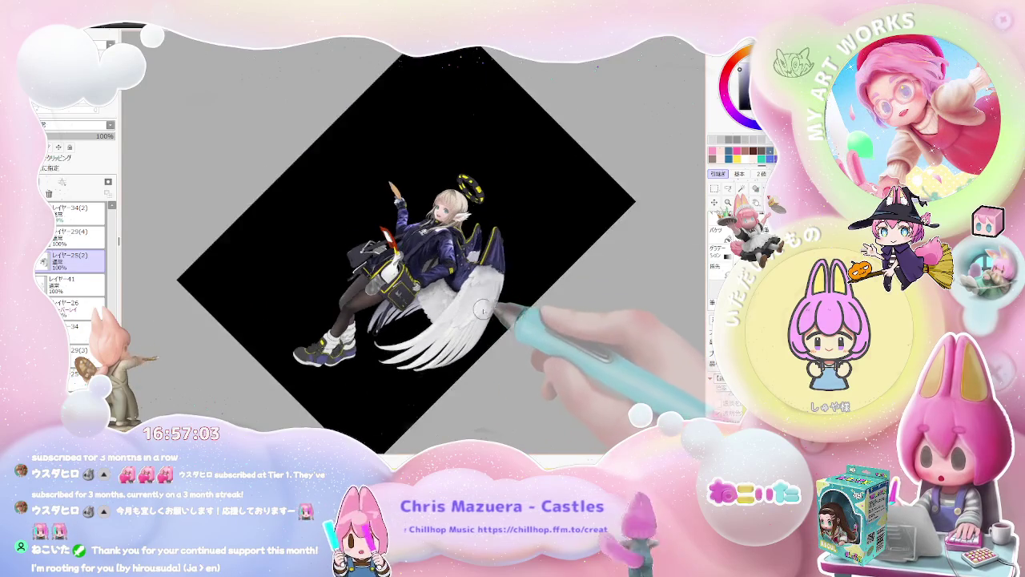
scroll(492, 288, "up", 1)
scroll(492, 289, "up", 1)
scroll(481, 277, "up", 1)
scroll(473, 265, "up", 1)
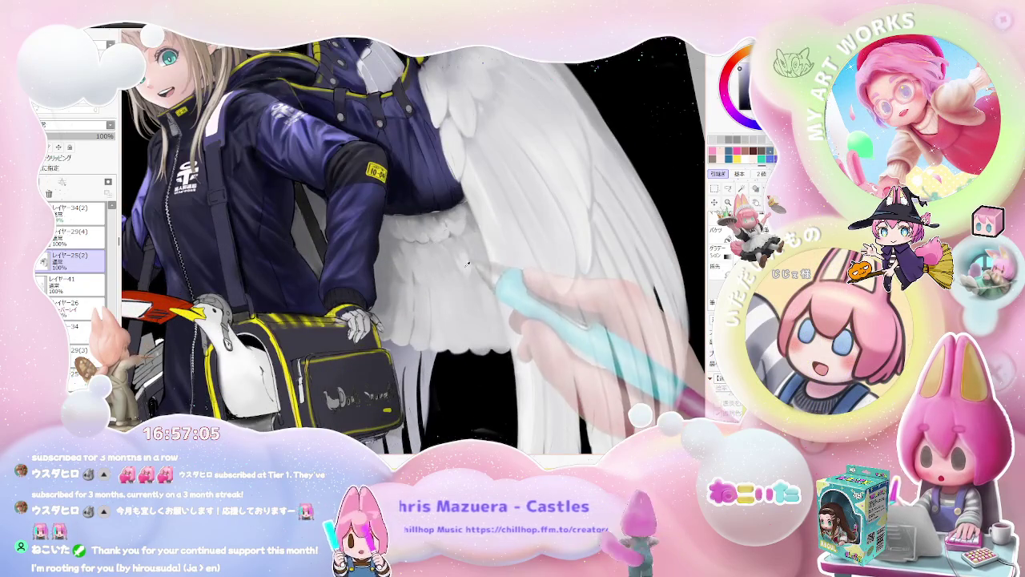
scroll(463, 256, "up", 1)
scroll(457, 260, "up", 1)
Step: Tilt the view of the whole figure, then zoom back in on the wing and jacket
scroll(361, 296, "up", 1)
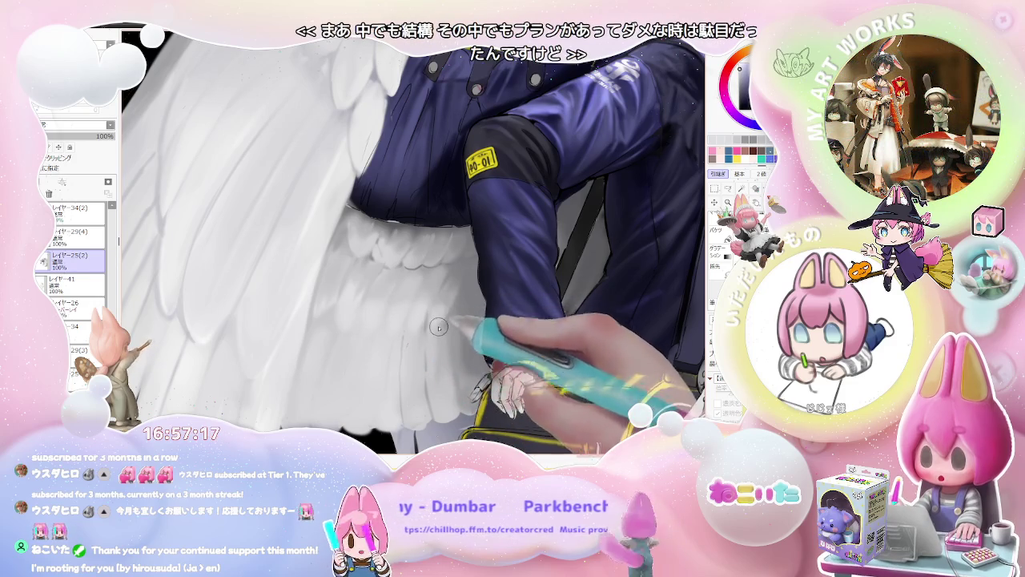
key("ctrl+minus")
key("ctrl+minus")
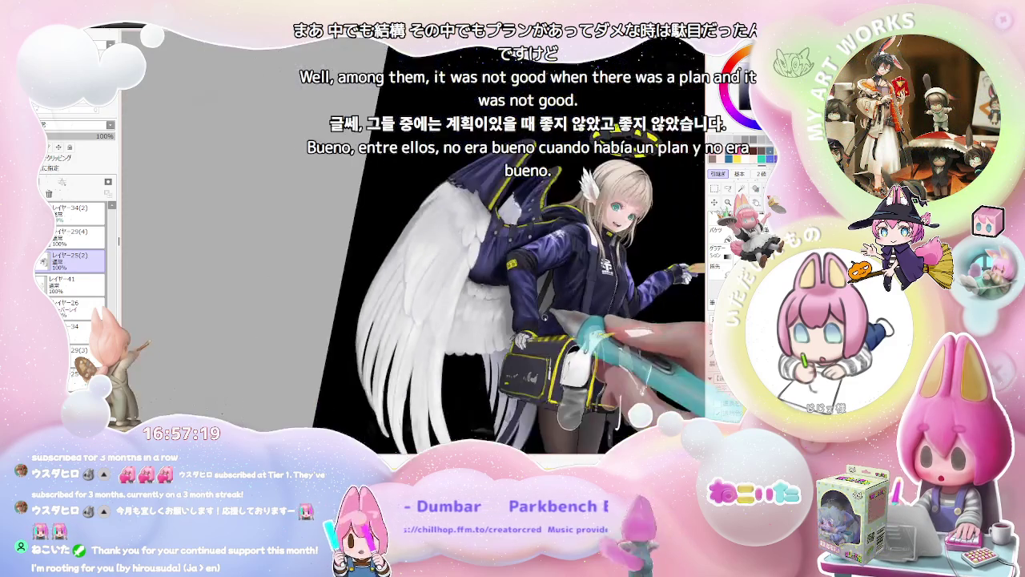
key("ctrl+minus")
key("End")
key("End")
key("ctrl+plus")
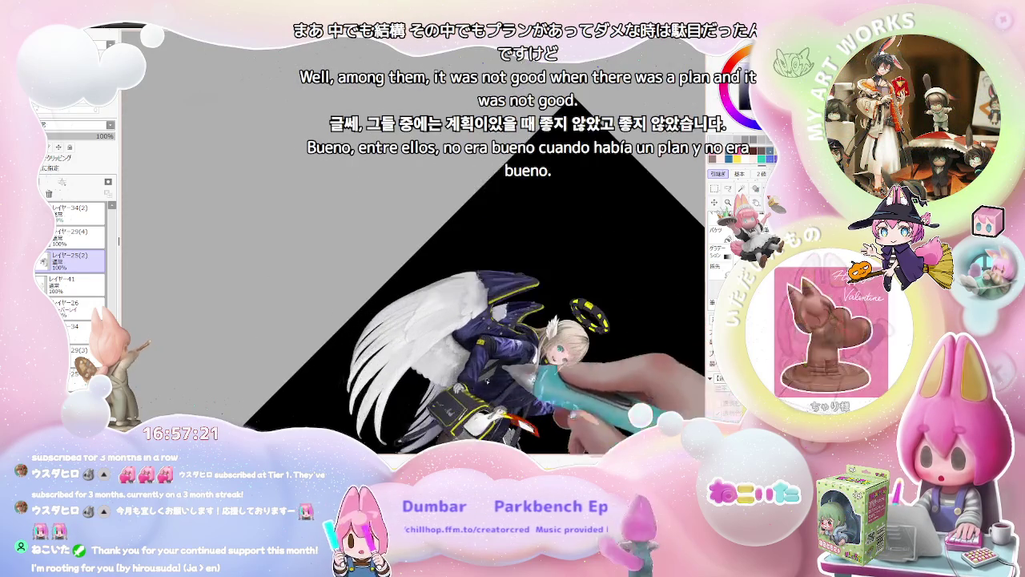
key("ctrl+plus")
key("Home")
key("ctrl+plus")
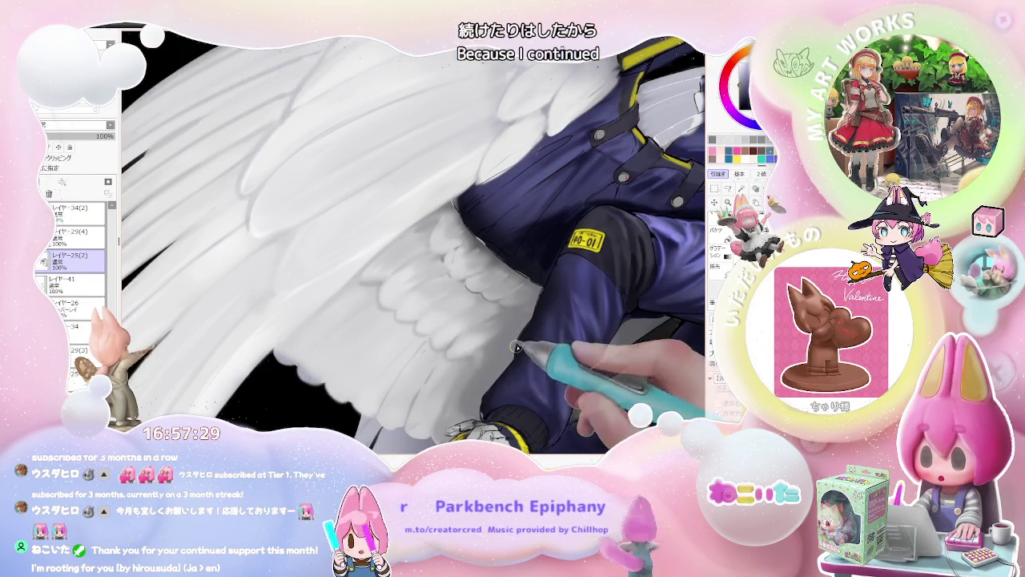
Step: Reframe the view on the lower wing feathers and switch to layer レイヤー41
key("ctrl+minus")
key("ctrl+minus")
key("ctrl+minus")
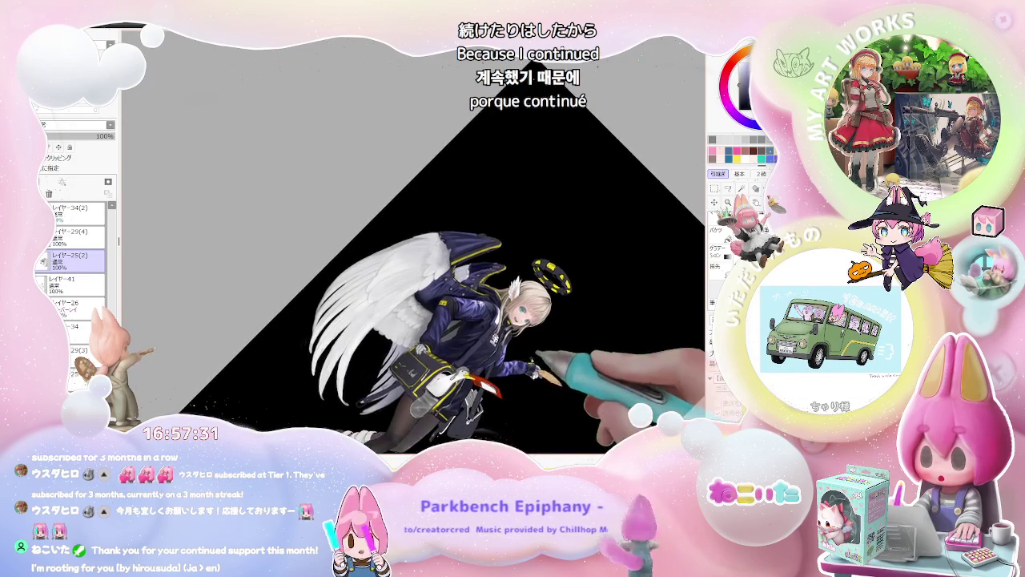
key("ctrl+plus")
key("ctrl+plus")
key("ctrl+plus")
key("ctrl+plus")
key("ctrl+plus")
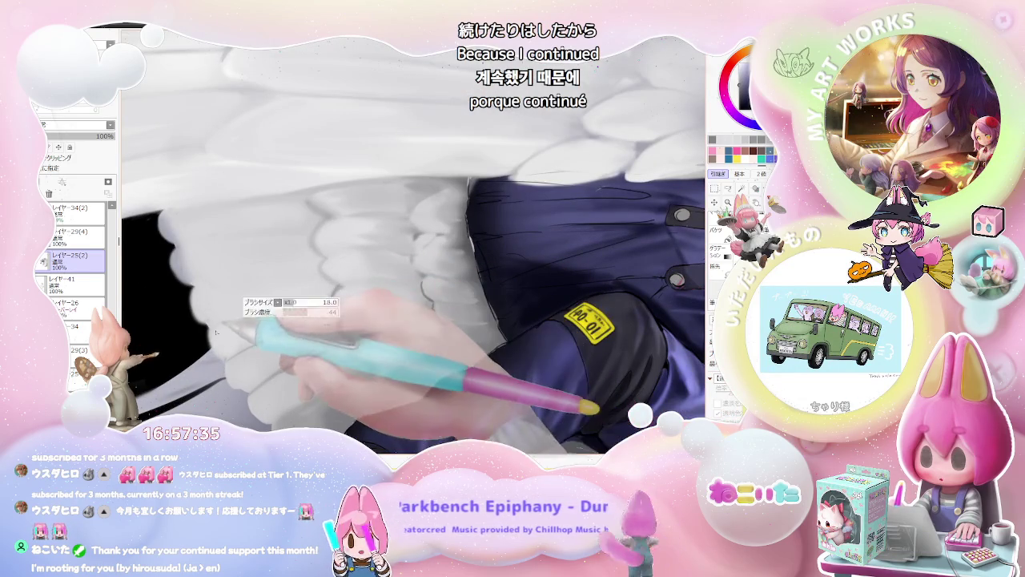
mouse_move(366, 343)
left_mouse_down()
mouse_move(400, 278)
mouse_move(422, 367)
left_mouse_up()
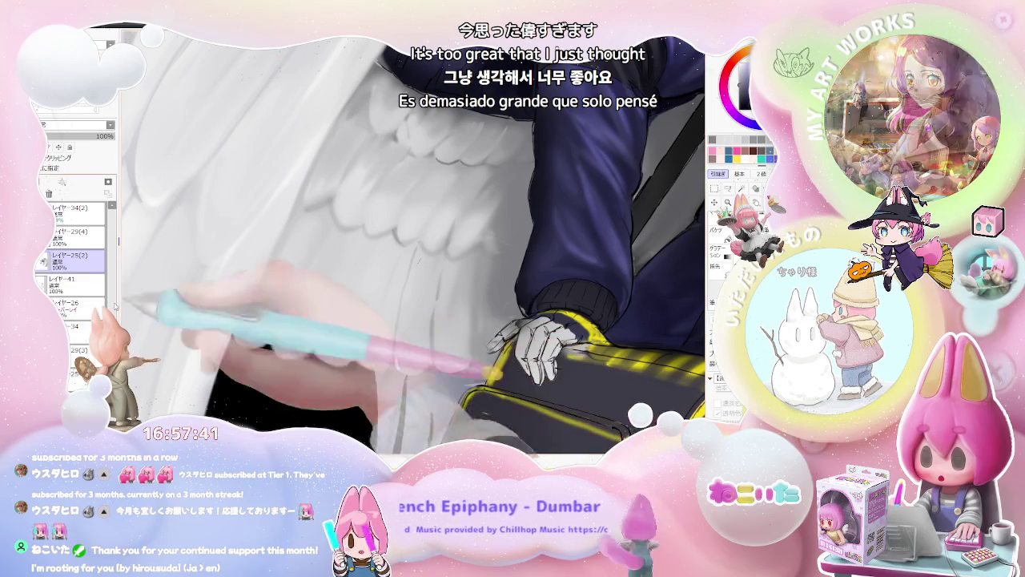
left_click(71, 281)
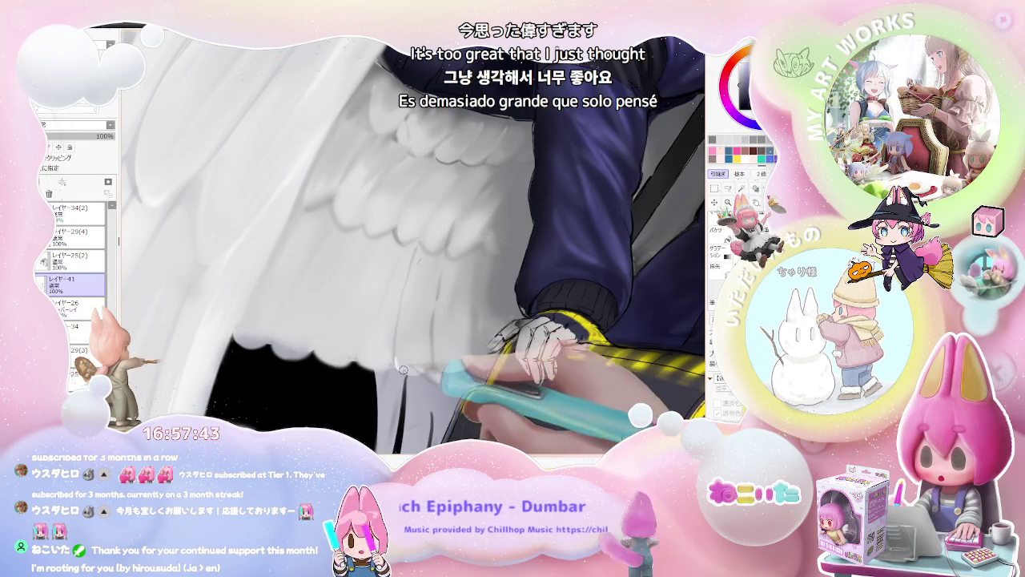
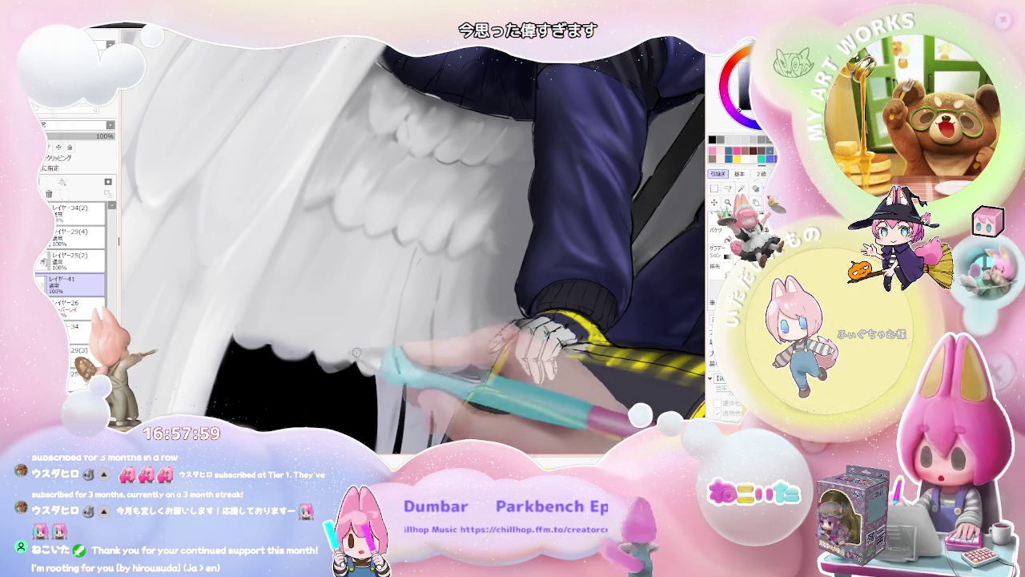
Step: Zoom in and out and straighten the canvas to inspect the wing shading across the whole figure
key("minus")
key("minus")
key("minus")
key("plus")
key("plus")
key("plus")
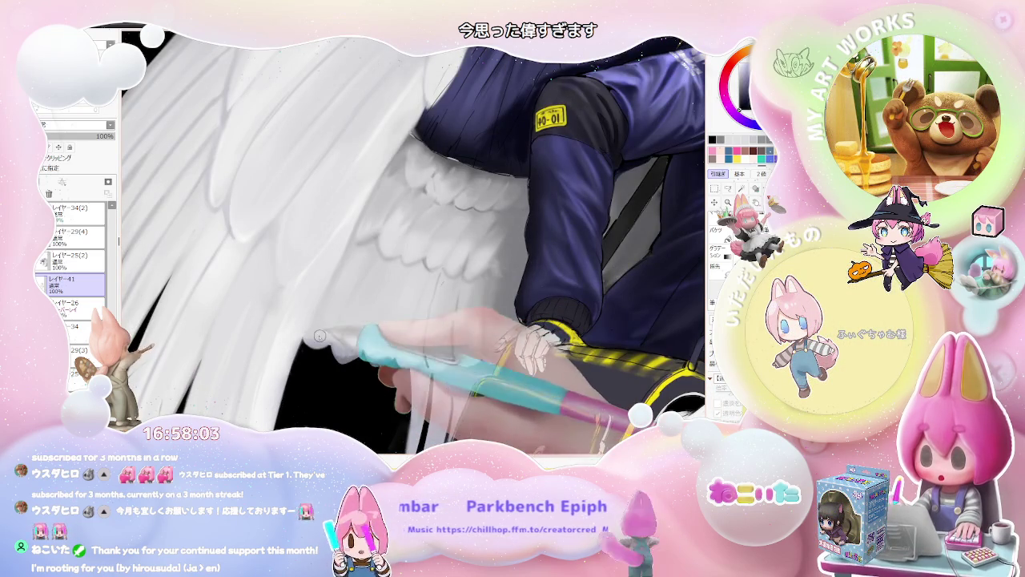
key("minus")
key("minus")
key("minus")
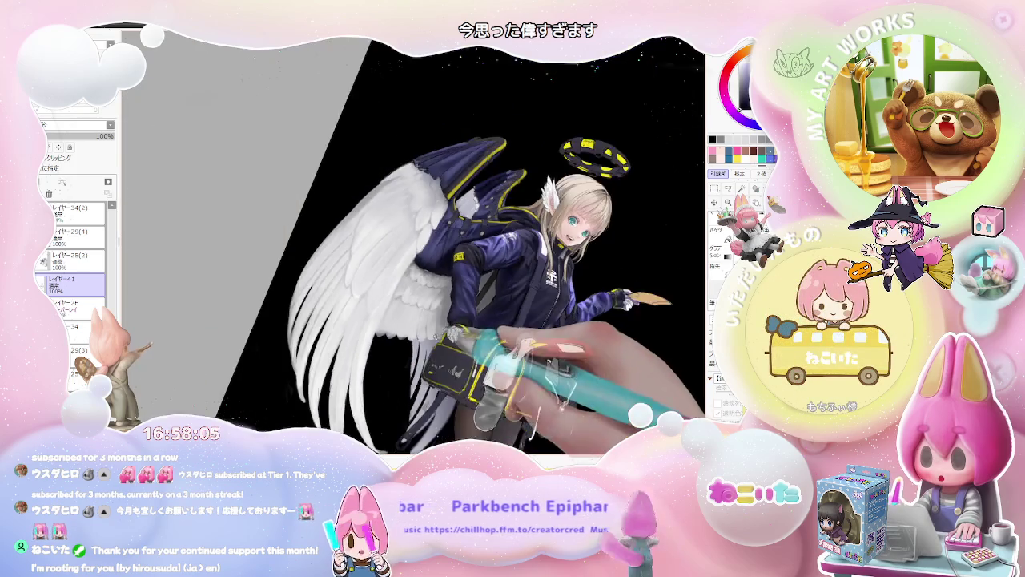
key("minus")
key("Home")
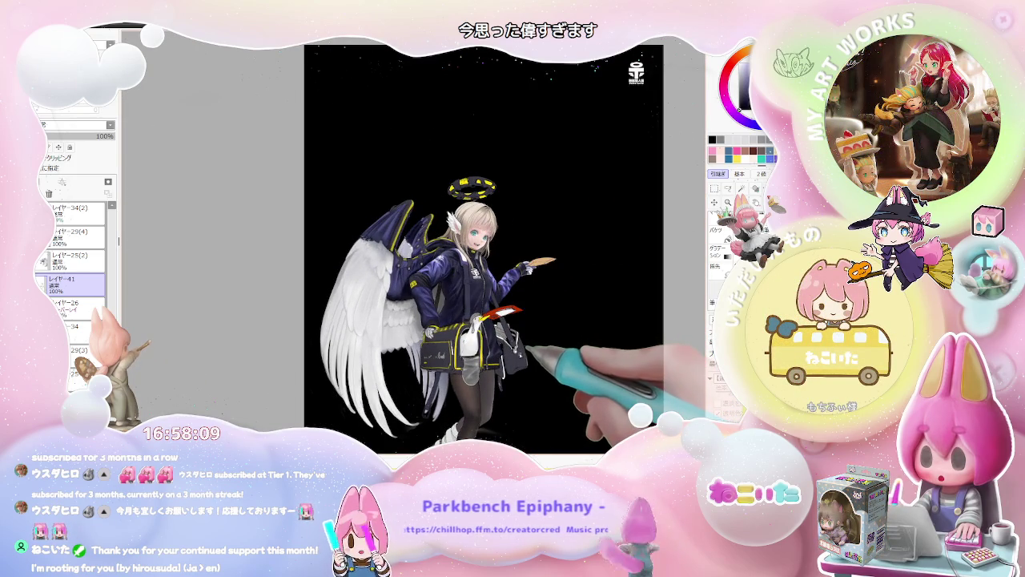
scroll(385, 340, "up", 4)
scroll(385, 340, "up", 2)
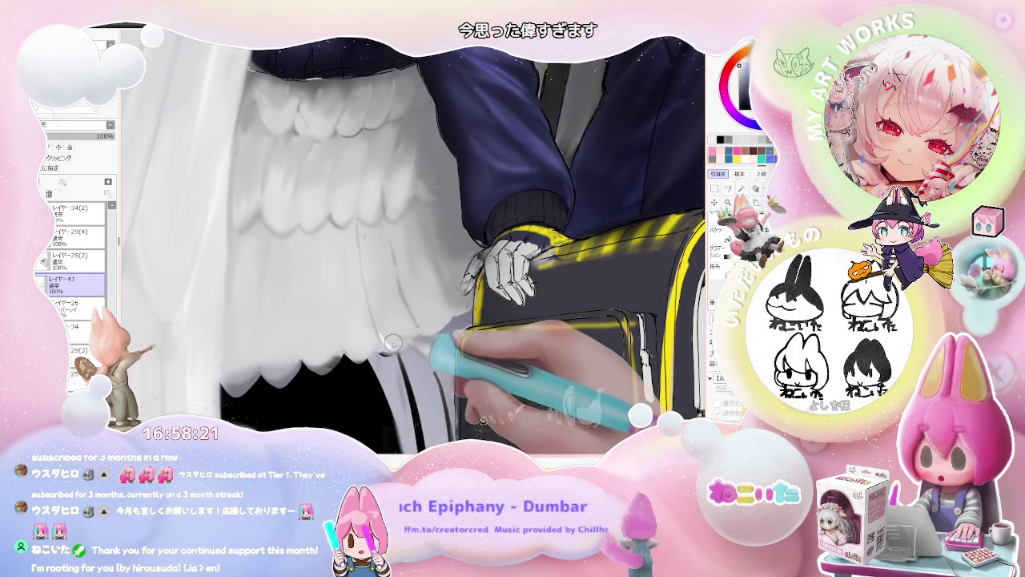
scroll(414, 334, "down", 3)
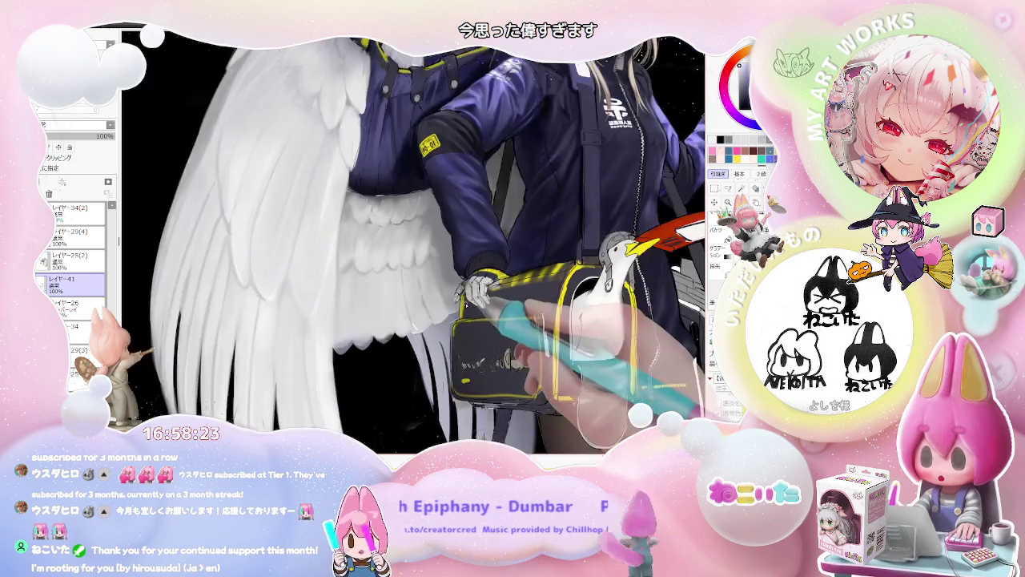
scroll(414, 334, "down", 2)
scroll(432, 400, "down", 2)
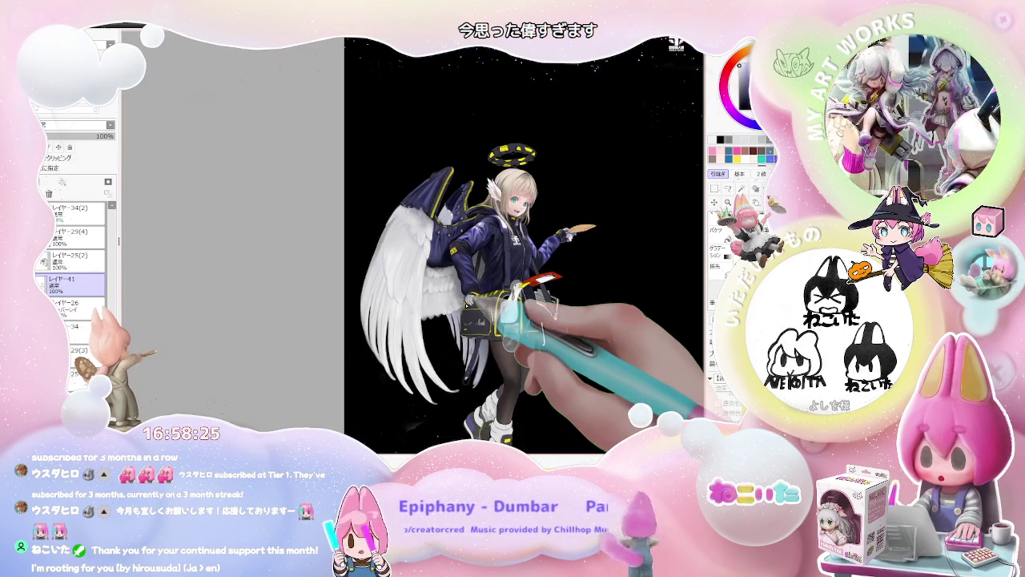
scroll(467, 305, "down", 2)
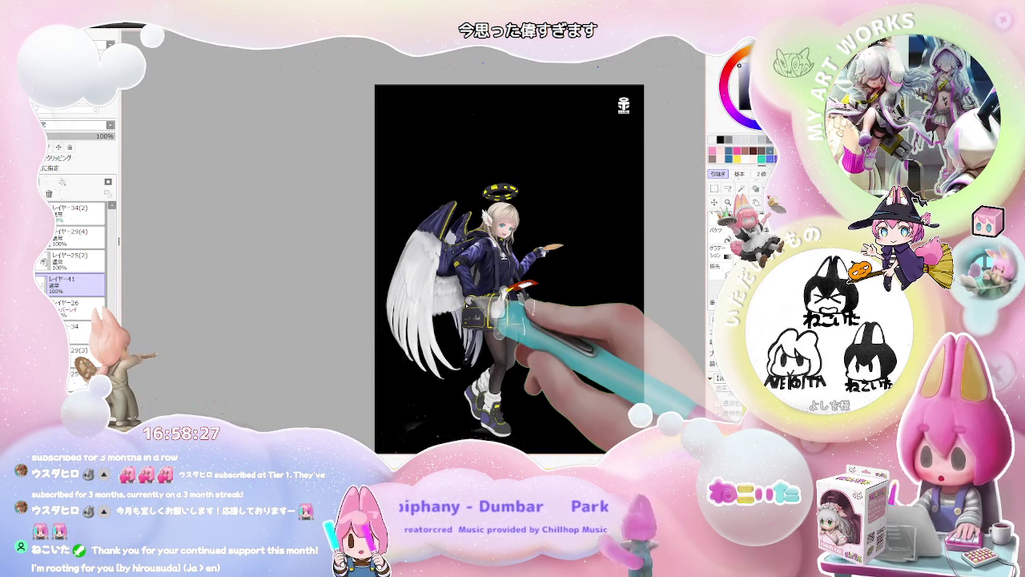
Step: Tilt the view about 35° clockwise and make レイヤー25(2) the active layer
key("End")
key("End")
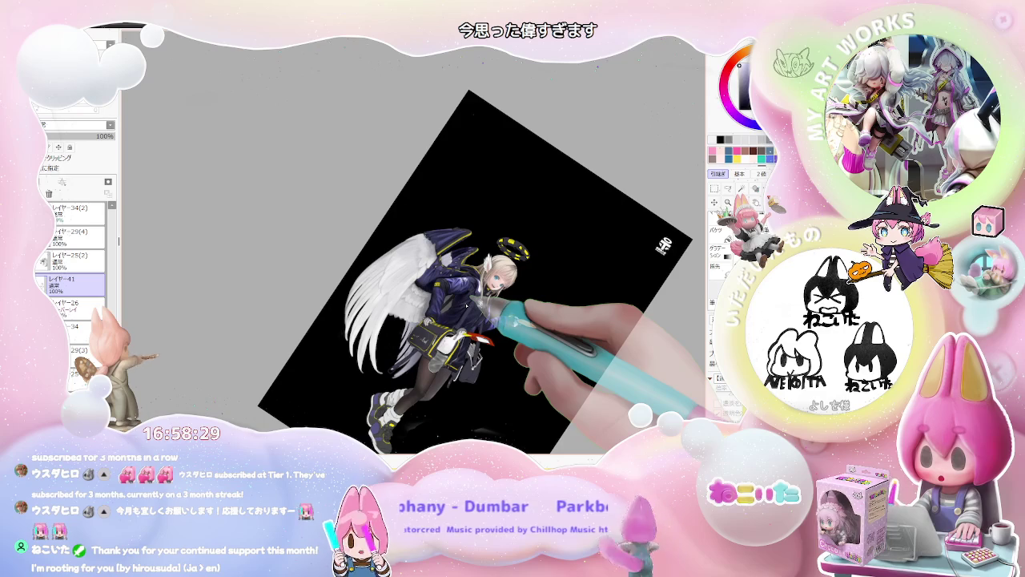
scroll(444, 333, "up", 2)
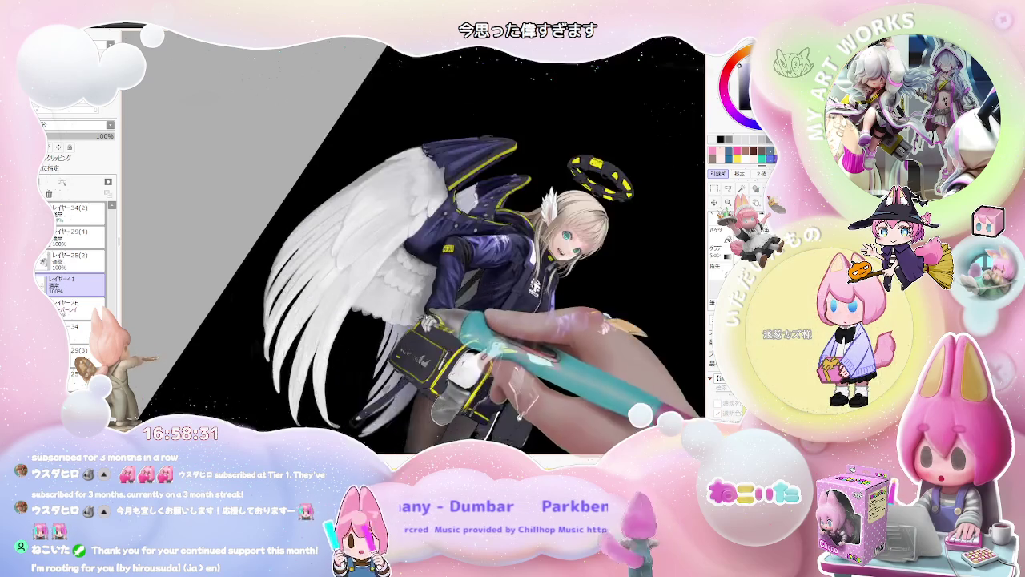
scroll(424, 308, "up", 2)
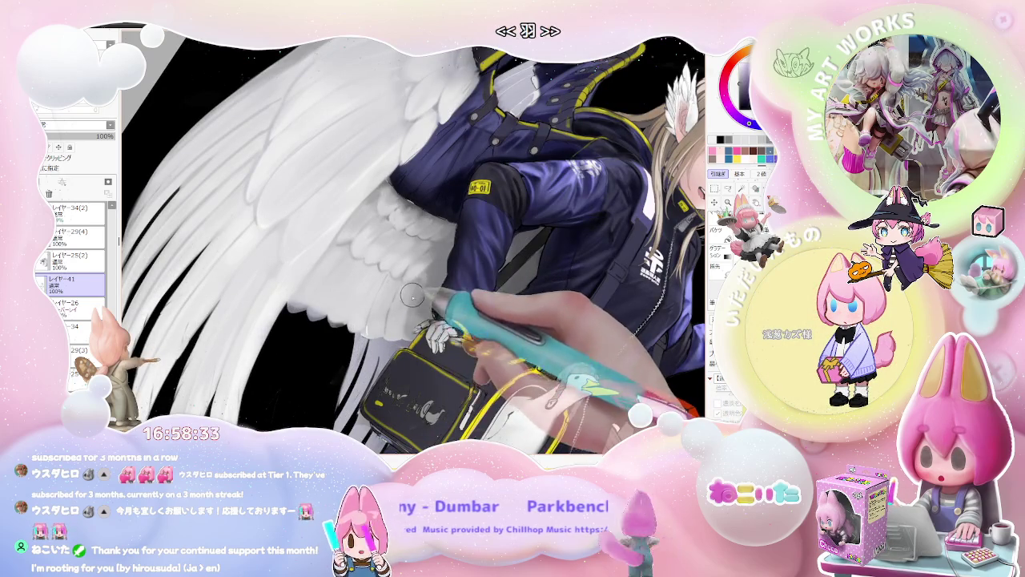
left_click(76, 261)
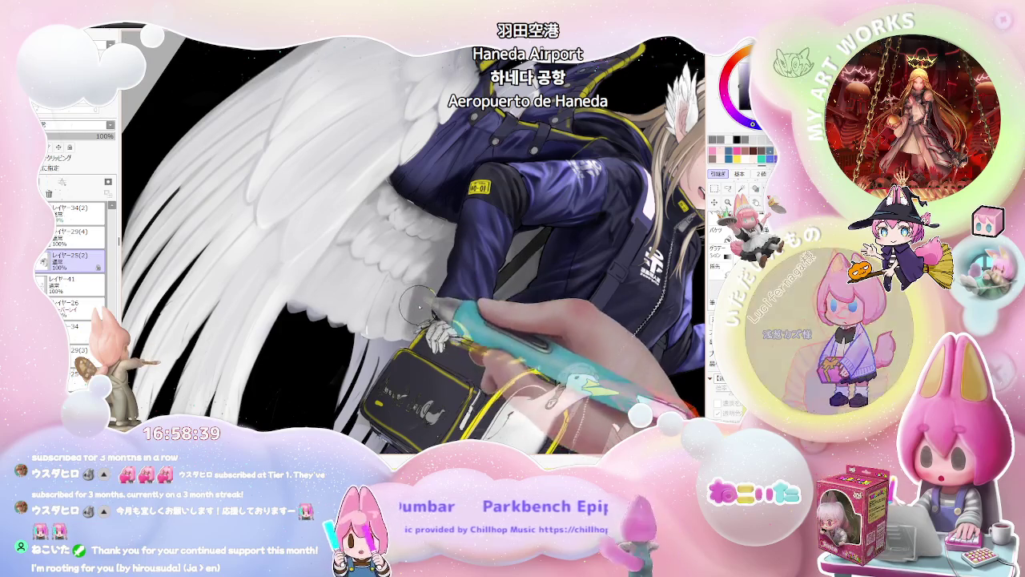
key("ctrl+minus")
key("ctrl+minus")
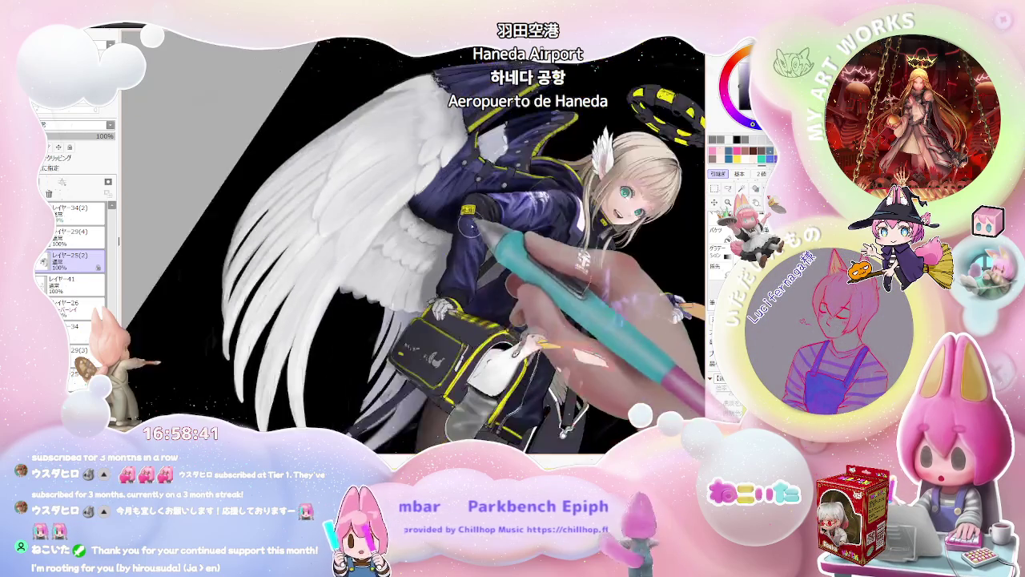
key("ctrl+minus")
key("Delete")
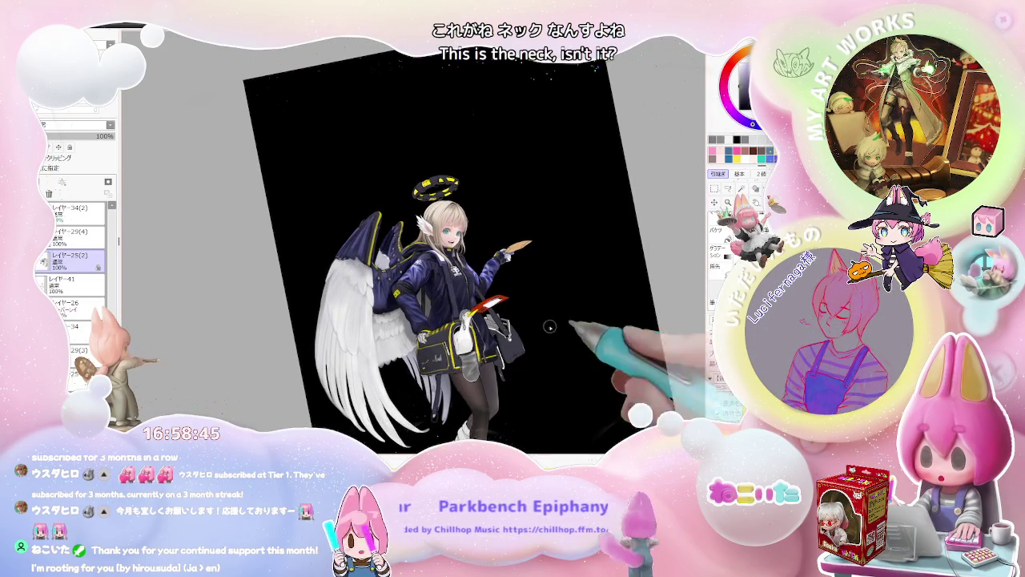
key("ctrl+plus")
key("ctrl+plus")
key("ctrl+plus")
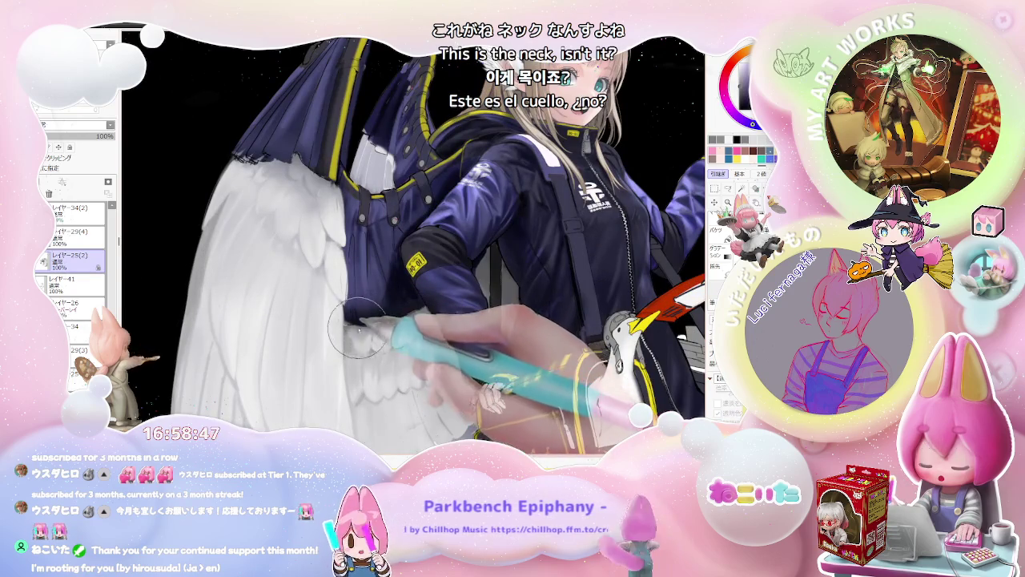
key("ctrl+minus")
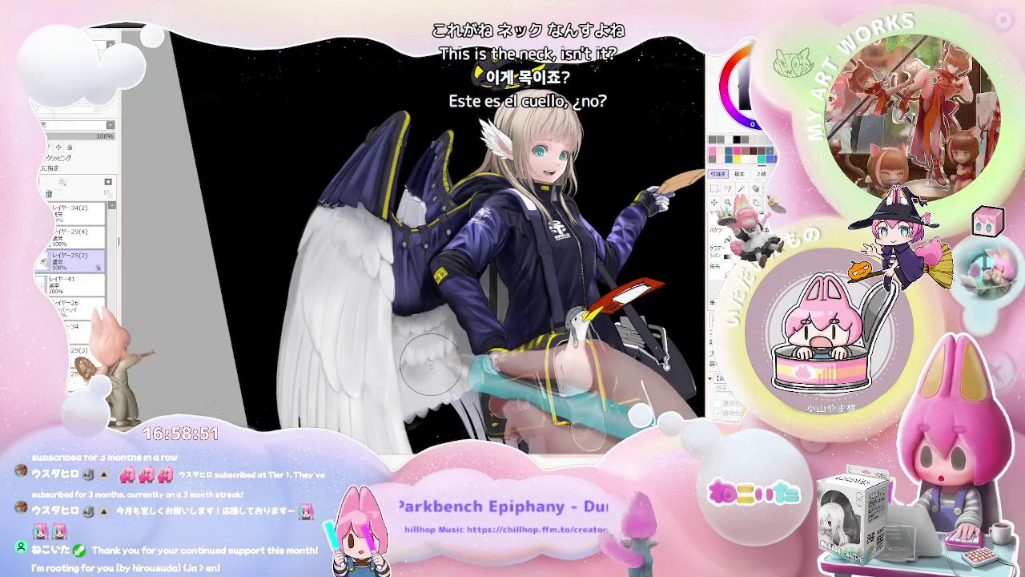
key("ctrl+minus")
key("Delete")
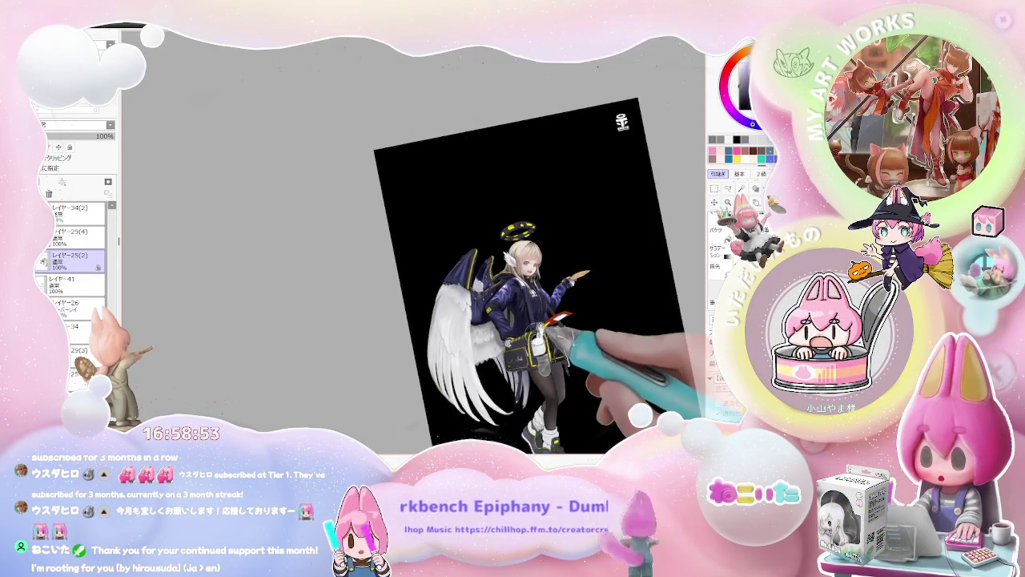
key("End")
key("End")
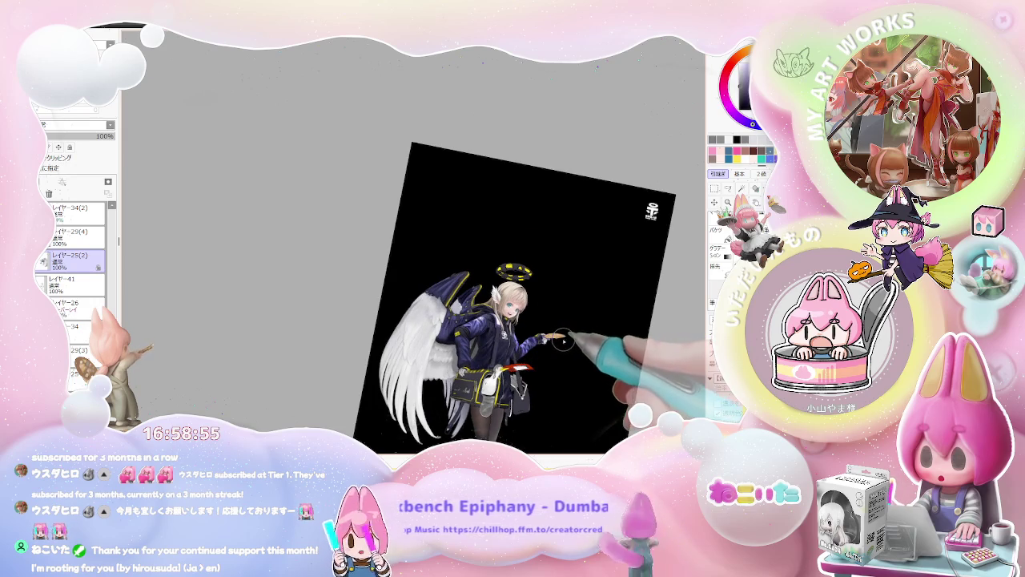
key("Delete")
key("ctrl+plus")
key("ctrl+plus")
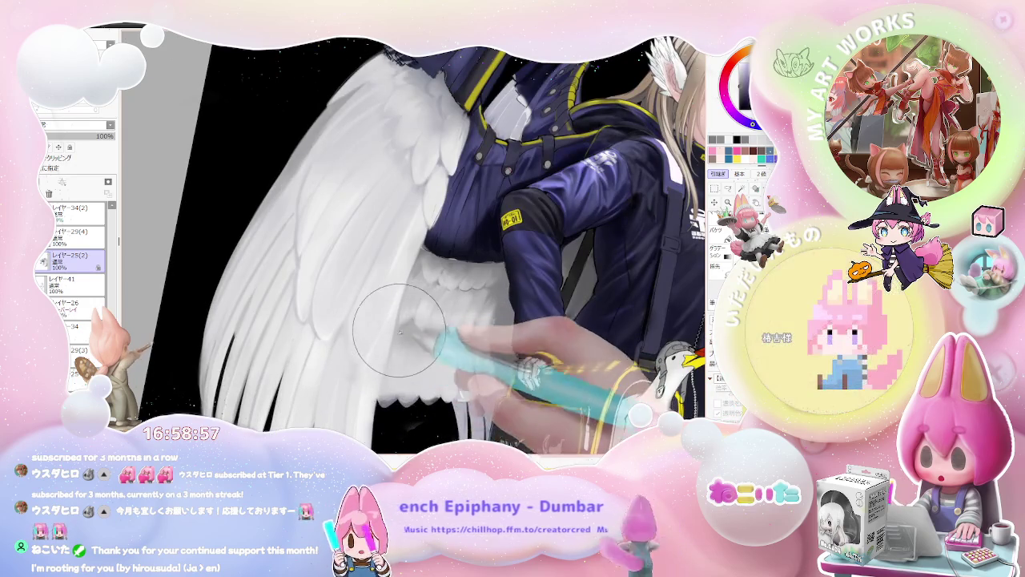
key("ctrl+minus")
key("End")
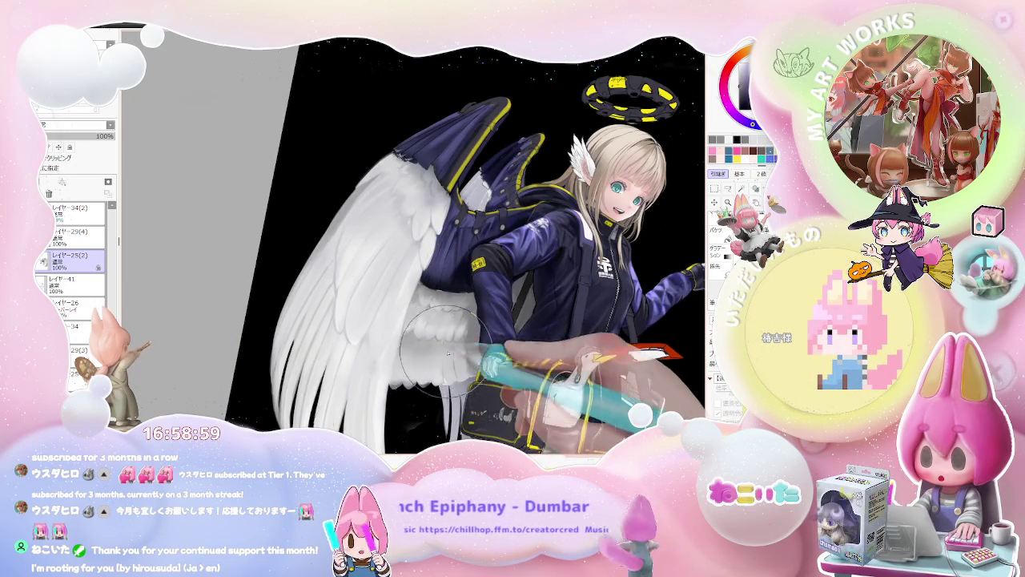
key("ctrl+minus")
key("ctrl+minus")
key("ctrl+minus")
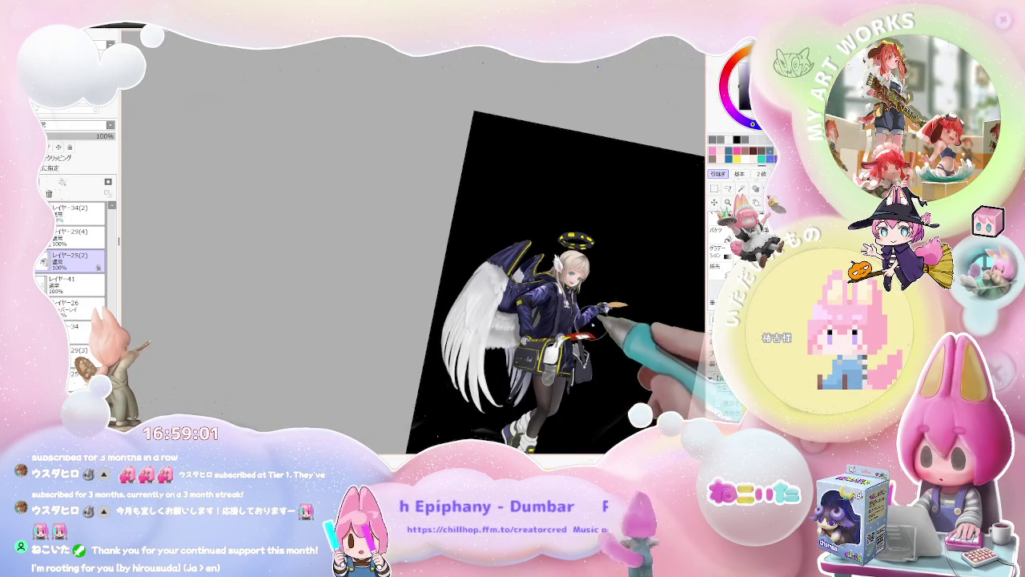
key("End")
key("End")
key("End")
key("ctrl+plus")
key("ctrl+plus")
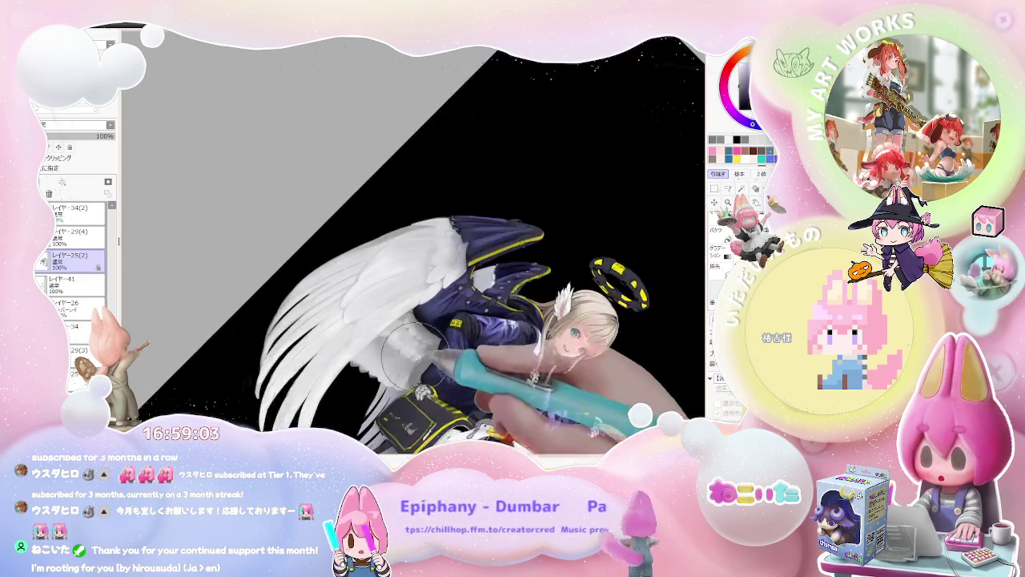
key("ctrl+plus")
key("ctrl+minus")
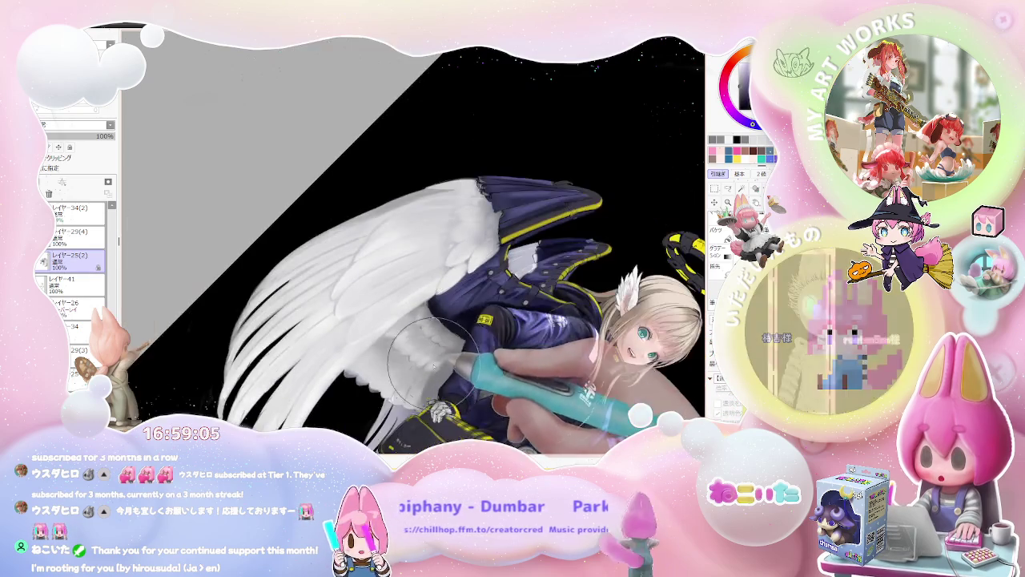
key("ctrl+minus")
key("ctrl+minus")
key("ctrl+minus")
mouse_move(597, 390)
left_mouse_down()
mouse_move(540, 343)
mouse_move(382, 400)
mouse_move(398, 385)
mouse_move(596, 369)
mouse_move(409, 319)
left_mouse_up()
key("ctrl+minus")
key("ctrl+minus")
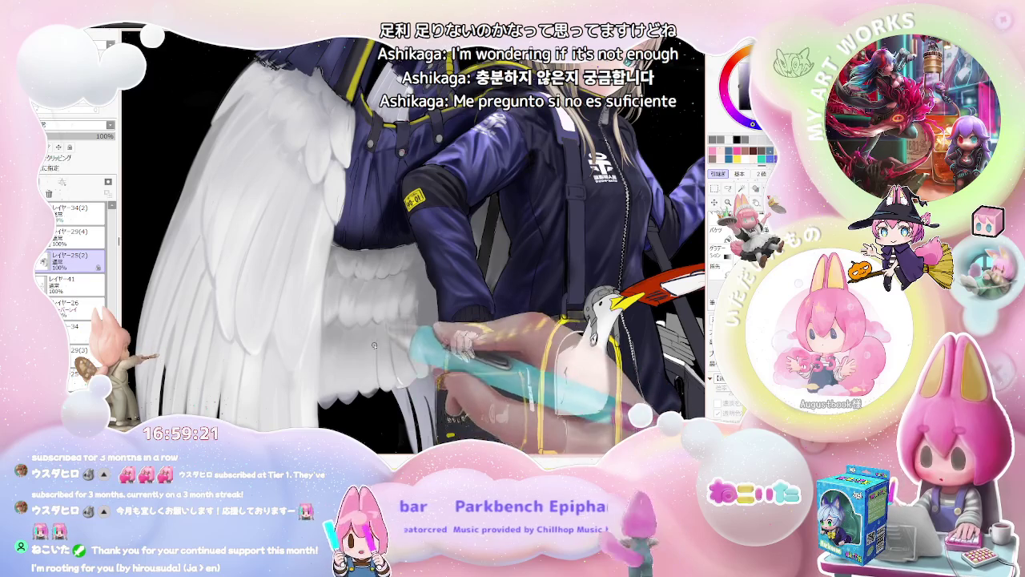
scroll(374, 346, "down", 2)
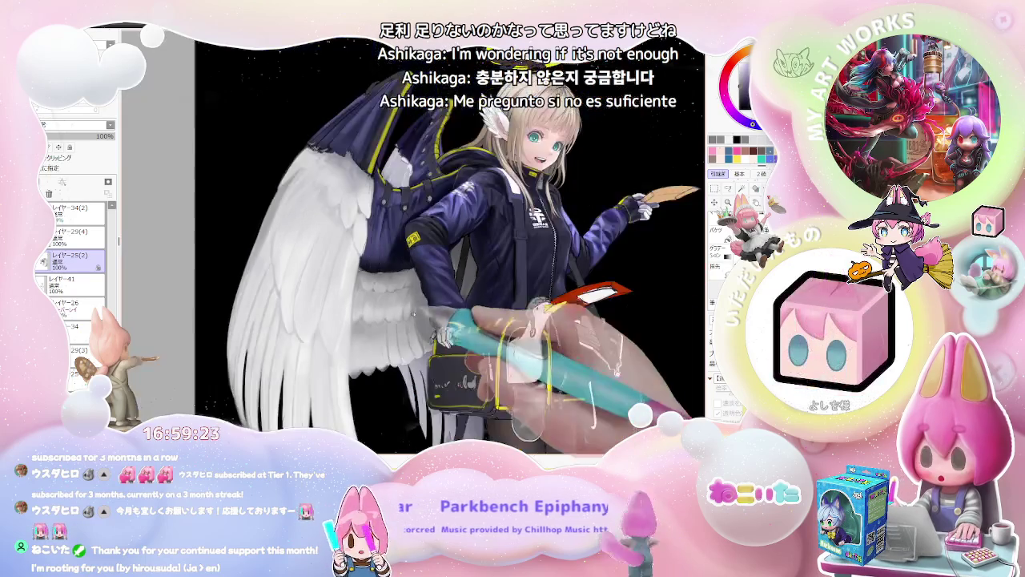
scroll(449, 248, "down", 1)
scroll(448, 249, "down", 1)
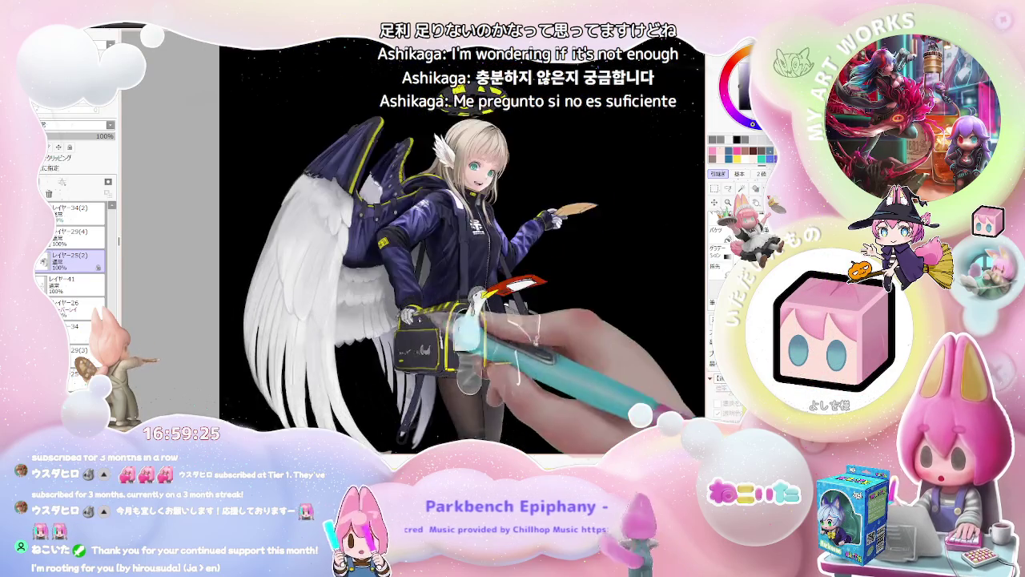
scroll(374, 279, "up", 2)
scroll(374, 279, "up", 1)
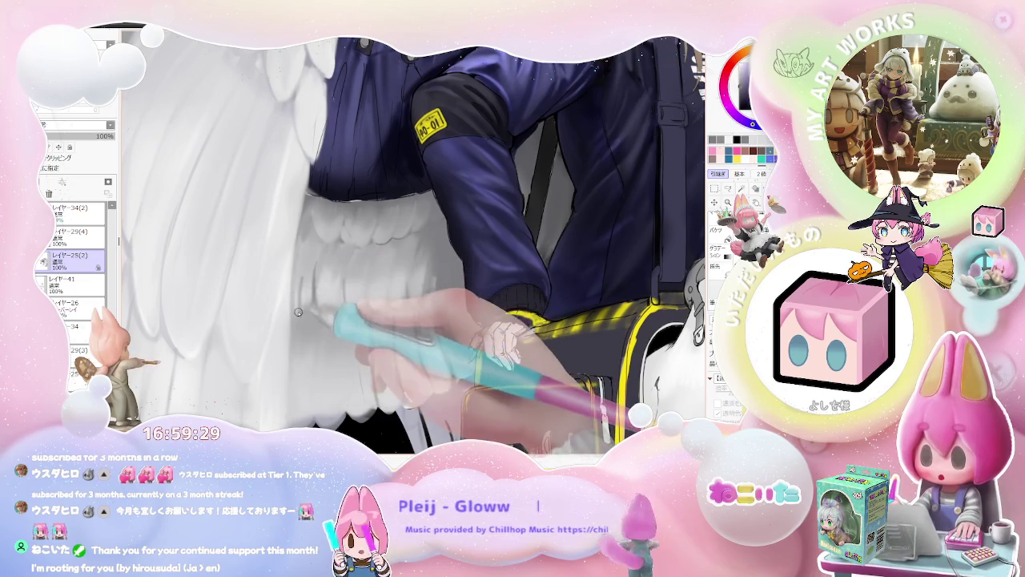
scroll(298, 311, "down", 1)
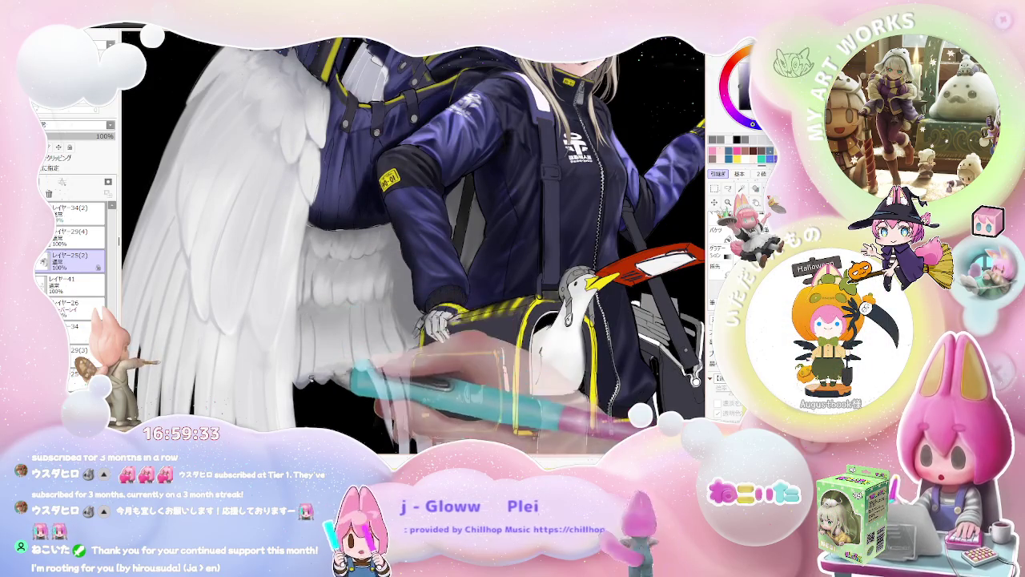
scroll(320, 352, "down", 2)
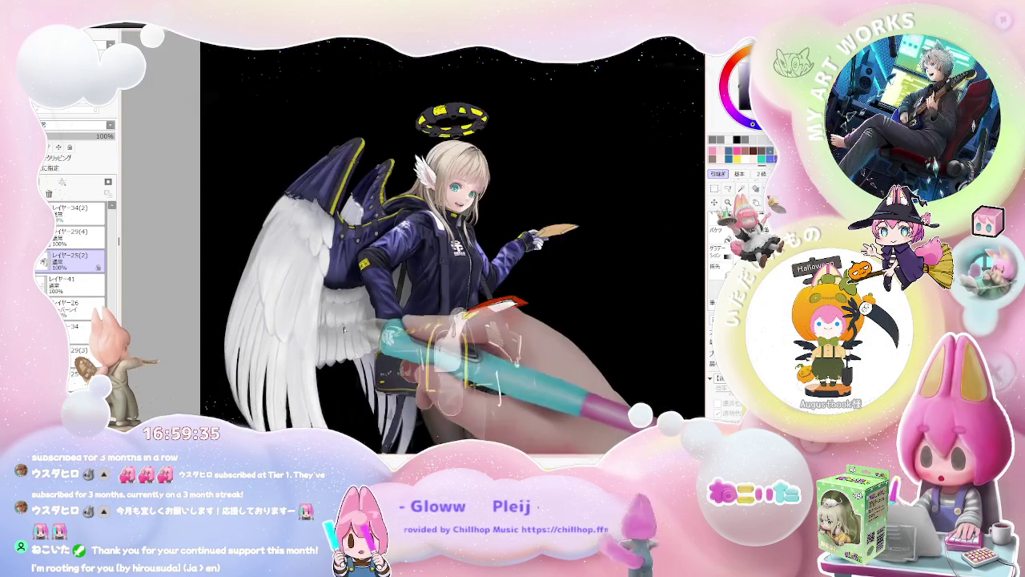
scroll(344, 329, "down", 1)
scroll(416, 336, "down", 1)
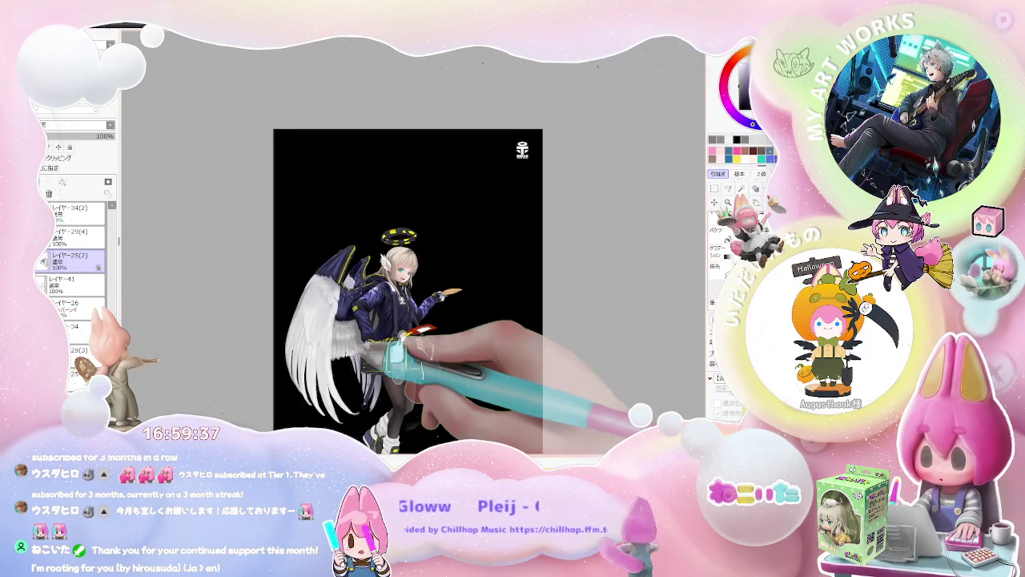
scroll(392, 348, "up", 1)
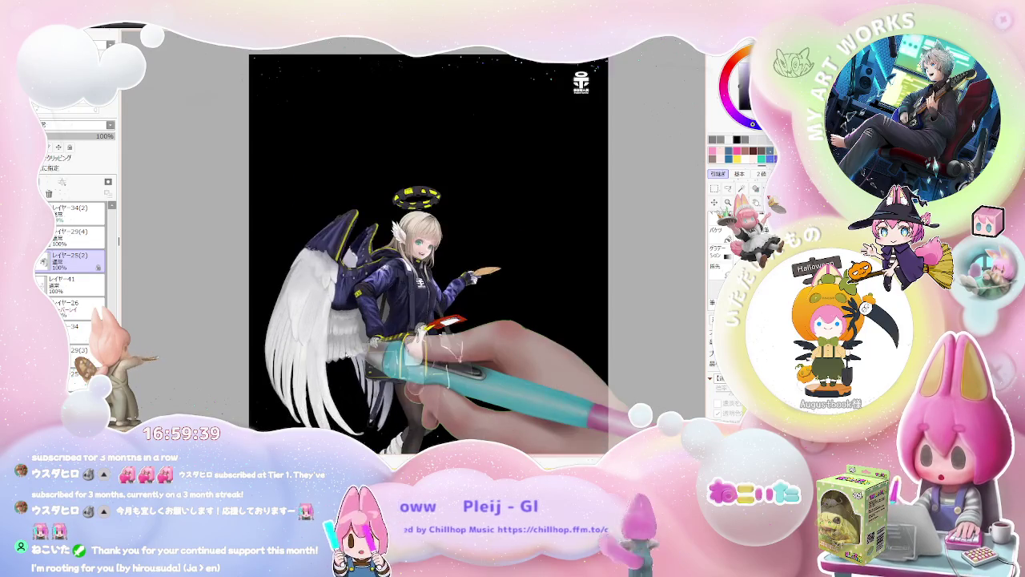
scroll(393, 349, "up", 1)
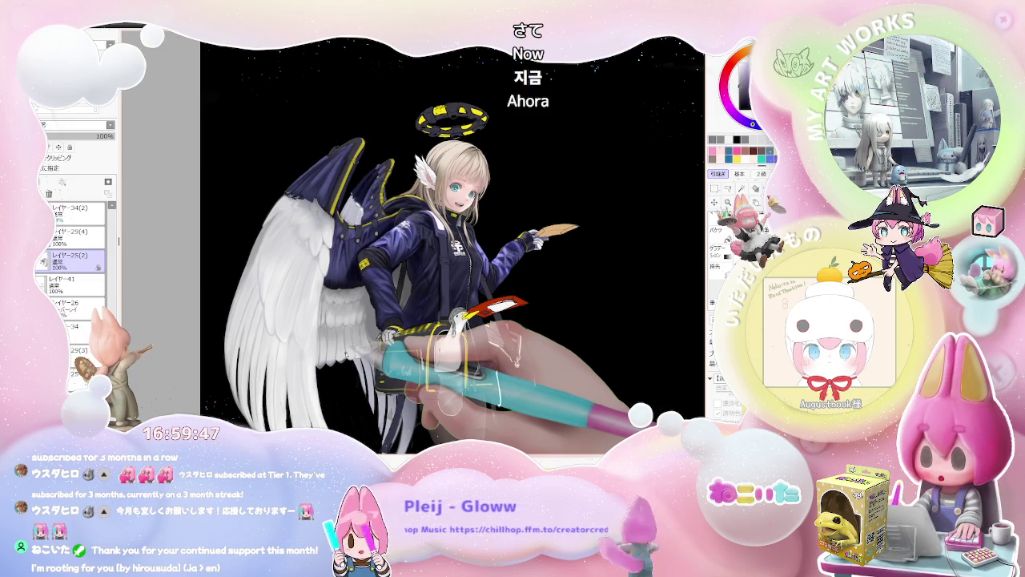
scroll(393, 348, "down", 1)
scroll(392, 348, "down", 2)
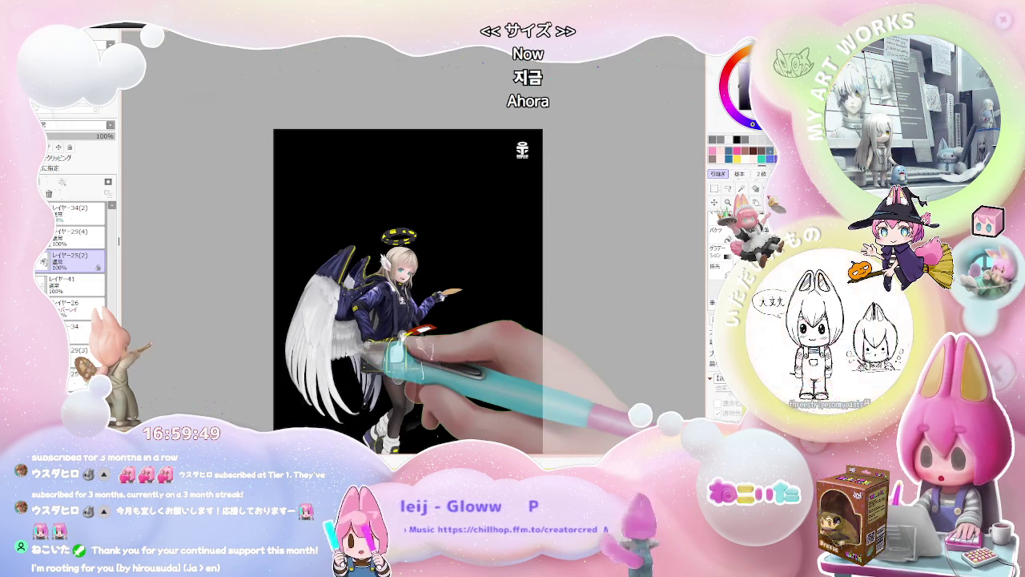
scroll(352, 352, "up", 1)
scroll(352, 352, "up", 1)
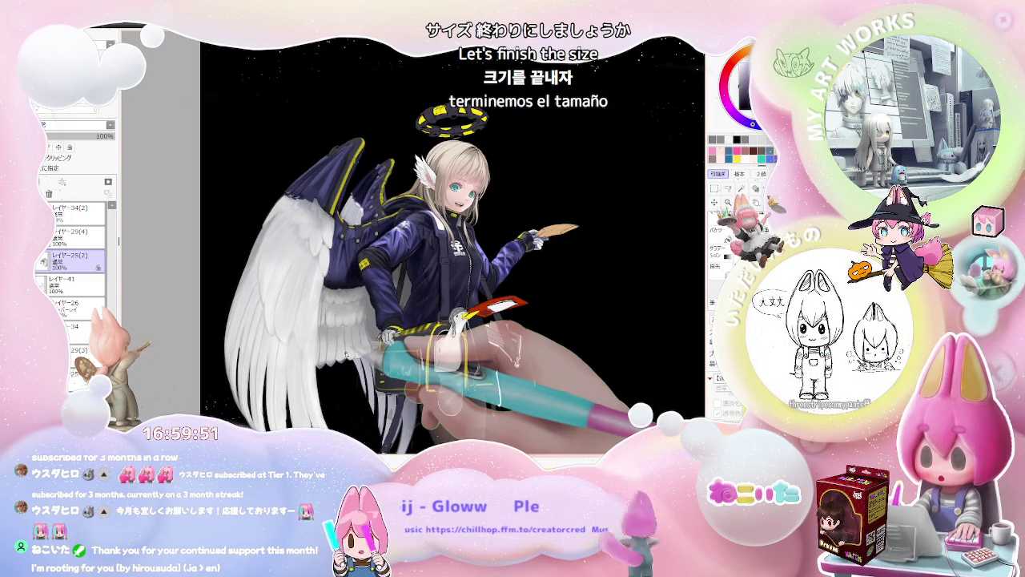